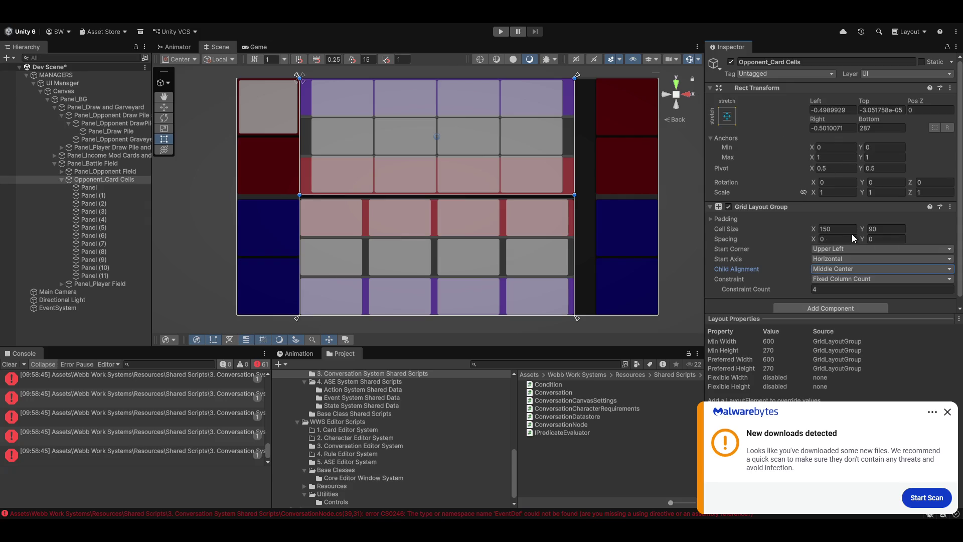
Set the Opponent_Card Cells grid cell width to 160.
drag(815, 227, 839, 236)
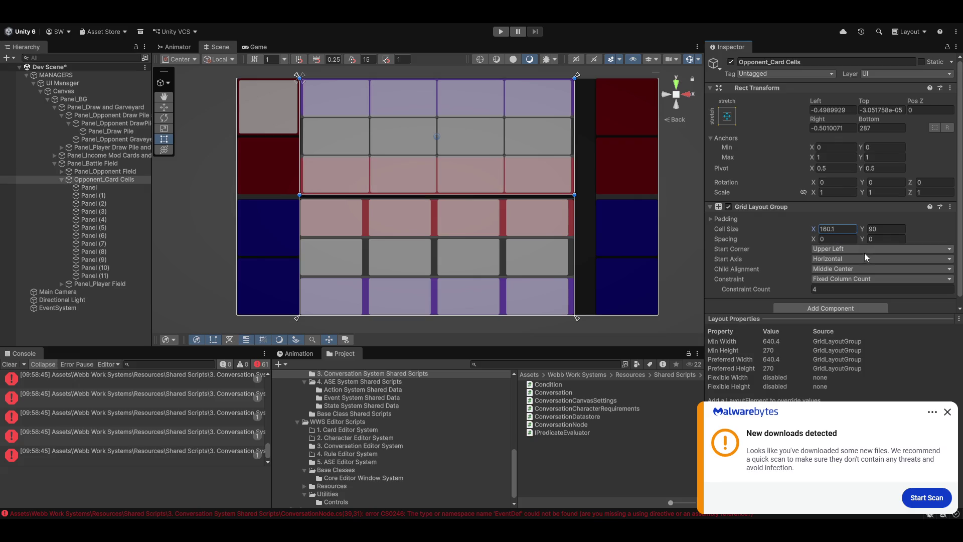
click(846, 229)
text(160)
scroll(402, 160, up, 6)
scroll(430, 158, up, 5)
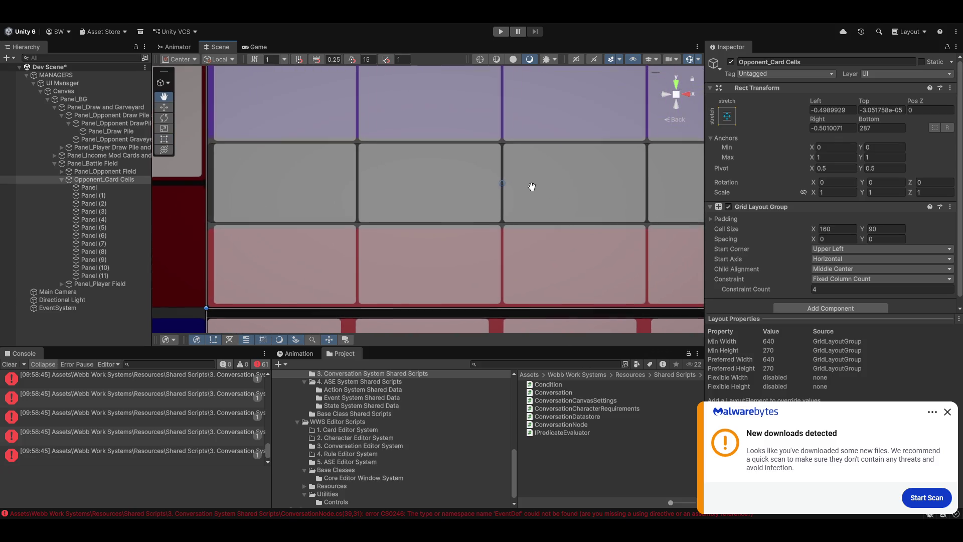
scroll(750, 248, down, 1)
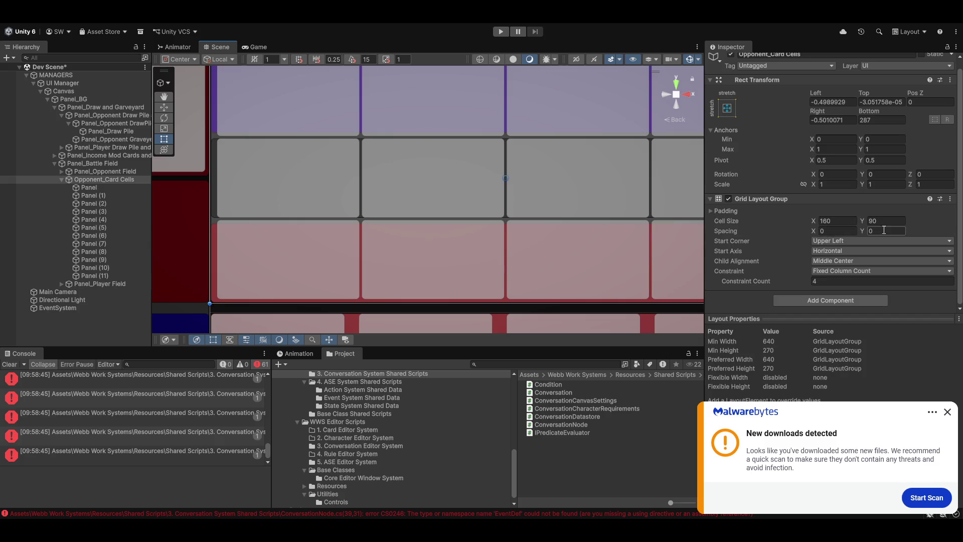
Set the grid's vertical and horizontal spacing both to 4.
drag(862, 231, 873, 231)
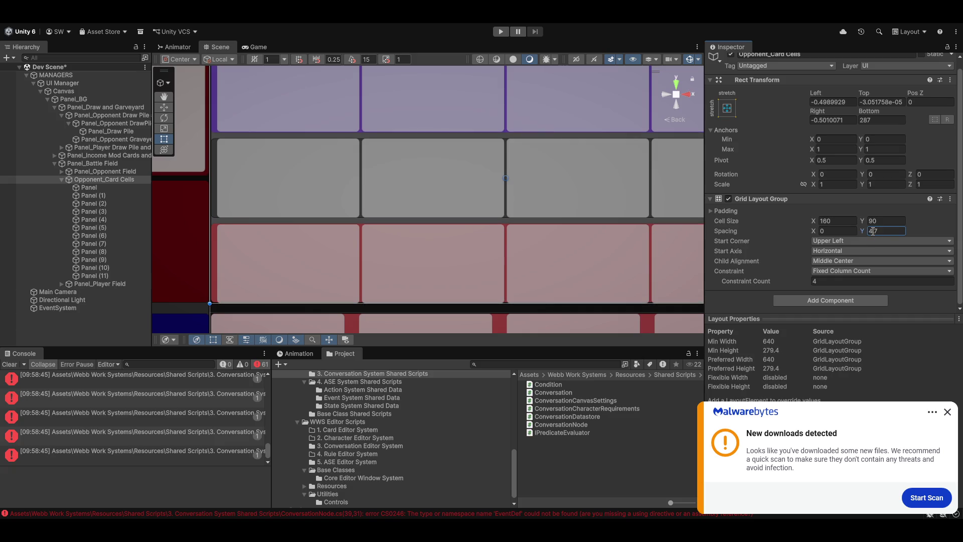
text(4)
scroll(558, 219, down, 2)
scroll(366, 207, down, 1)
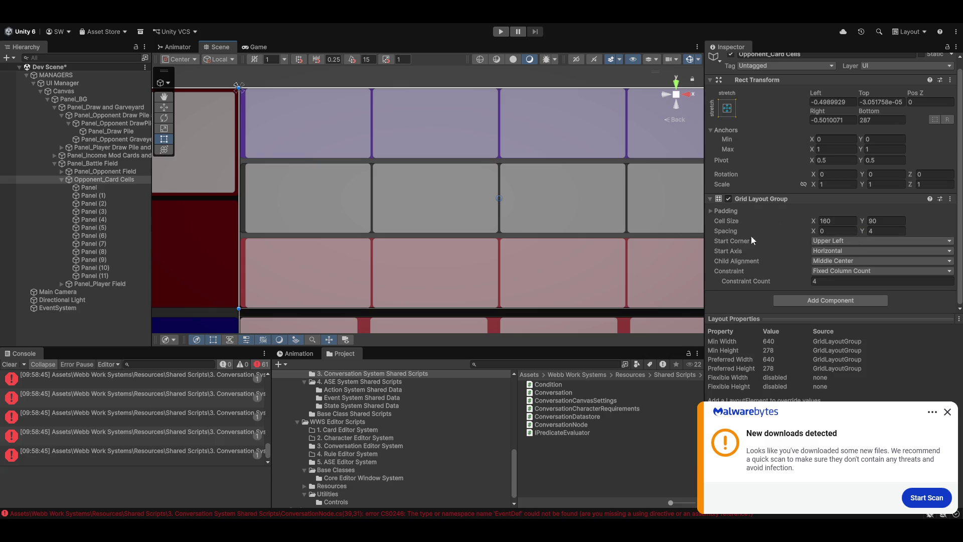
click(827, 230)
text(4)
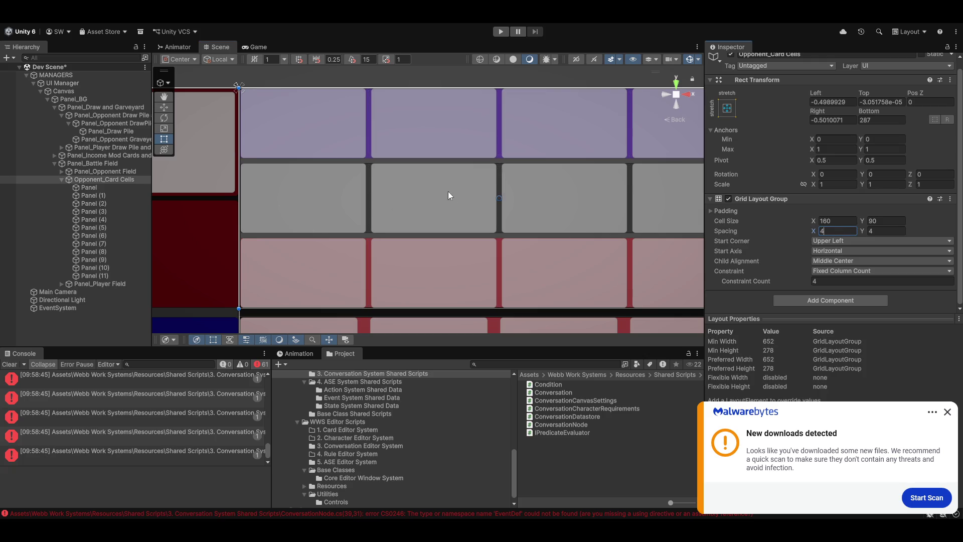
Frame the card grid in the Scene and preview it in the Game view.
scroll(535, 189, down, 5)
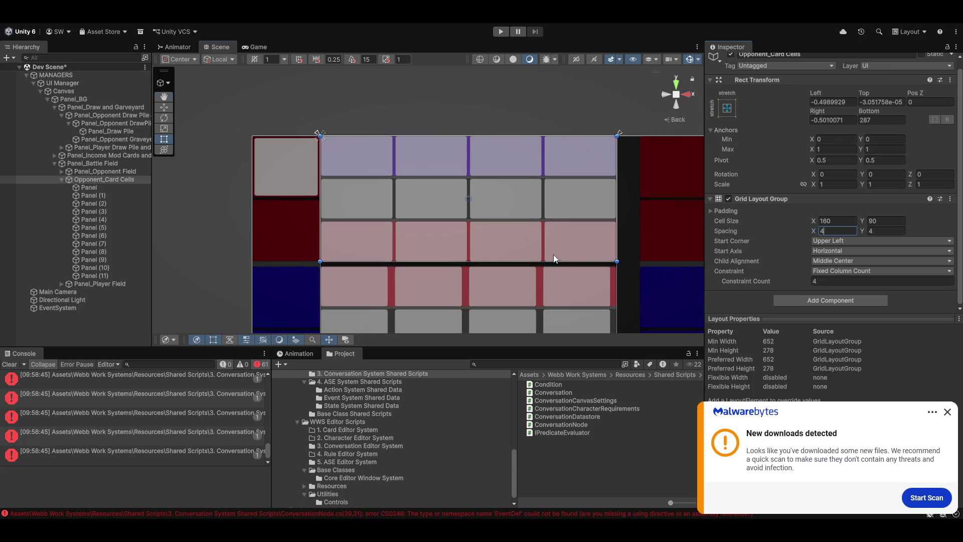
drag(412, 228, 443, 212)
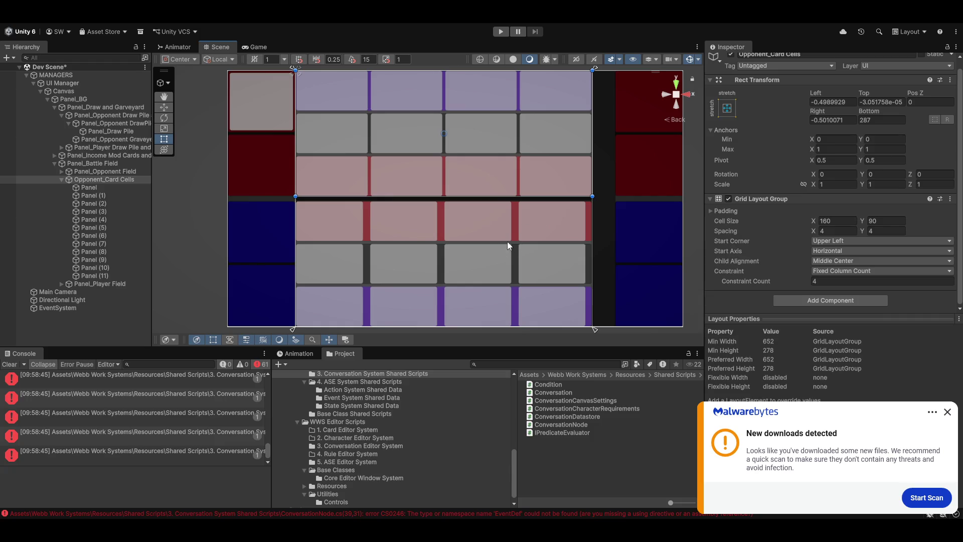
mouse_move(501, 182)
mouse_down()
mouse_move(504, 199)
mouse_move(459, 186)
mouse_move(435, 161)
mouse_move(533, 235)
mouse_up()
click(259, 46)
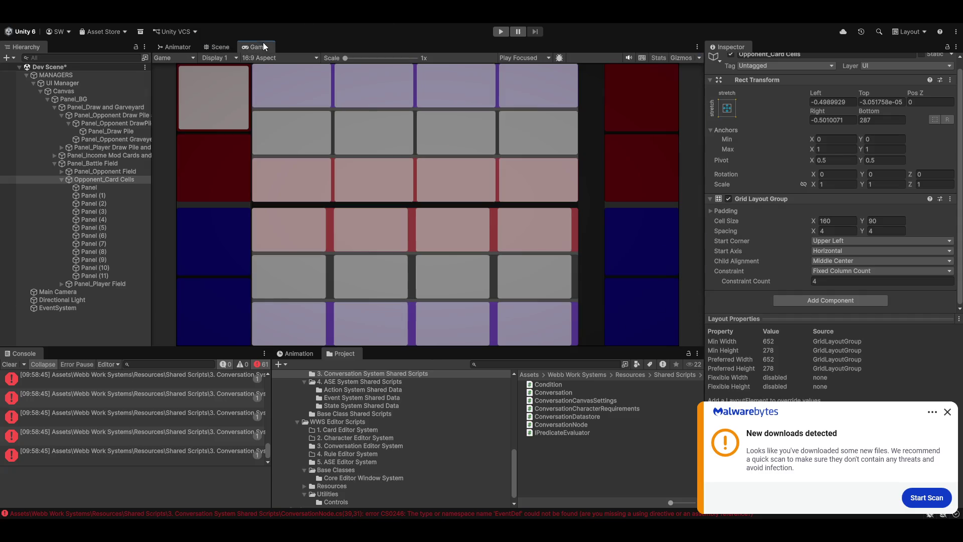
Anchor Panel_Opponent Field stretched across the top, also setting pivot and position.
key(shift+space)
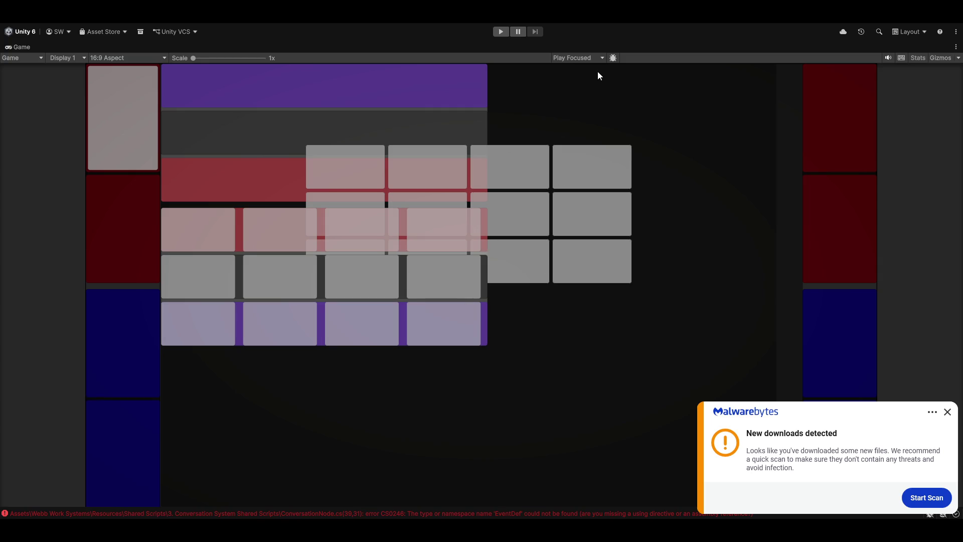
key(shift+space)
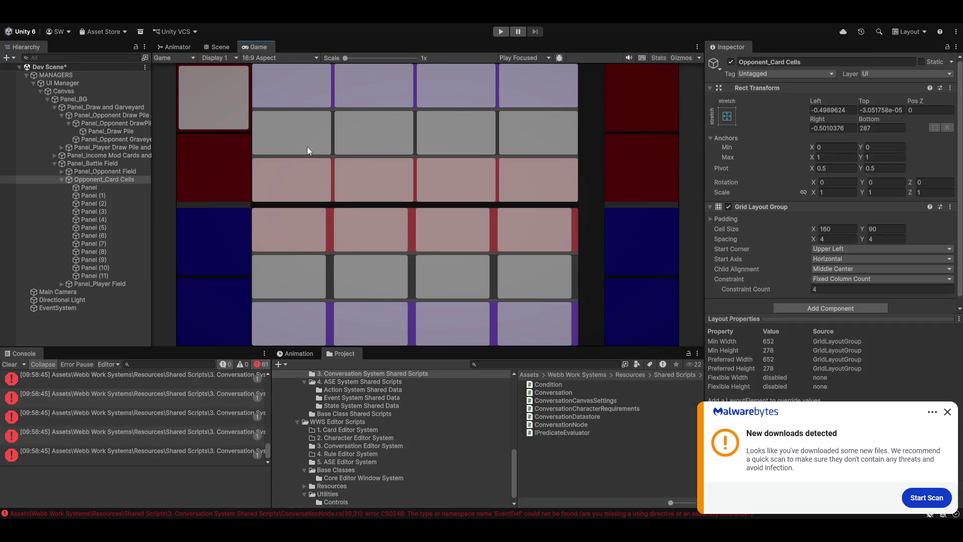
click(86, 172)
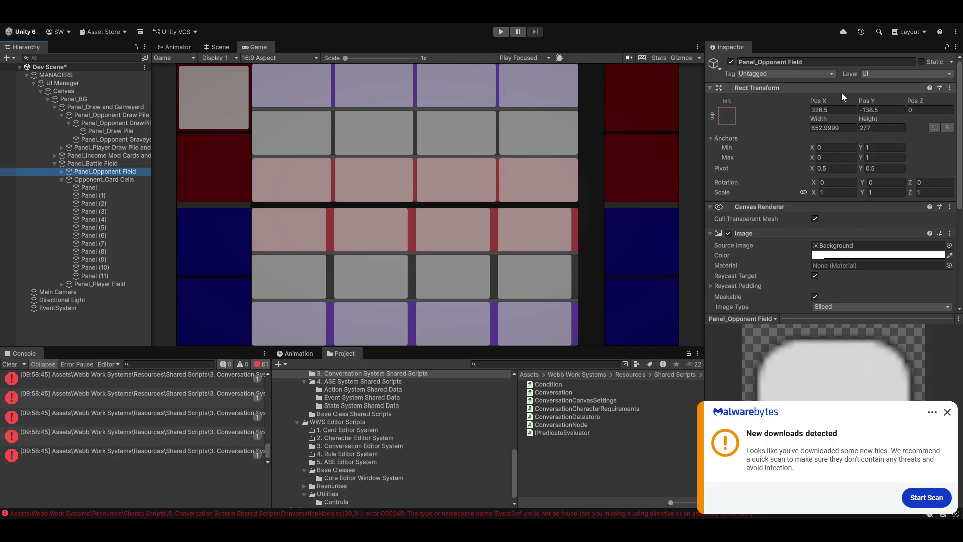
scroll(830, 176, down, 3)
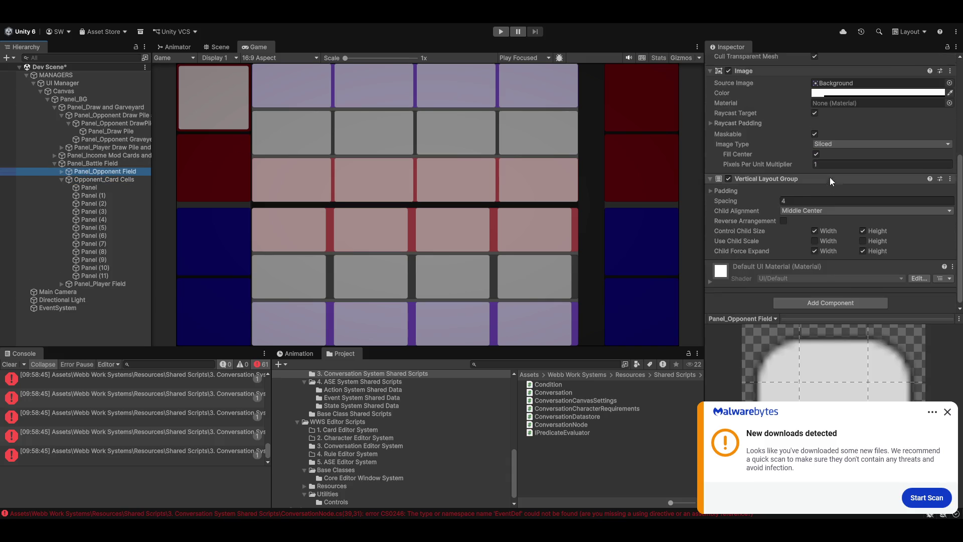
scroll(804, 185, up, 3)
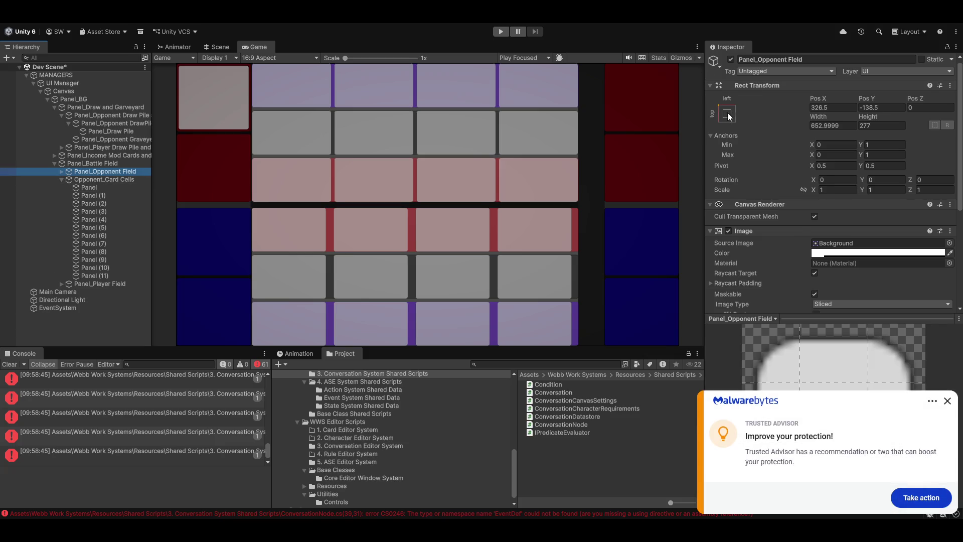
click(727, 113)
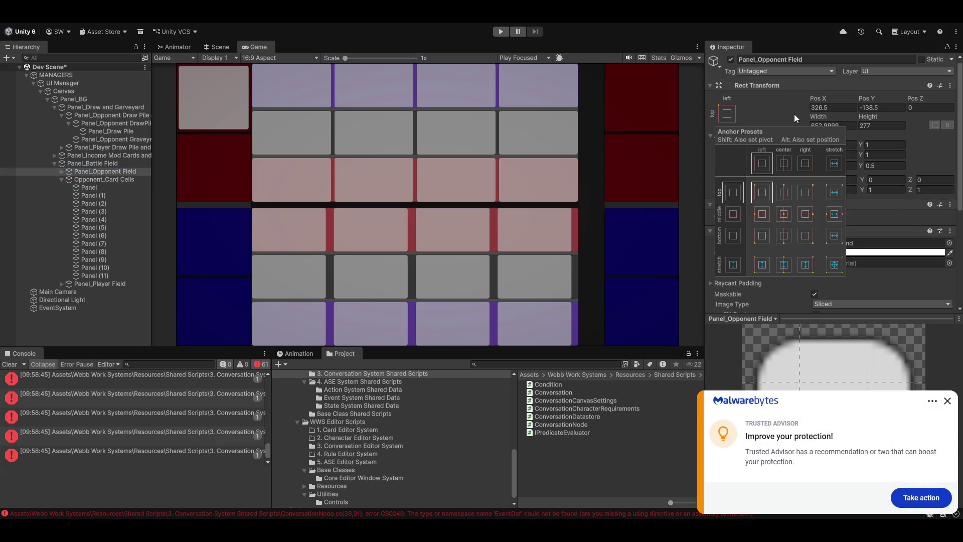
key(shift+alt)
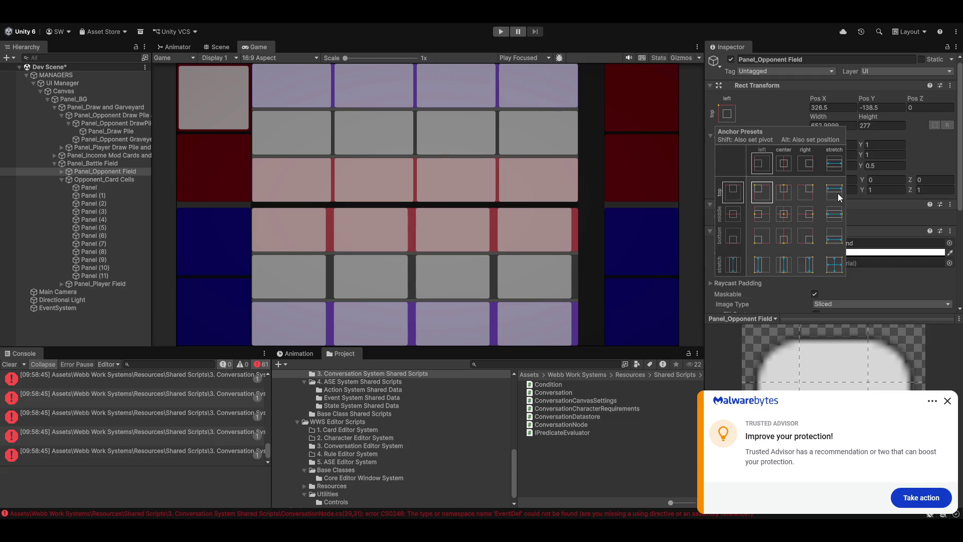
alt+click(836, 191)
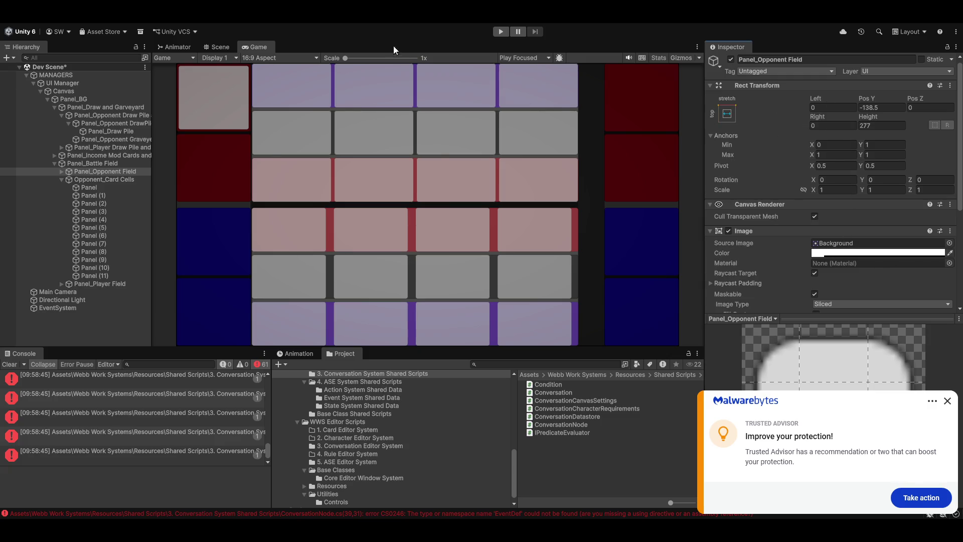
Re-anchor Panel_Opponent Field to stretch-stretch and verify it in the maximized Game view.
key(shift+space)
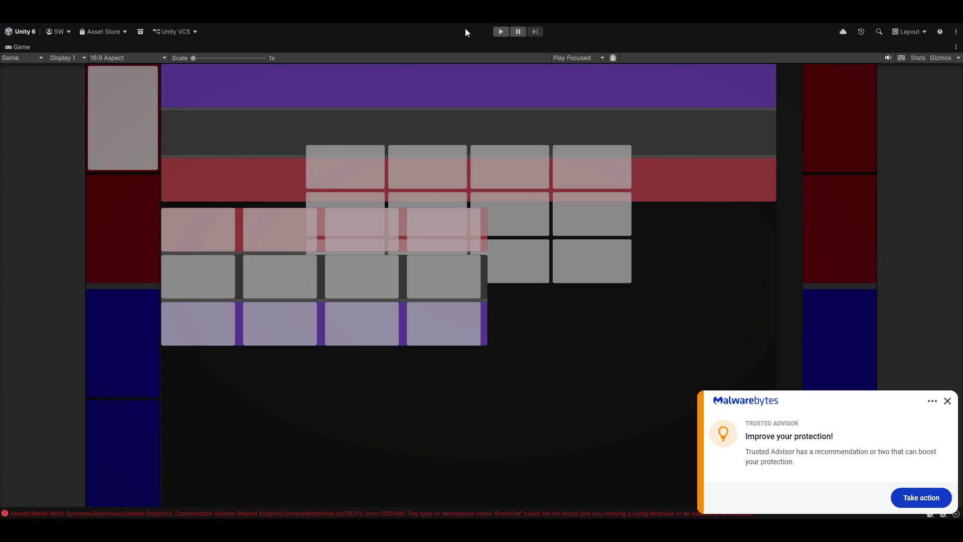
key(shift+space)
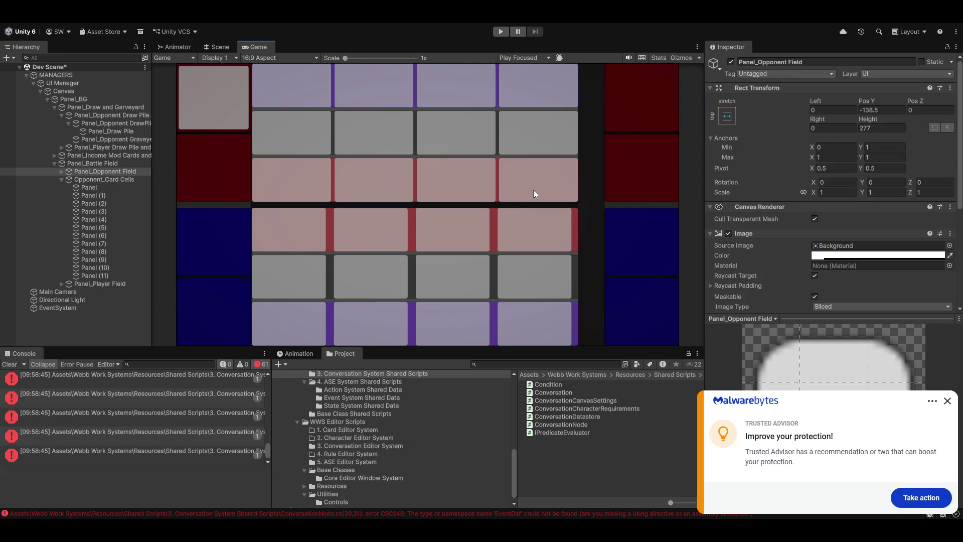
click(728, 118)
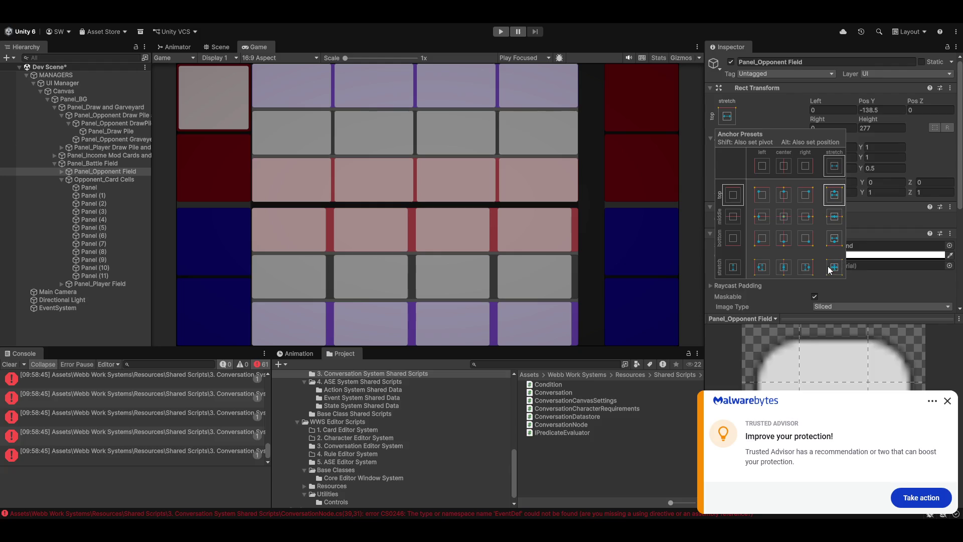
click(834, 267)
double_click(353, 45)
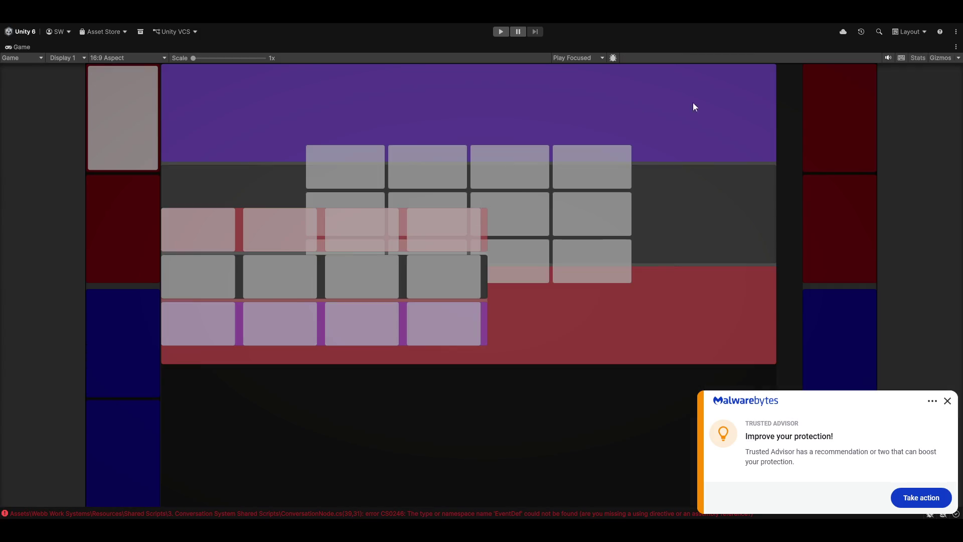
key(shift+space)
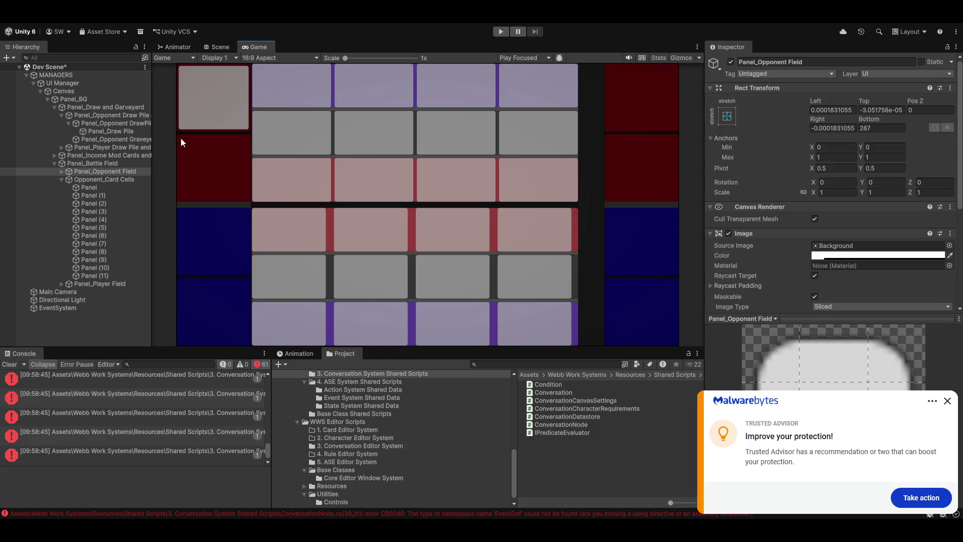
Inspect Opponent_Card Cells' anchors and its first card Panel without changing anything.
click(96, 180)
click(721, 115)
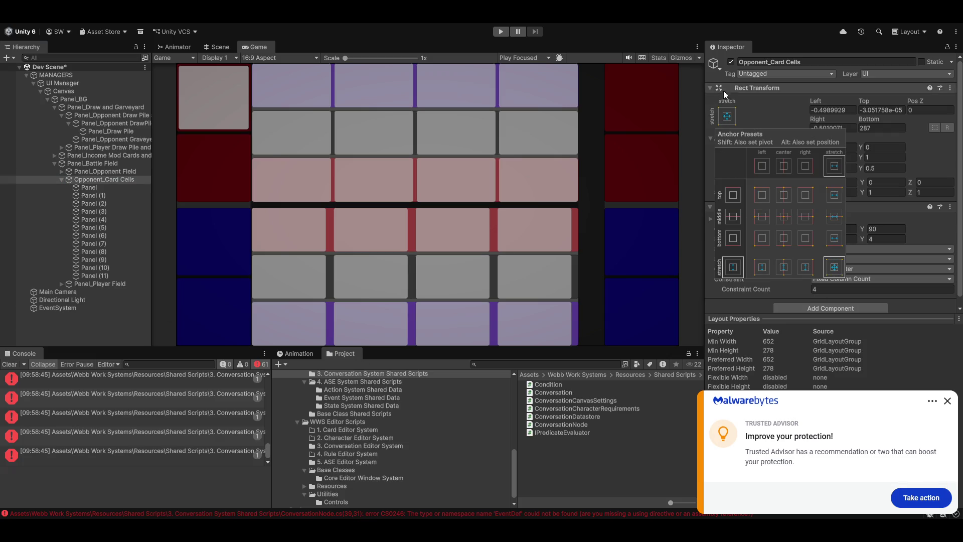
click(366, 77)
key(shift+space)
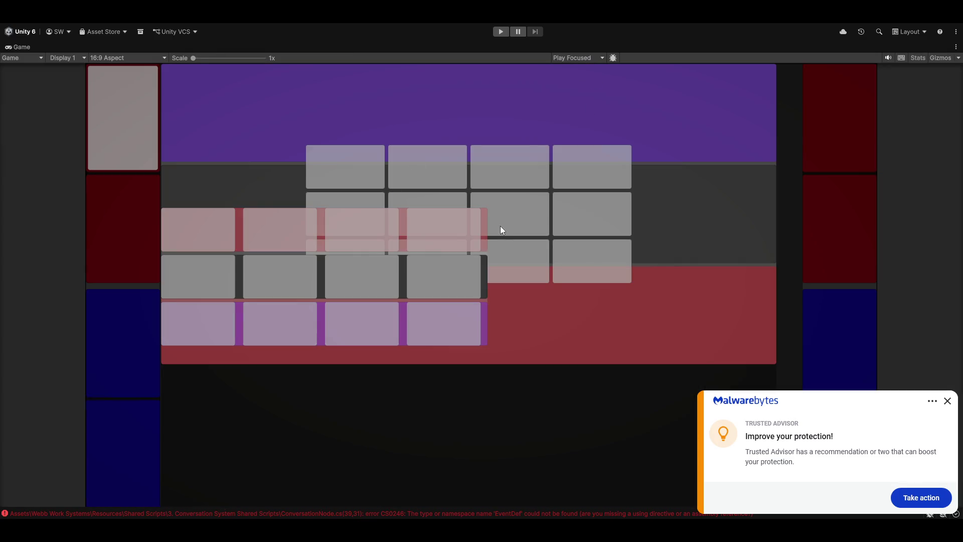
key(shift+space)
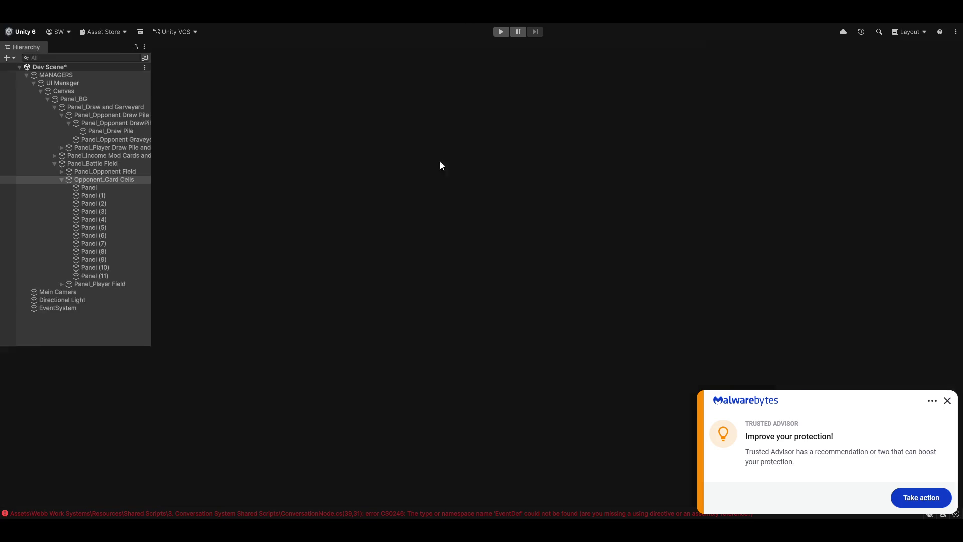
scroll(742, 230, down, 1)
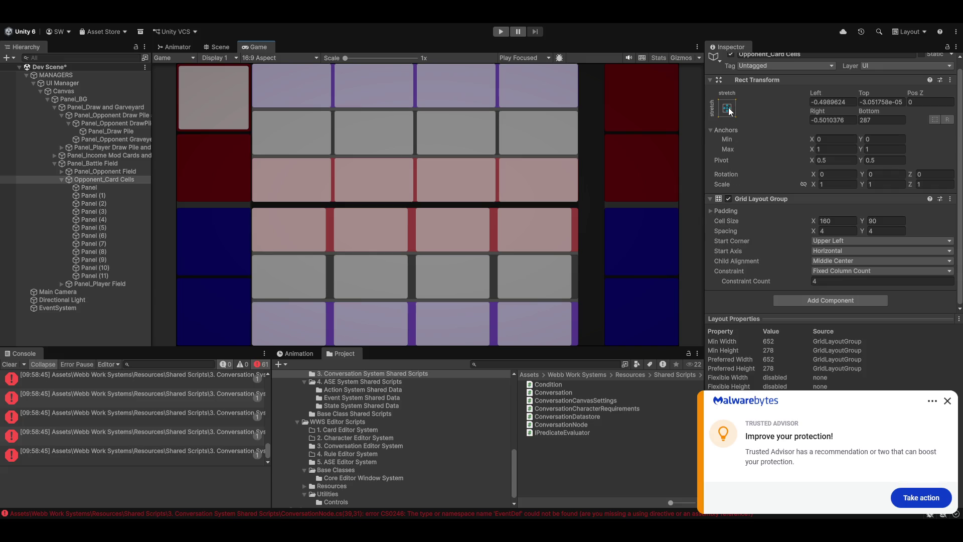
click(88, 188)
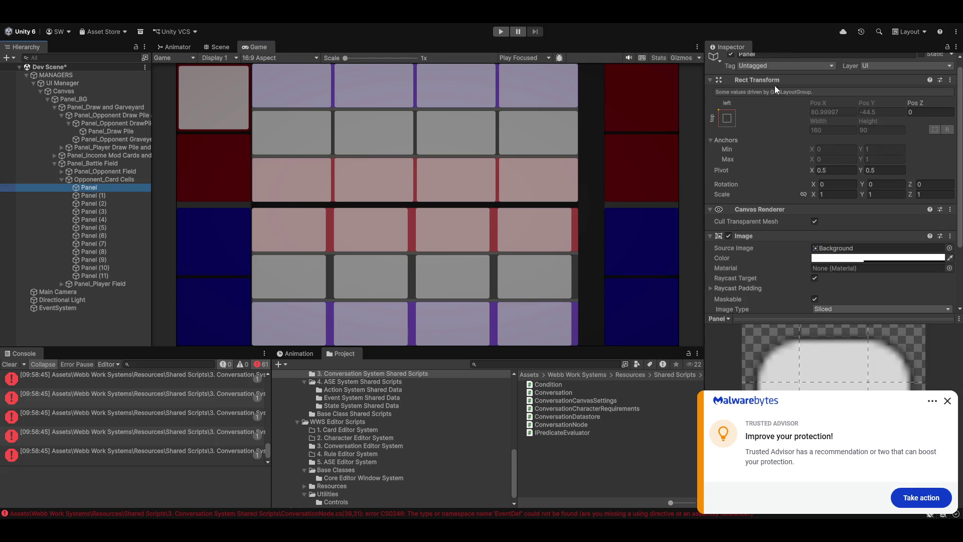
scroll(772, 164, down, 3)
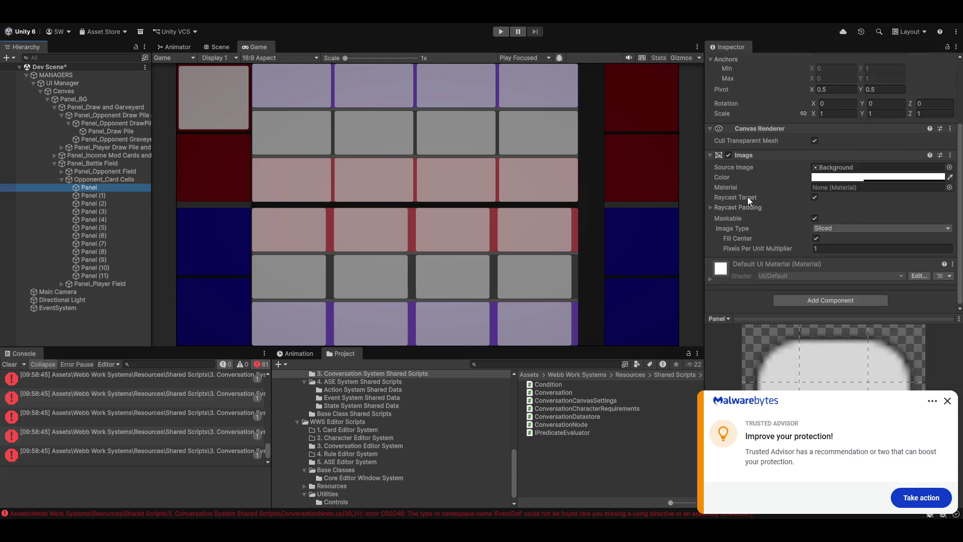
scroll(748, 197, up, 3)
scroll(738, 145, up, 1)
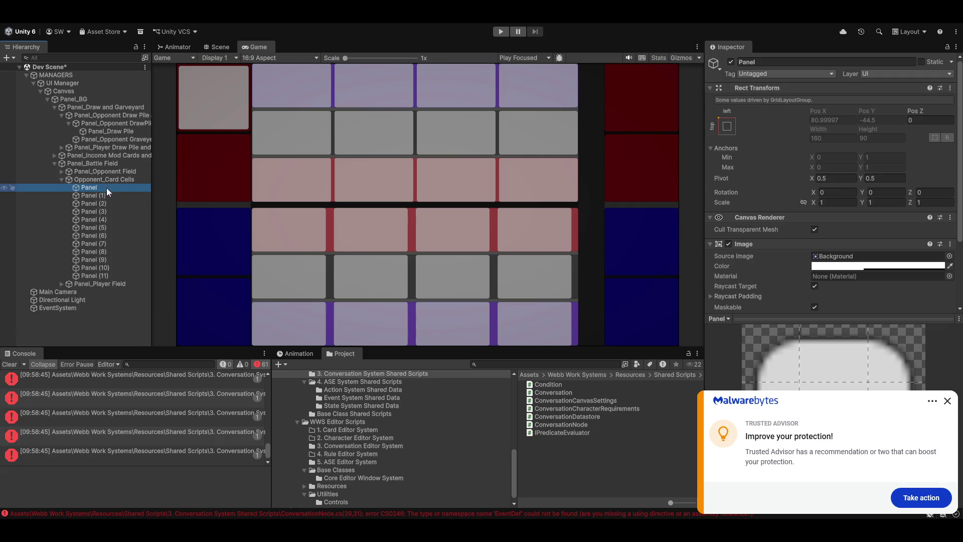
Anchor Panel_Battle Field to stretch both ways, then review the opponent field and card cells.
click(92, 164)
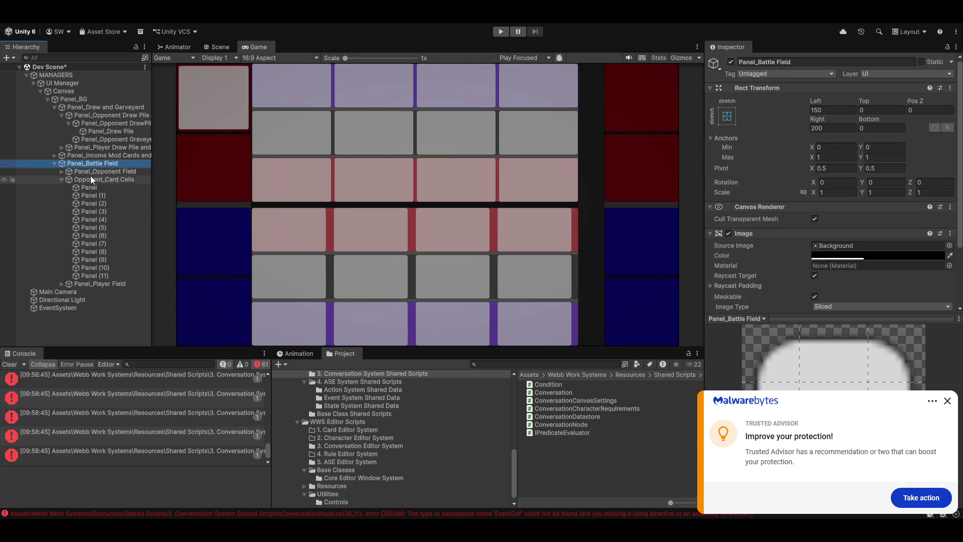
click(731, 117)
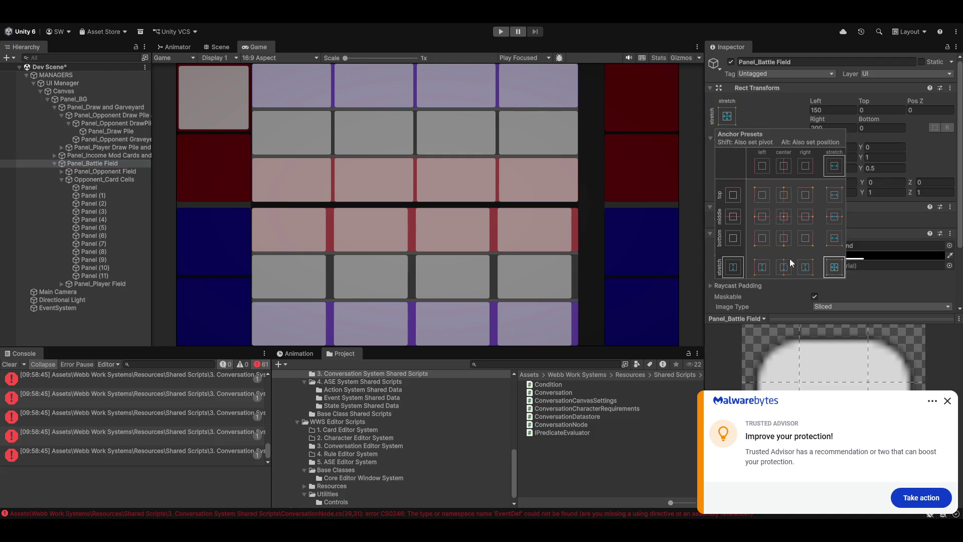
click(834, 267)
click(598, 222)
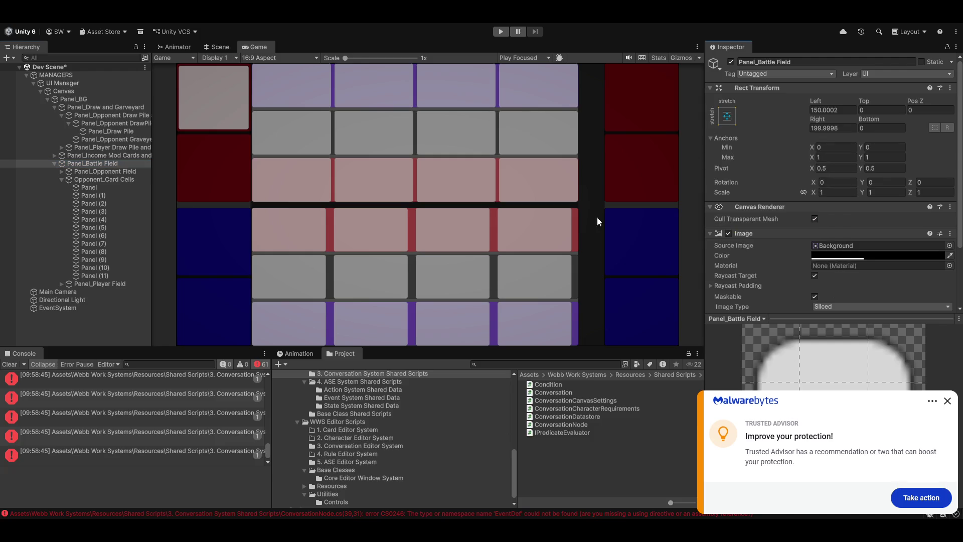
click(79, 171)
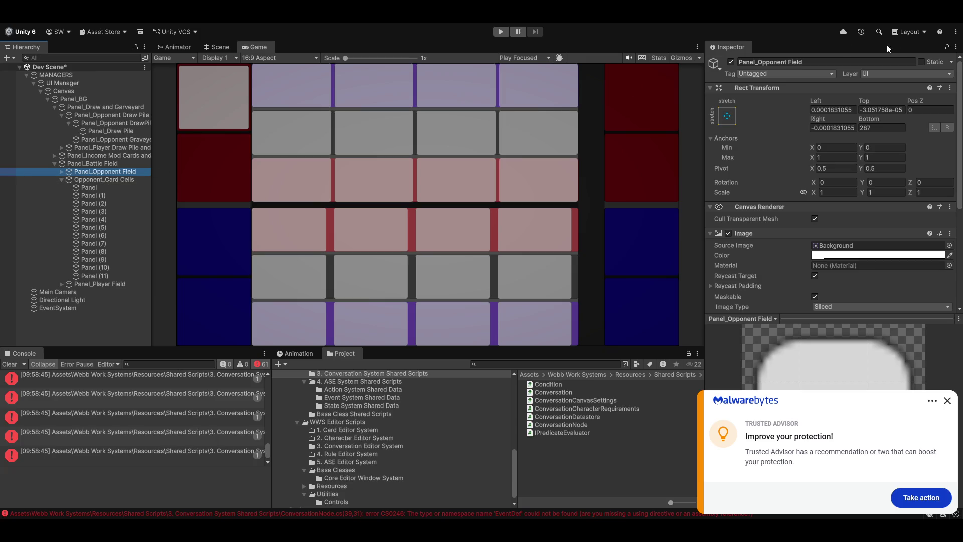
click(101, 180)
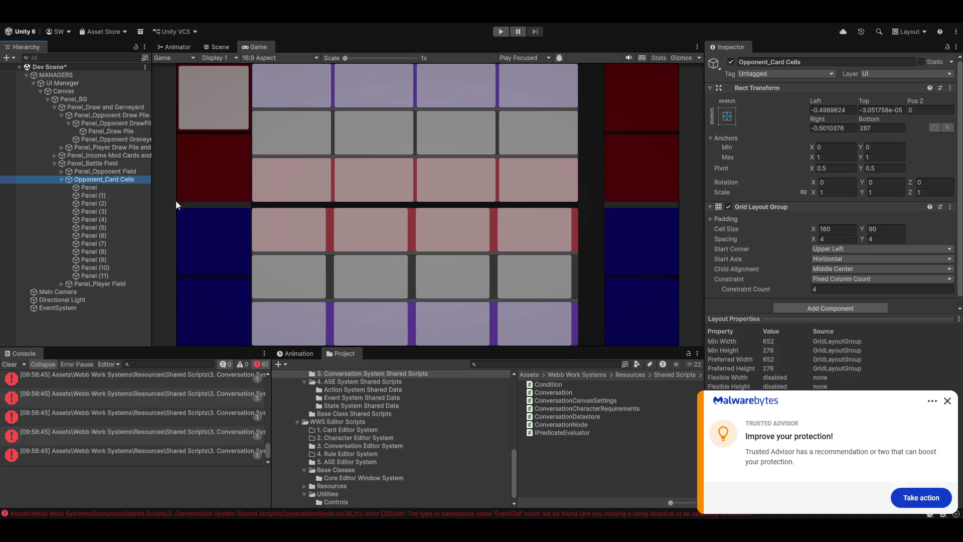
click(87, 172)
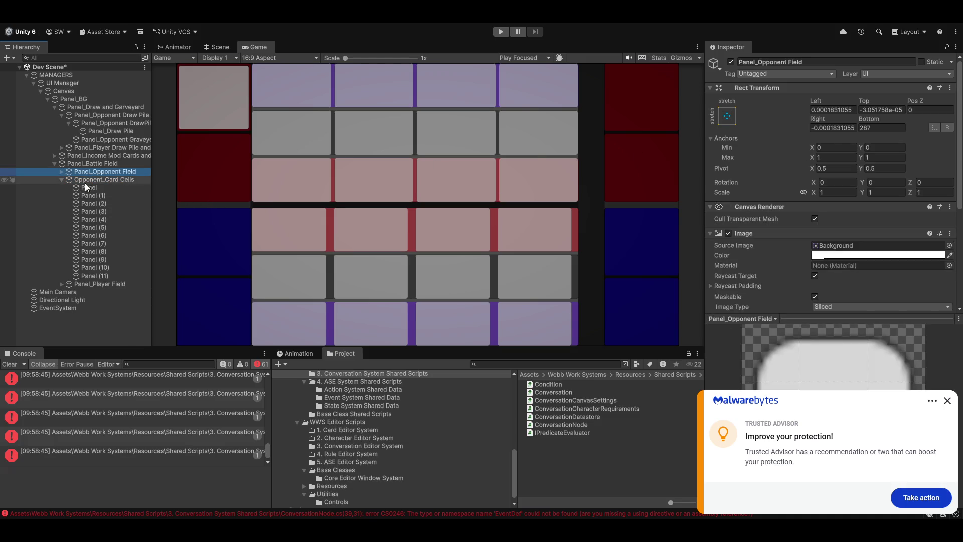
Add a Layout Element component to Panel_Opponent Field.
scroll(740, 196, down, 5)
scroll(763, 181, down, 1)
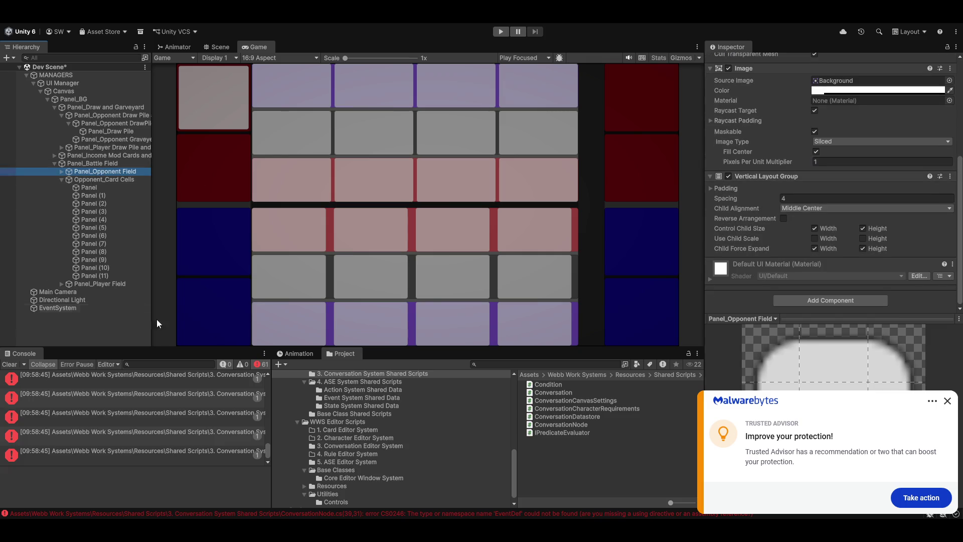
click(824, 301)
text(ayout)
key(Return)
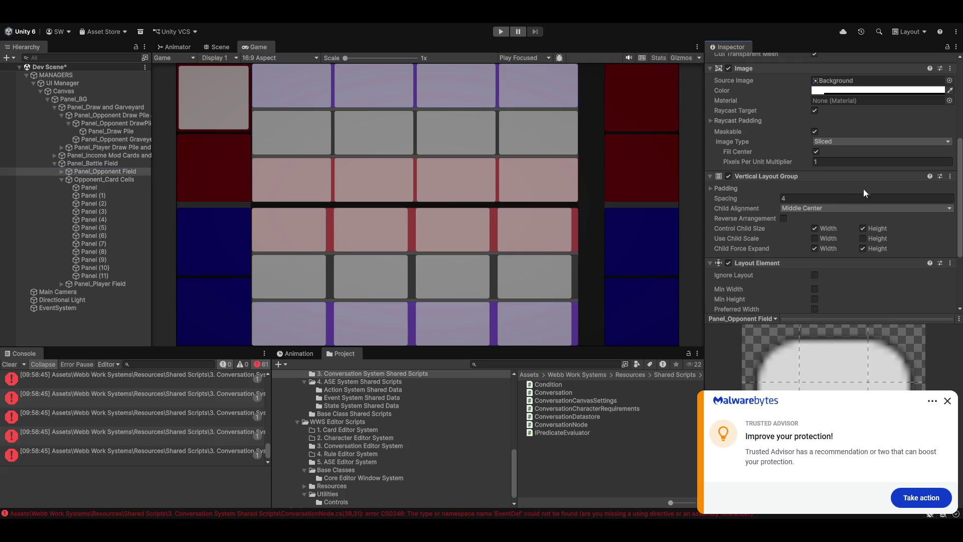
click(948, 402)
Tick Ignore Layout, preview the full-size Game view, and move Opponent_Card Cells into Panel_Opponent Field.
click(815, 275)
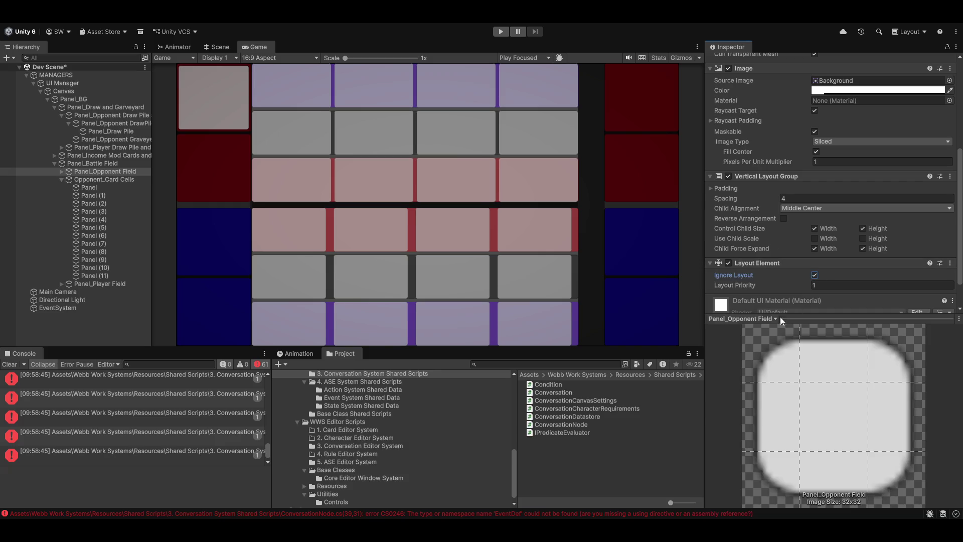
key(shift+space)
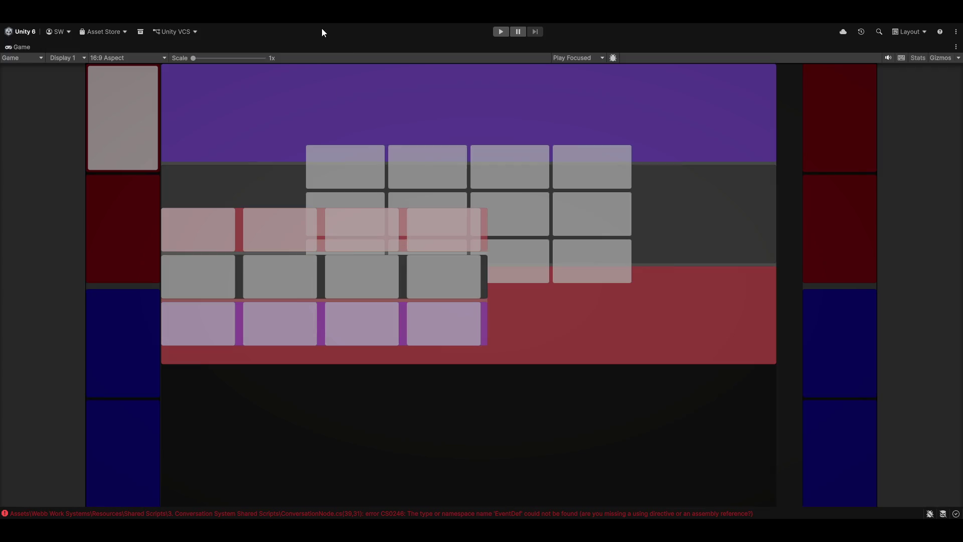
key(shift+space)
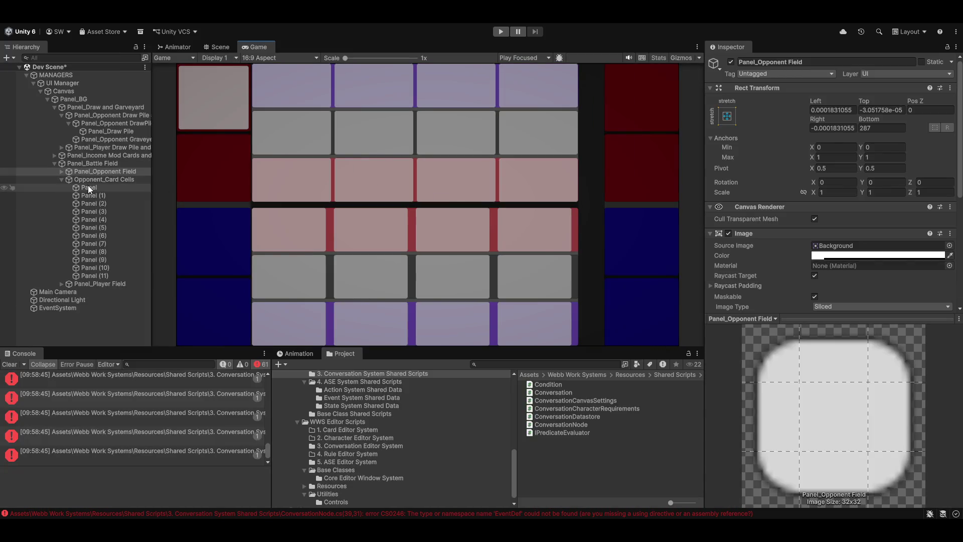
drag(80, 181, 103, 171)
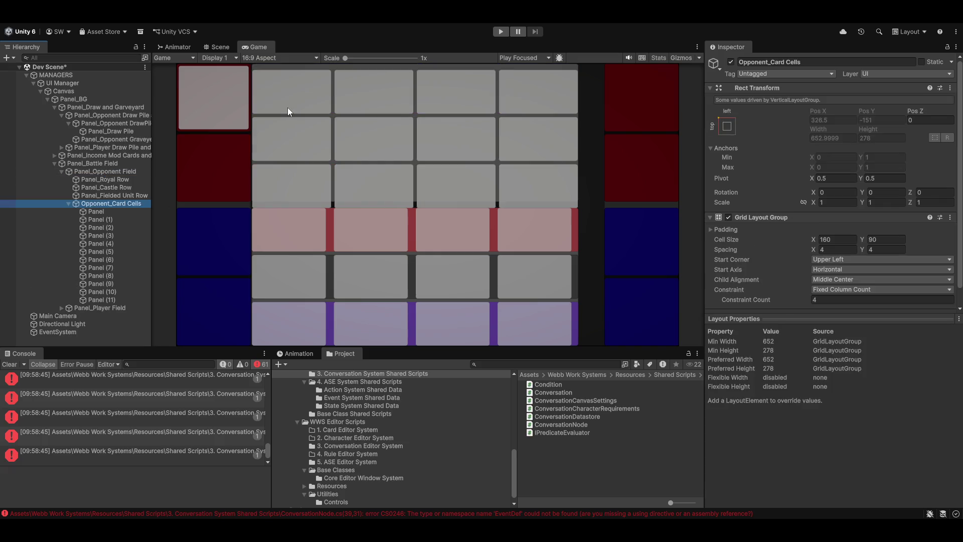
key(shift+space)
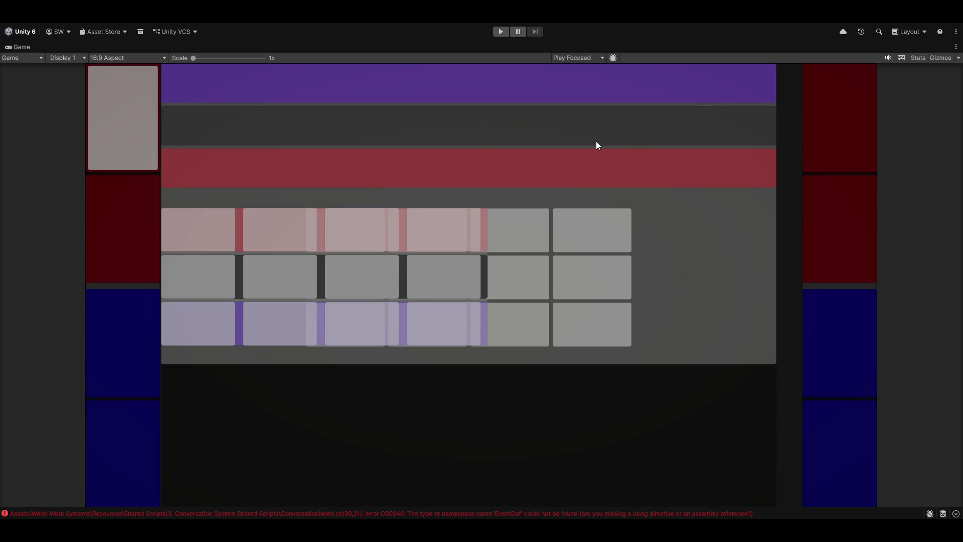
key(shift+space)
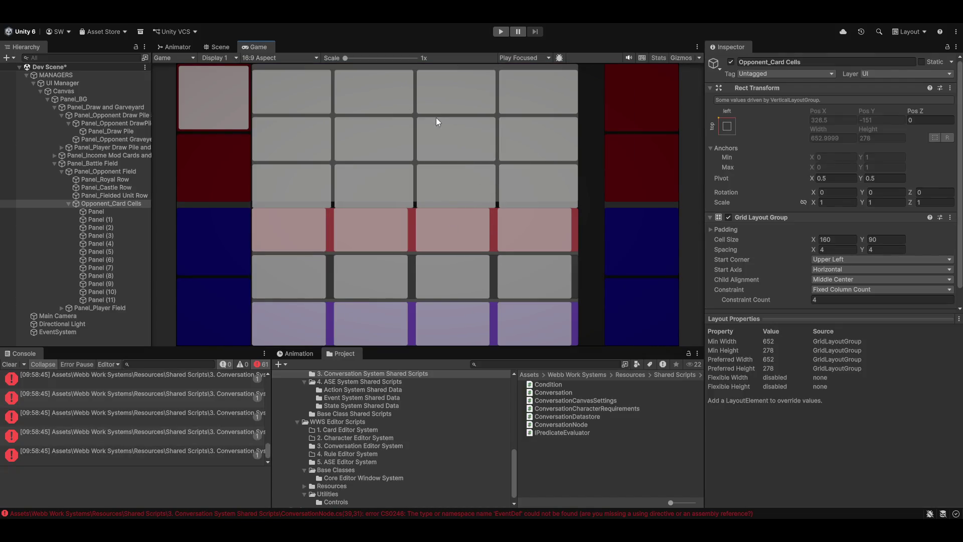
key(ctrl+z)
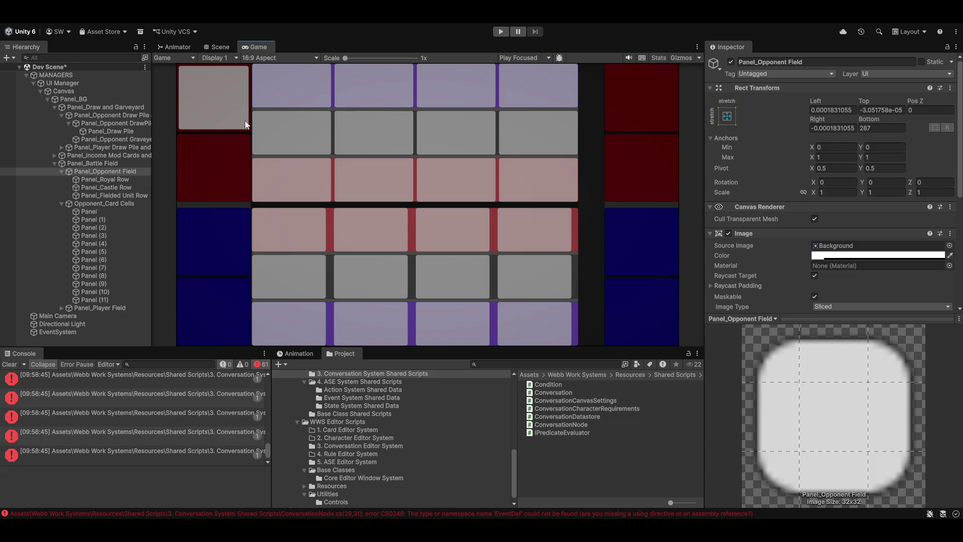
scroll(802, 198, down, 5)
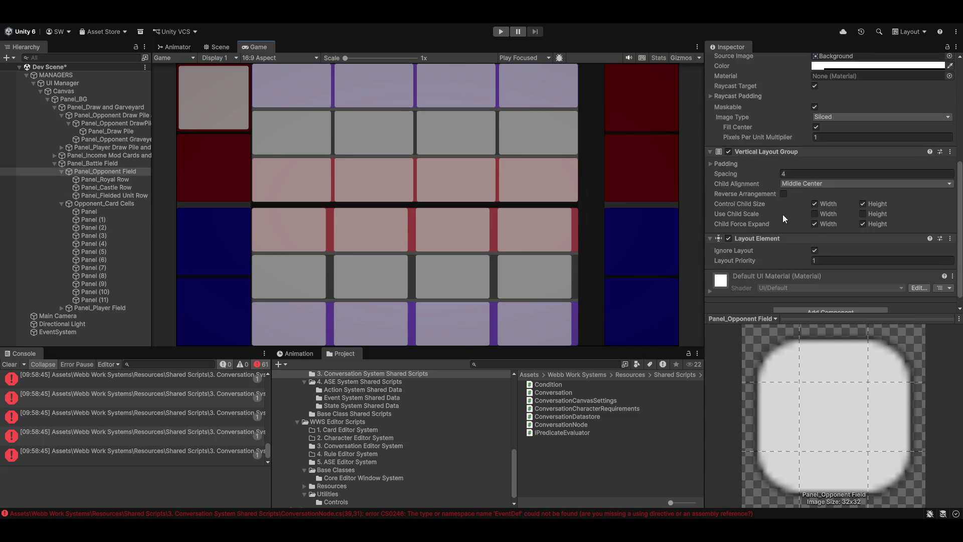
scroll(784, 215, down, 1)
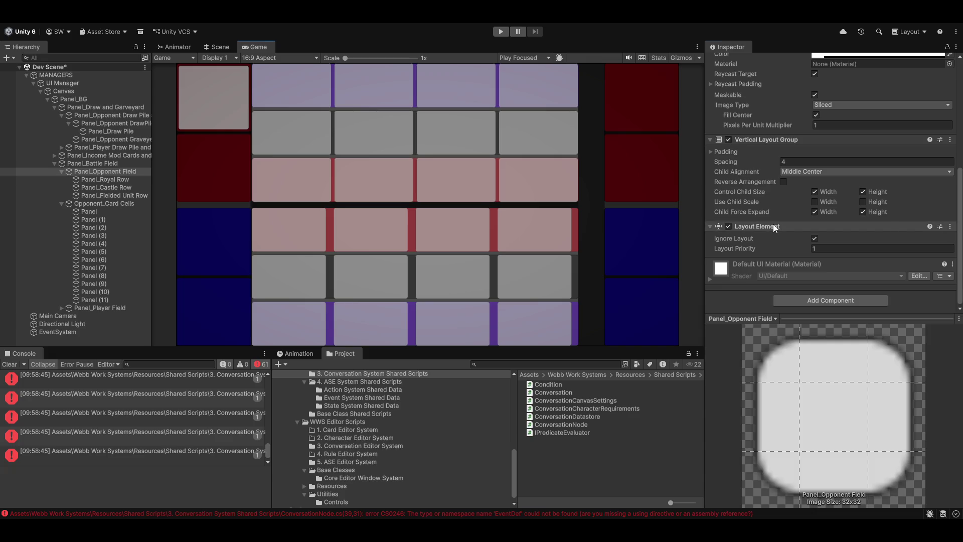
Untick Ignore Layout and enable Flexible Width 1 on the Layout Element, then preview the result.
right_click(774, 226)
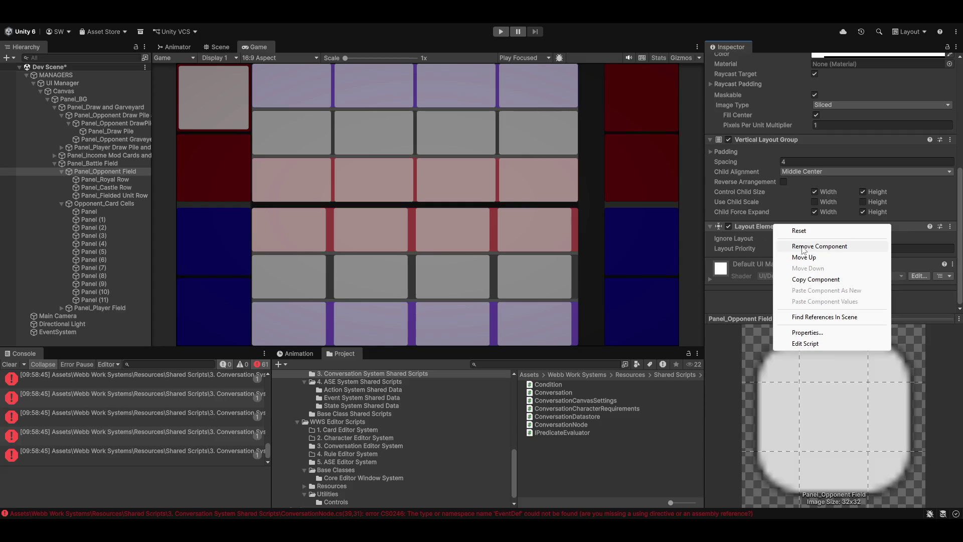
click(736, 247)
click(815, 238)
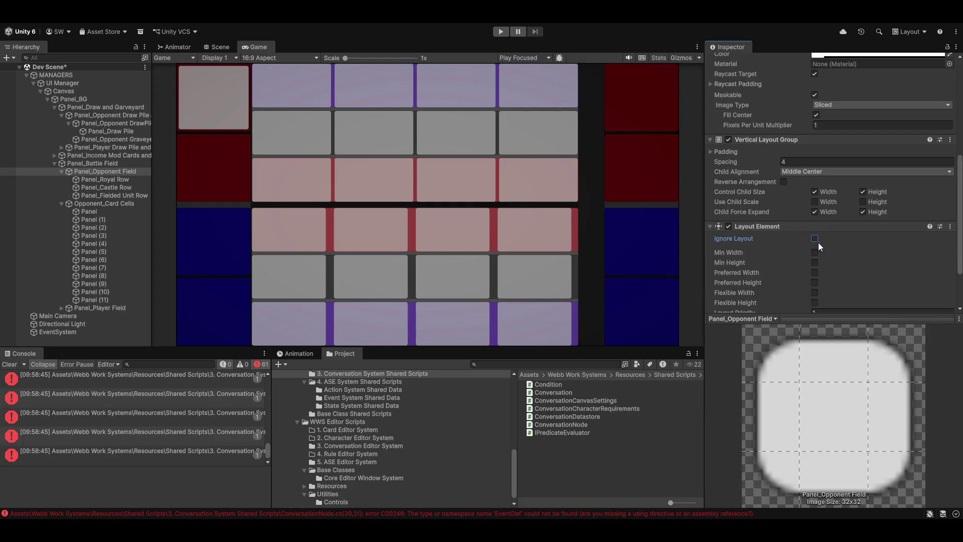
scroll(878, 190, down, 3)
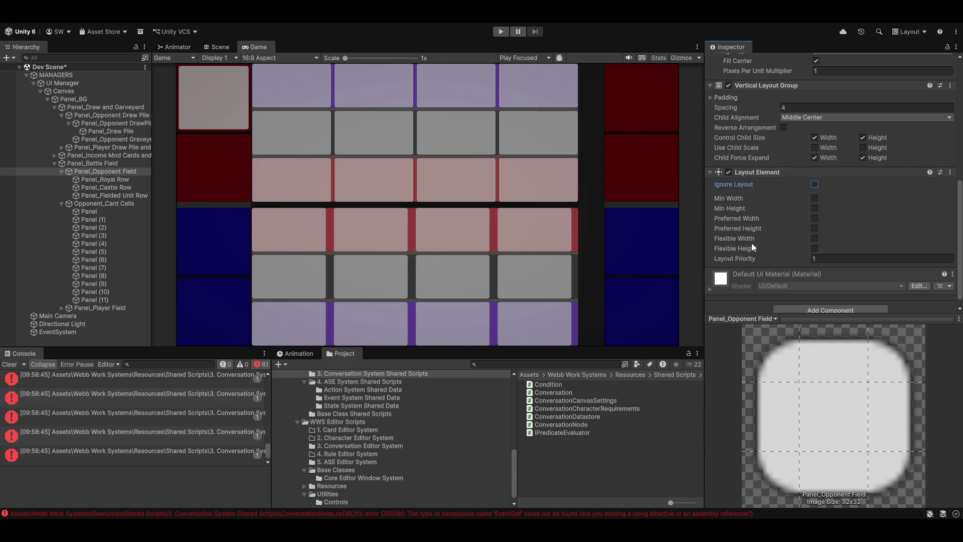
click(814, 239)
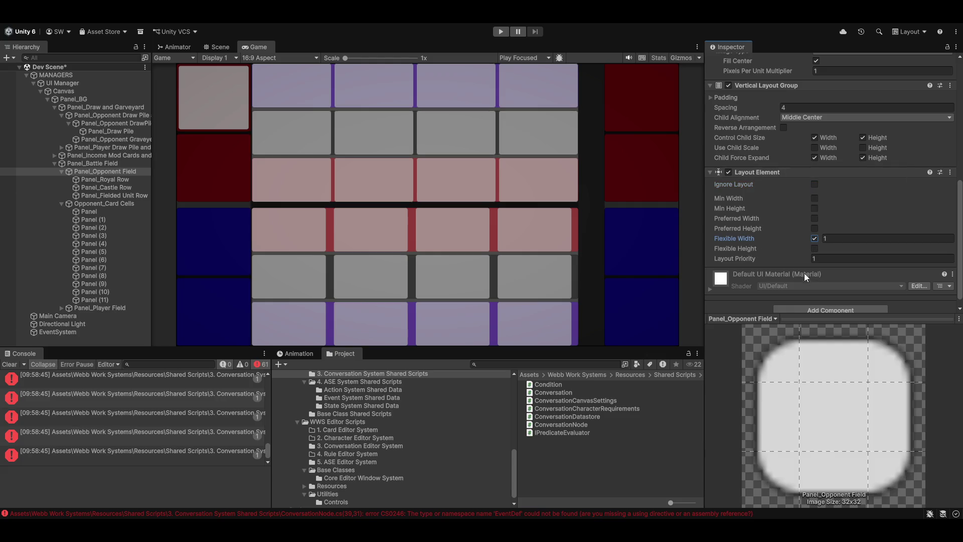
key(shift+space)
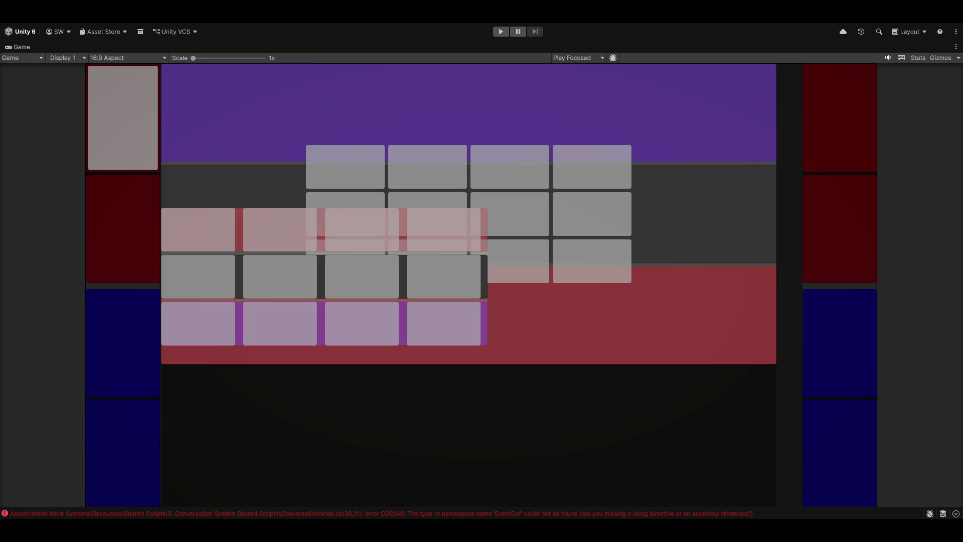
key(shift+space)
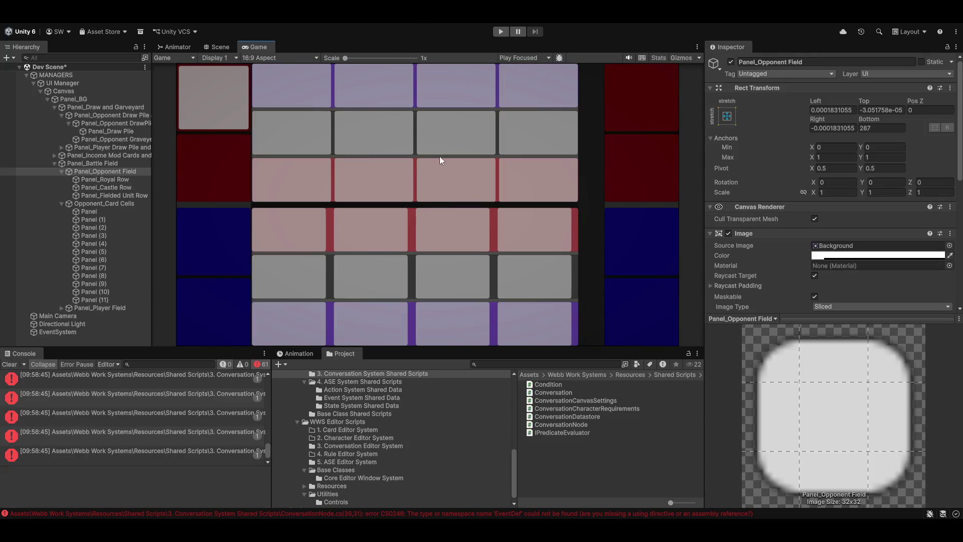
click(91, 204)
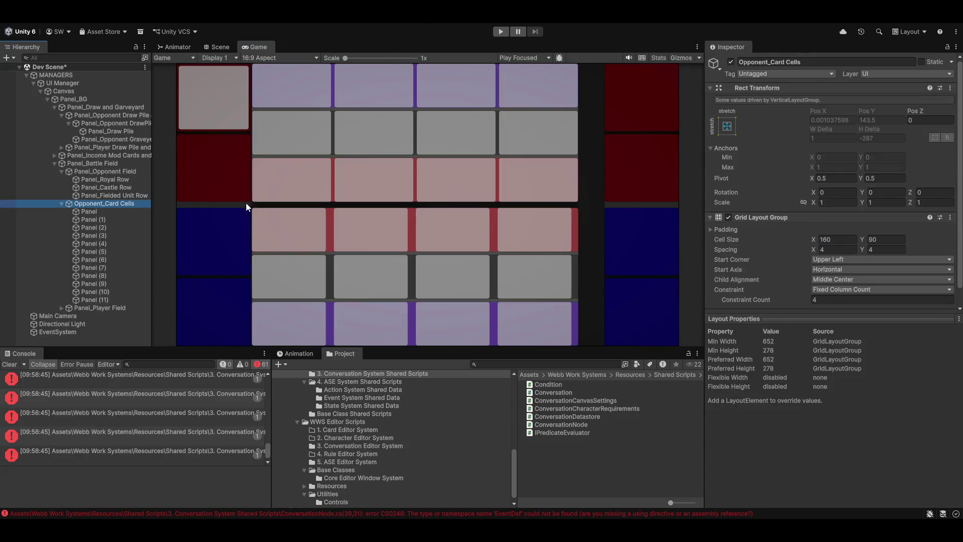
Collapse the opponent branch, expand Panel_Player Field's unit, castle and royal rows, and view the Scene.
scroll(789, 276, down, 2)
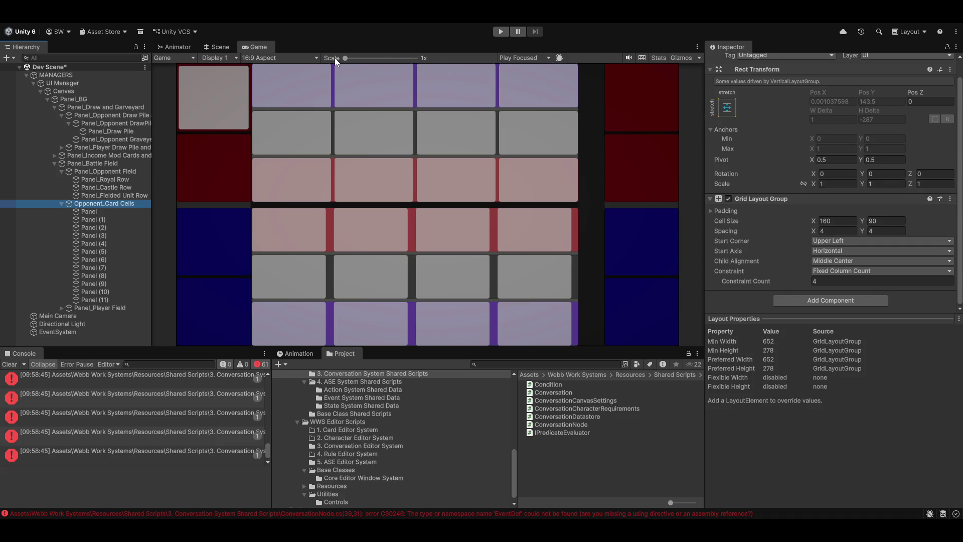
click(287, 71)
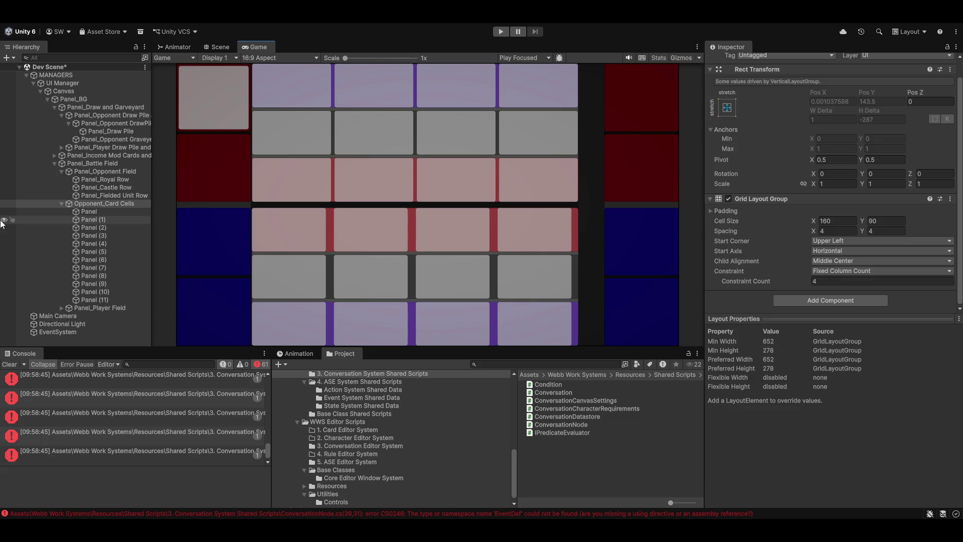
click(62, 201)
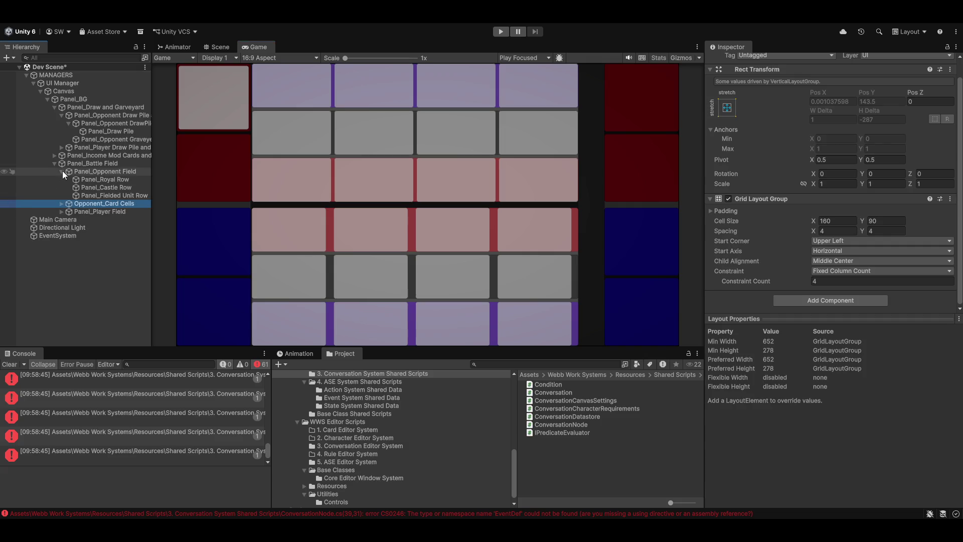
click(62, 171)
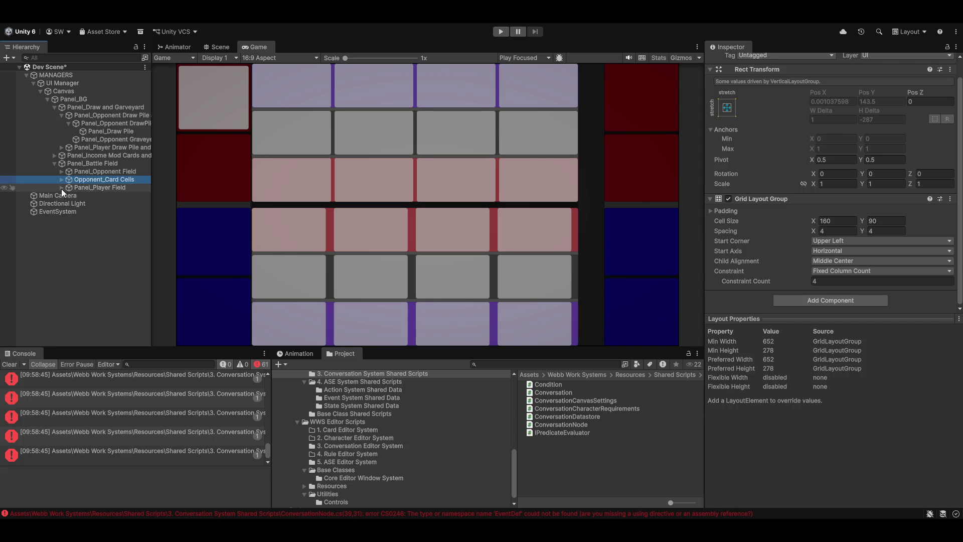
click(61, 188)
click(68, 195)
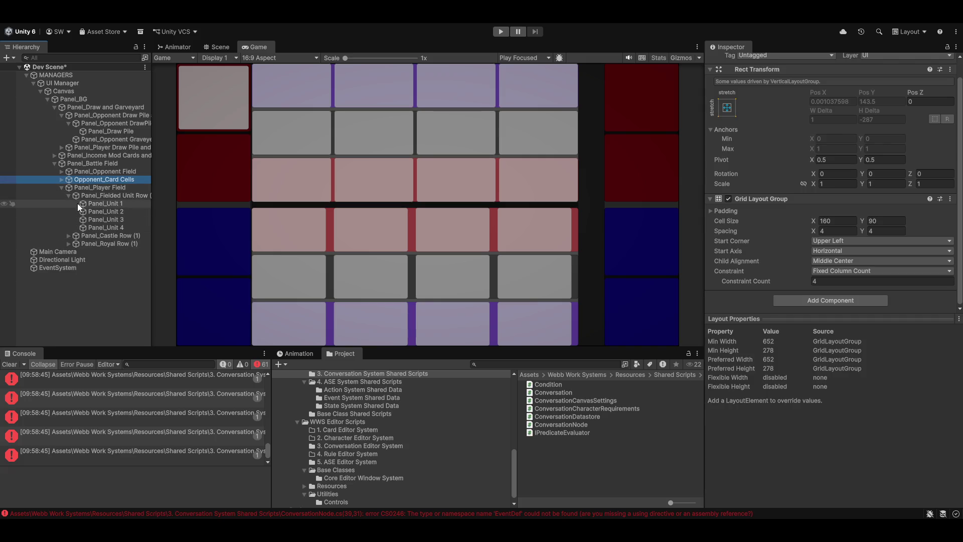
click(68, 236)
click(68, 276)
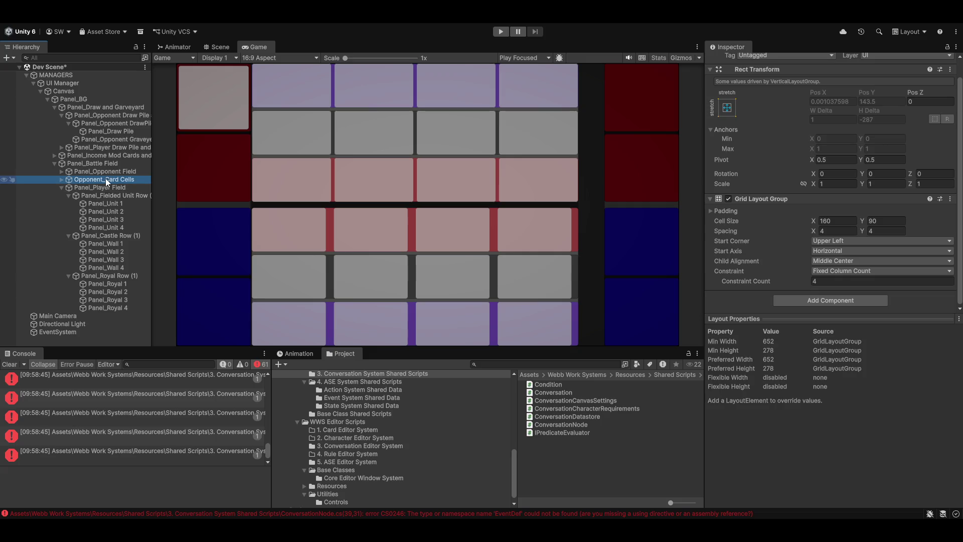
click(219, 47)
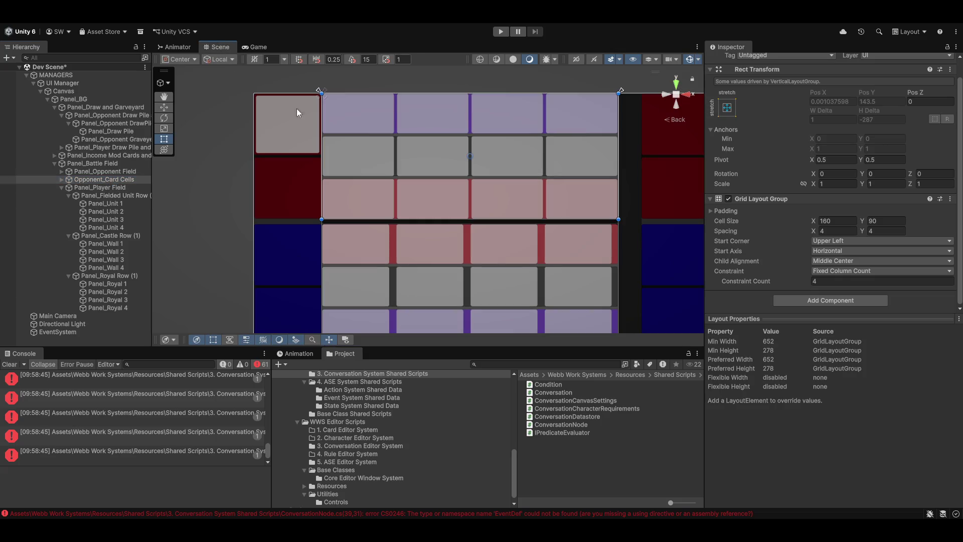
Select Panel_Battle Field and undo the resize to restore its full height.
scroll(465, 222, up, 2)
drag(465, 223, 497, 238)
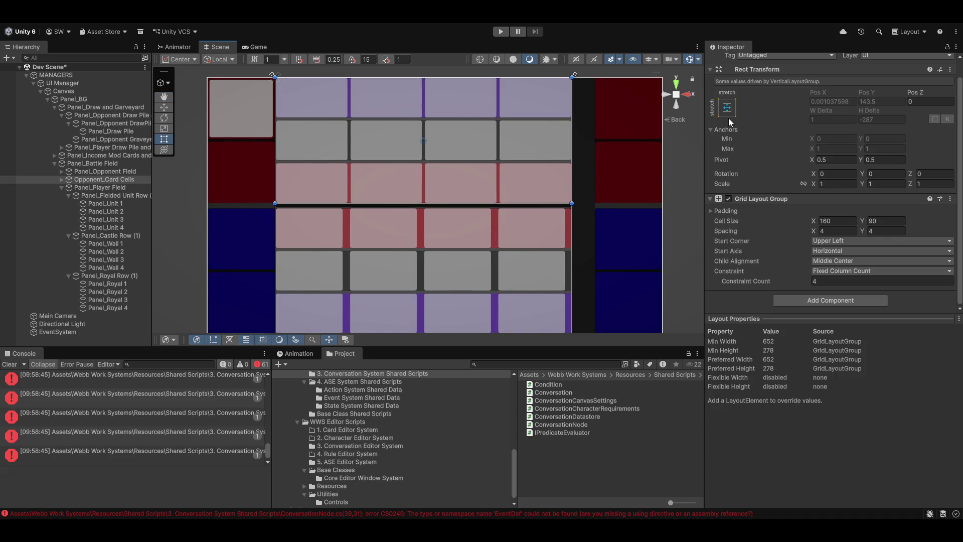
click(93, 164)
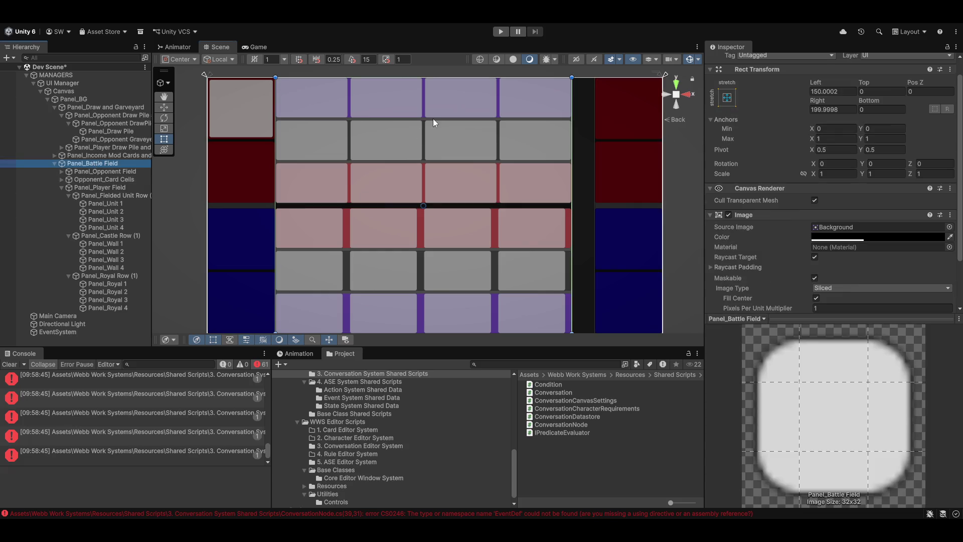
drag(420, 207, 403, 159)
scroll(415, 204, down, 1)
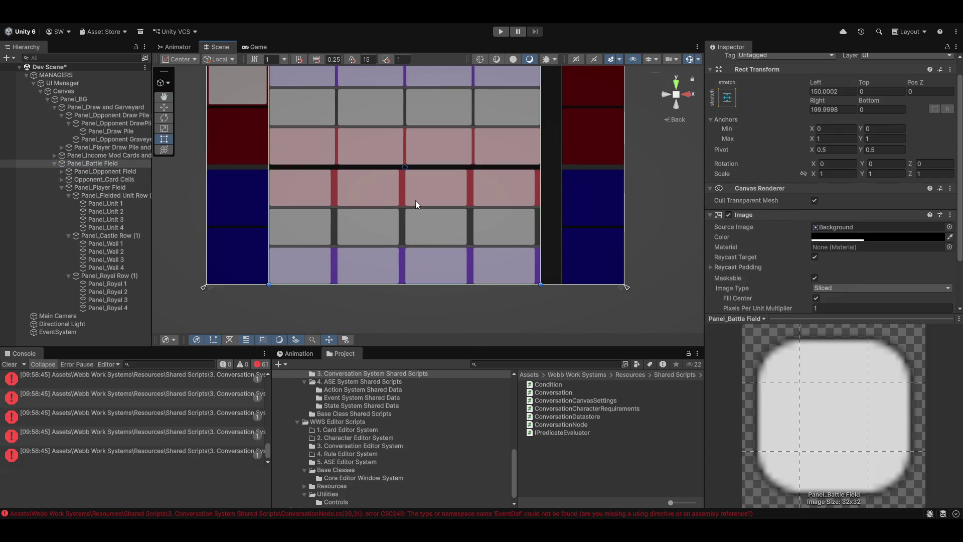
scroll(415, 200, down, 1)
mouse_move(418, 291)
mouse_down()
mouse_move(418, 317)
mouse_move(426, 194)
mouse_move(430, 277)
mouse_move(583, 293)
mouse_up()
key(ctrl+z)
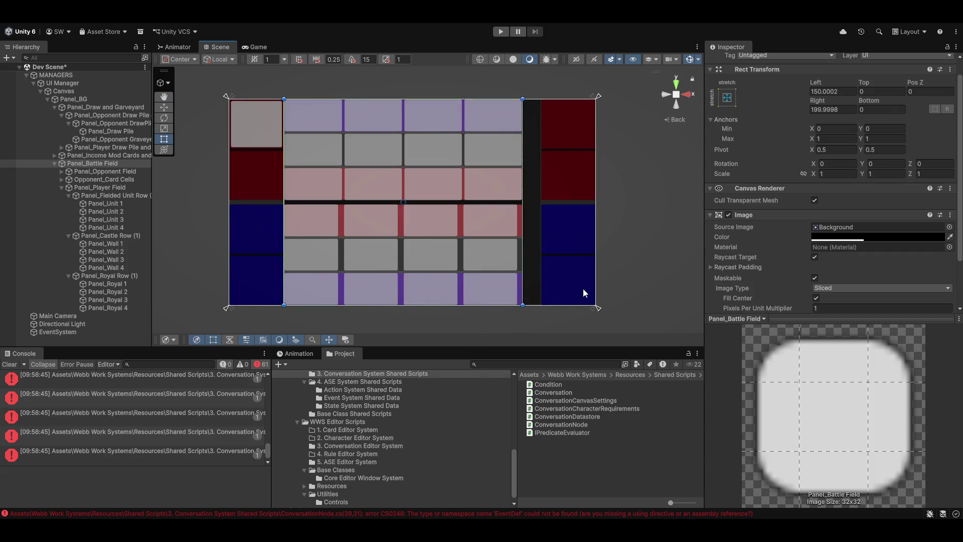
Check the battle field's top edge, collapse Panel_Player Field, and show the first compile error's details.
drag(480, 236, 495, 249)
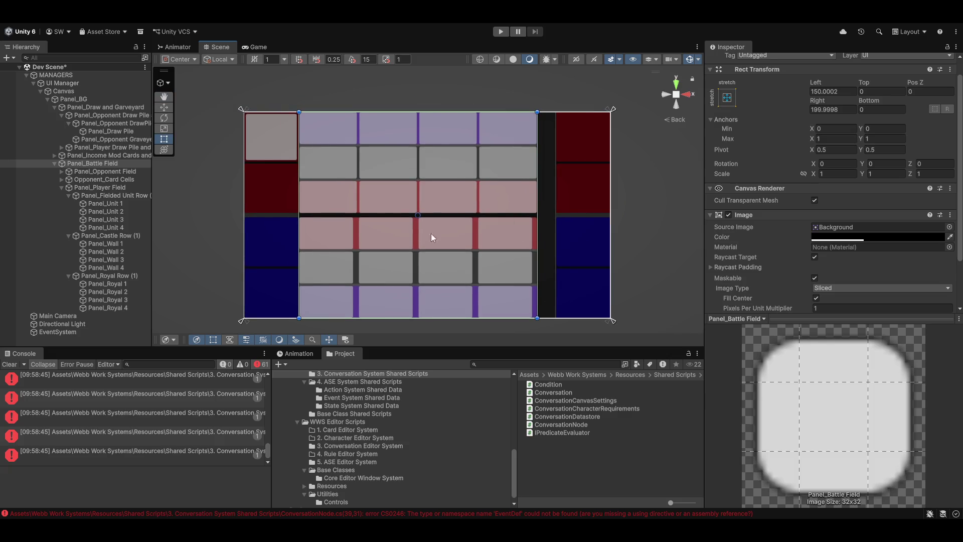
scroll(420, 268, up, 5)
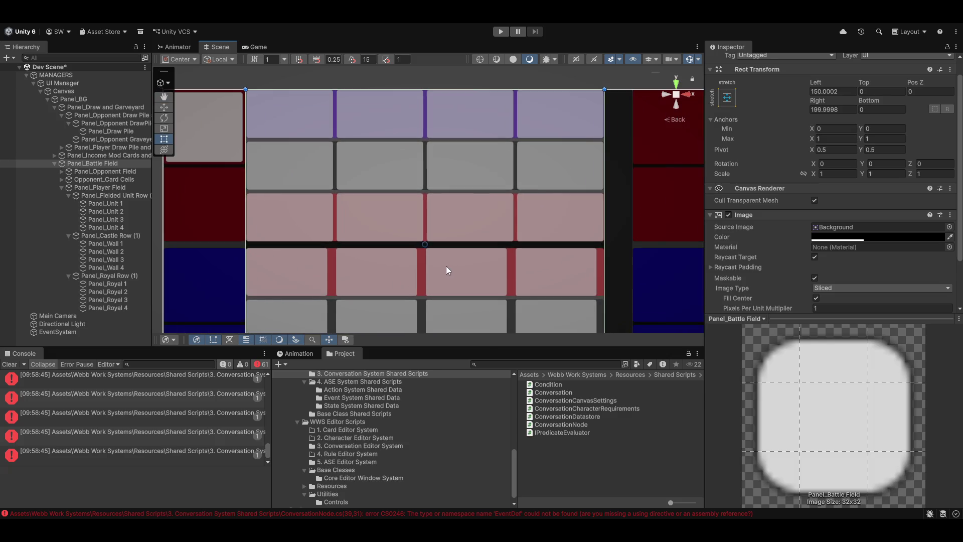
drag(430, 257, 426, 221)
mouse_move(361, 163)
mouse_down()
mouse_move(383, 167)
mouse_move(393, 154)
mouse_up()
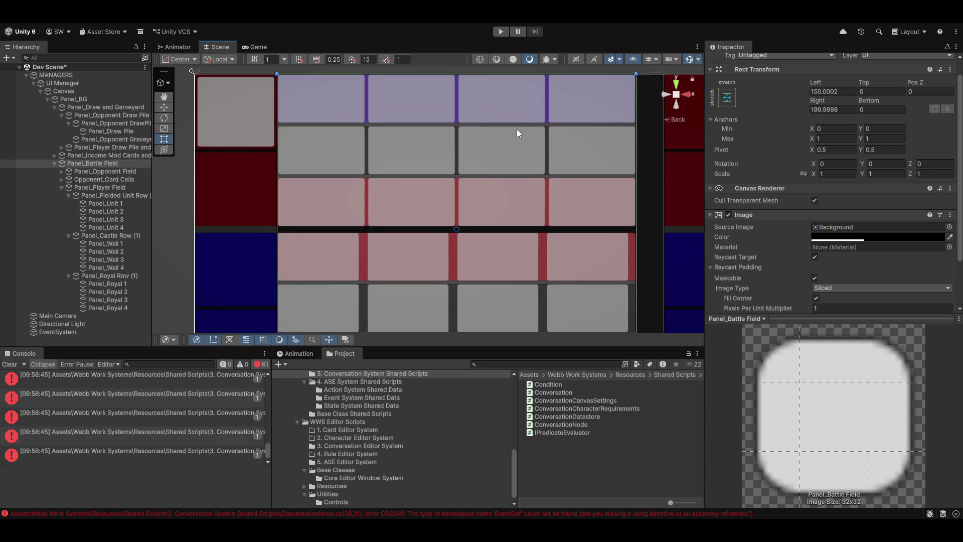
drag(601, 183, 564, 153)
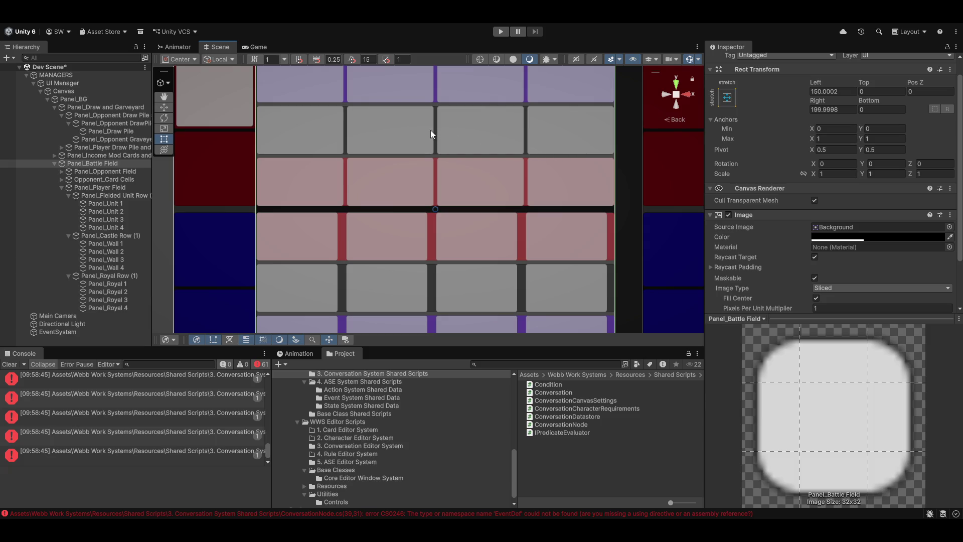
drag(398, 129, 399, 70)
drag(404, 126, 397, 140)
click(60, 187)
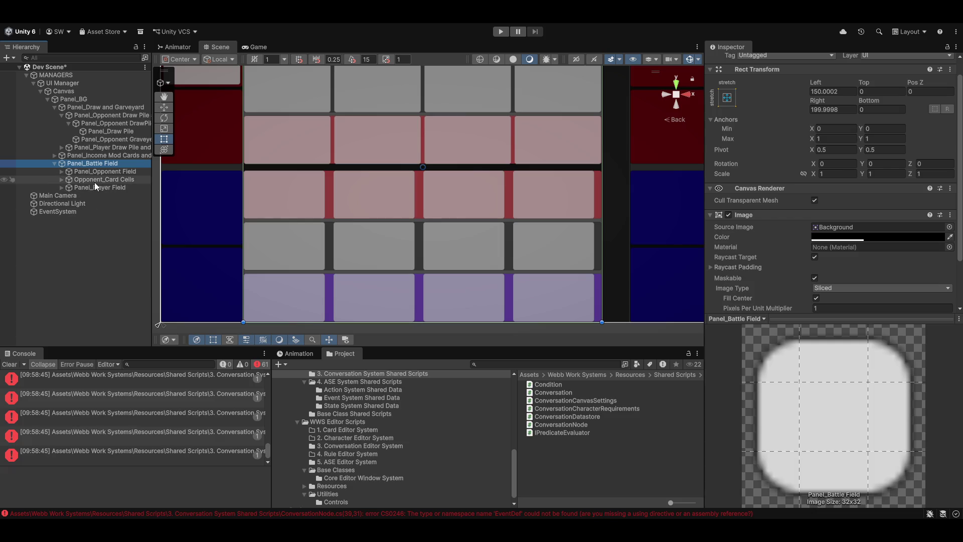
scroll(365, 267, down, 3)
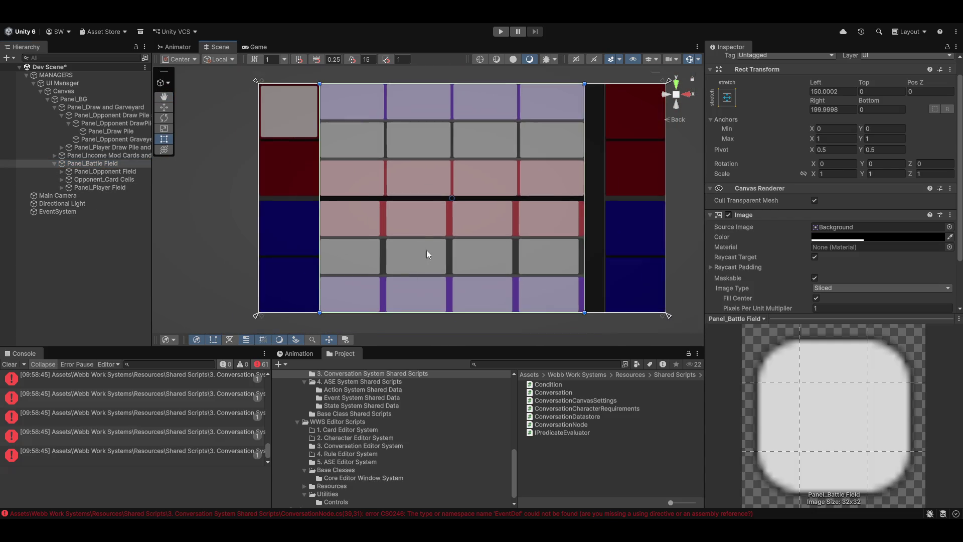
scroll(469, 216, down, 2)
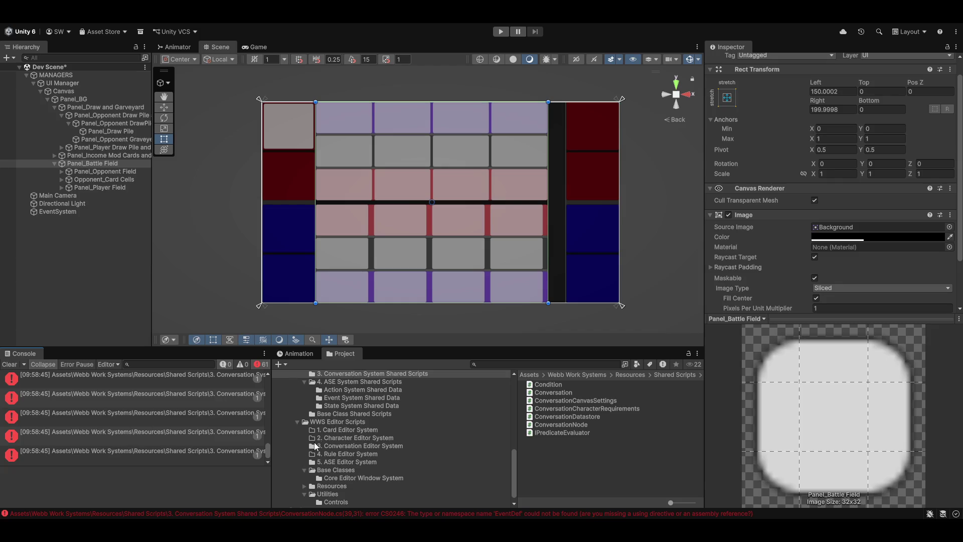
click(103, 376)
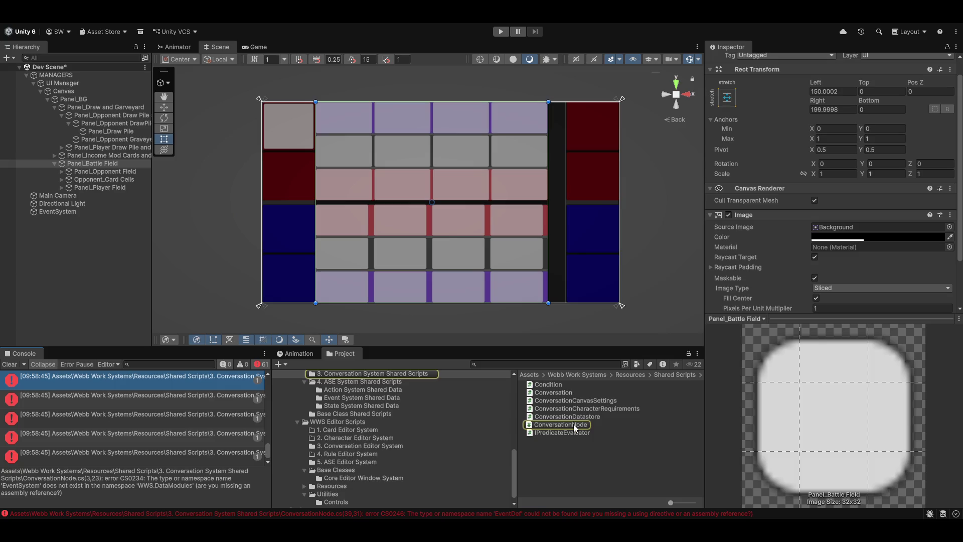
Open ConversationNode.cs, review its unresolved using WWS.DataModules.EventSystem line, and return to Unity.
click(574, 424)
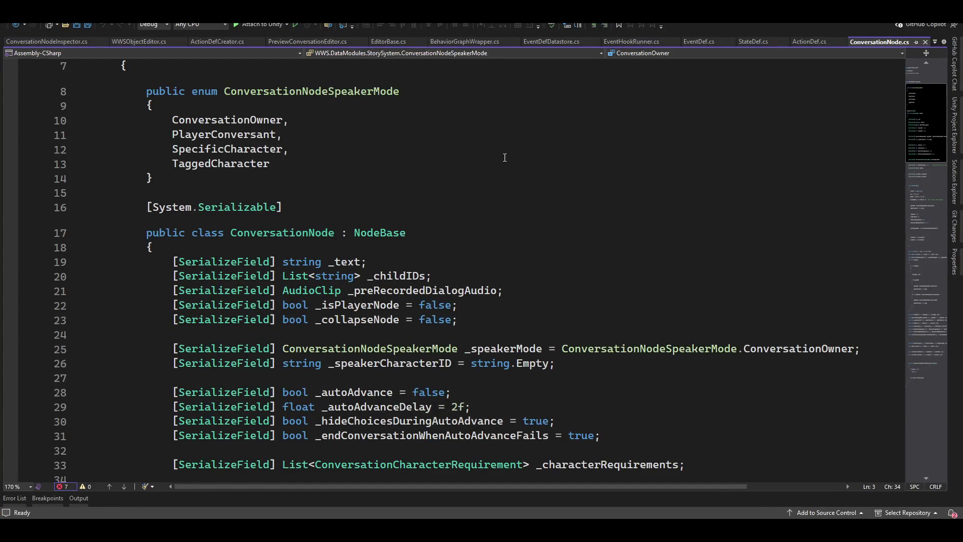
scroll(493, 285, down, 8)
scroll(472, 296, up, 10)
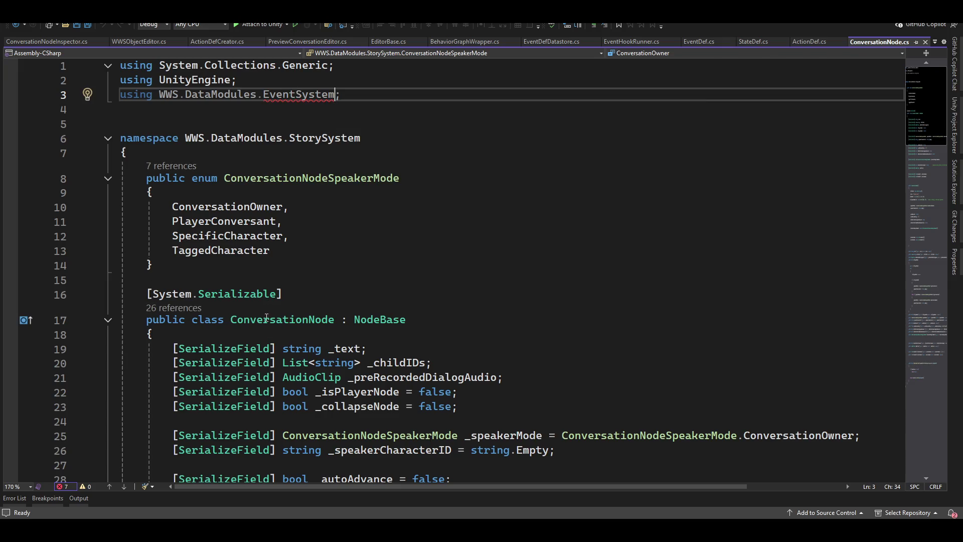
mouse_move(261, 354)
key(alt+Tab)
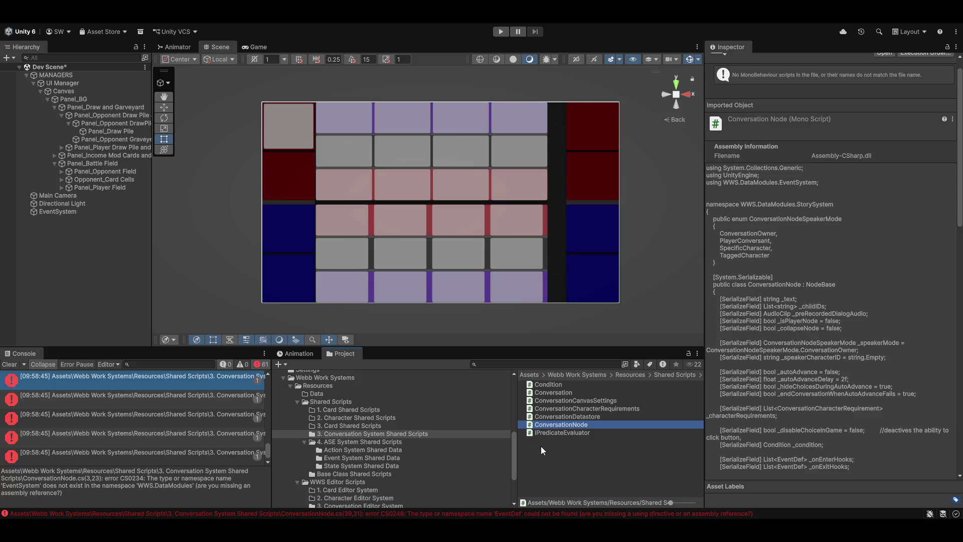
Create a new Assembly Definition in the conversation system shared scripts folder.
right_click(545, 458)
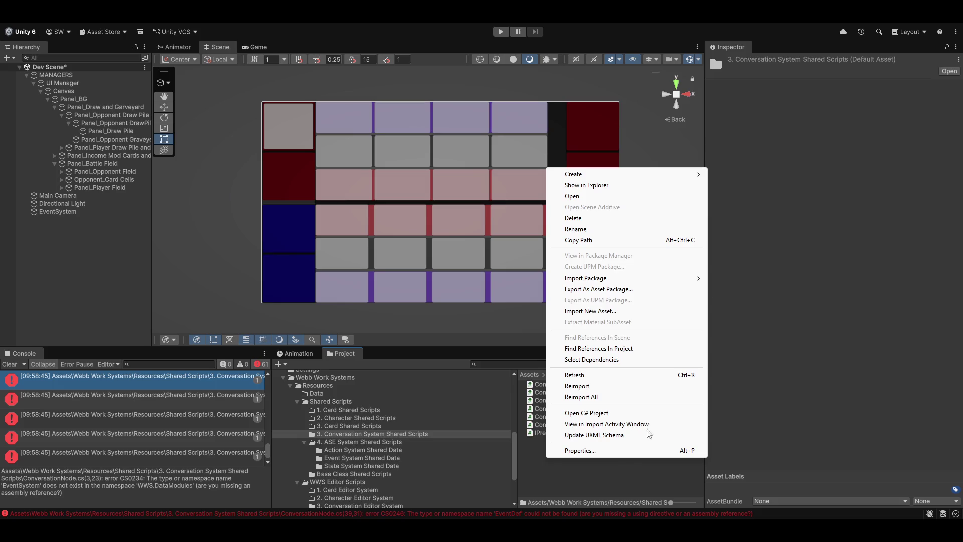
mouse_move(622, 176)
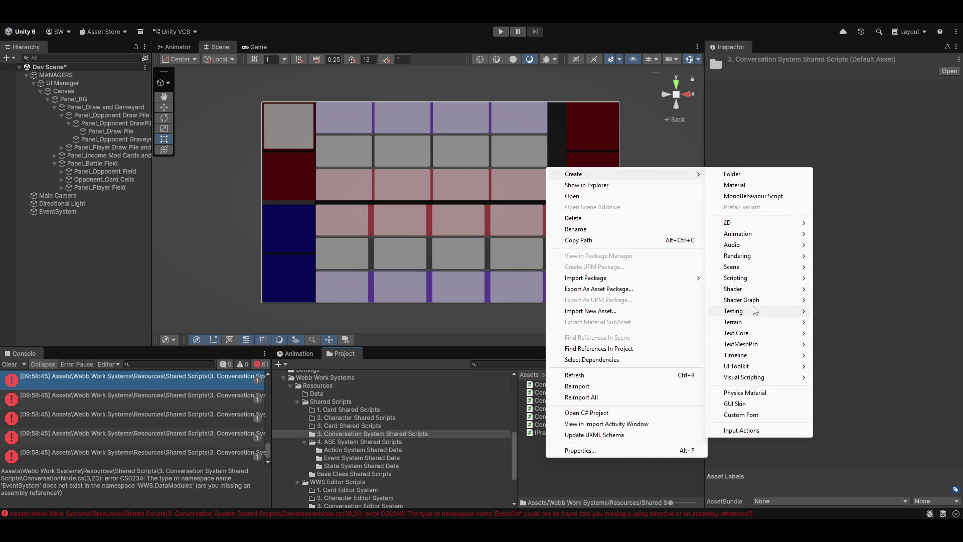
mouse_move(753, 278)
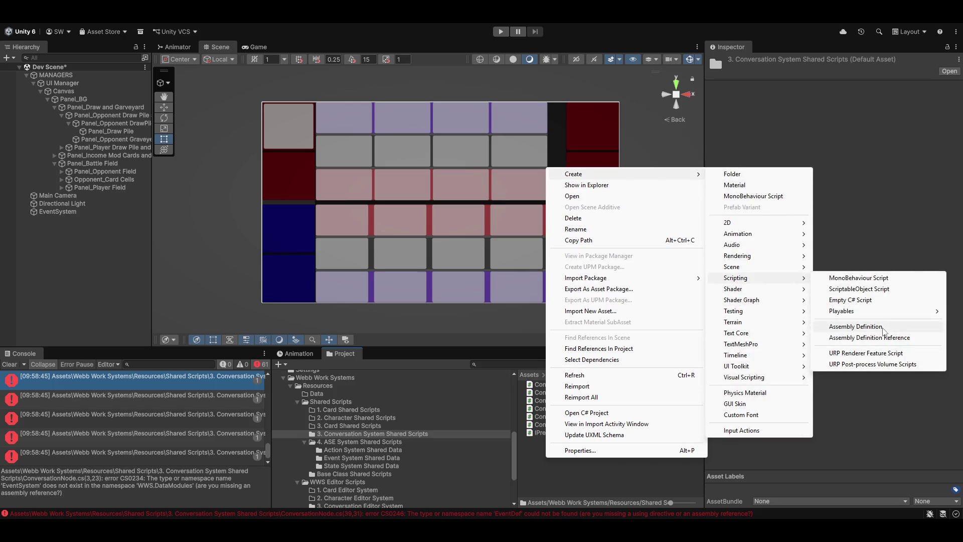
click(883, 326)
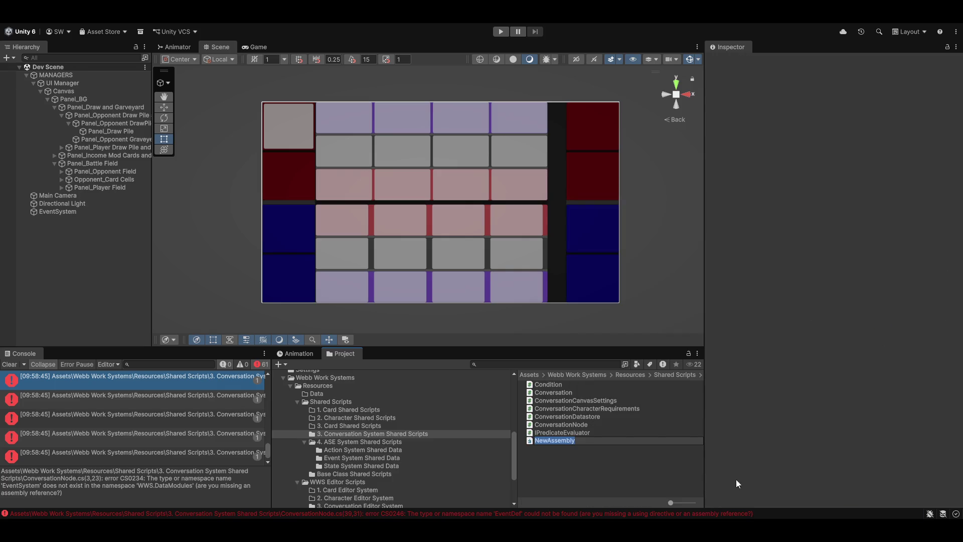
Rename the new assembly definition to WWS.ConversationSystem.SharedScripts.
click(589, 440)
double_click(589, 440)
text(wws)
key(BackSpace)
key(BackSpace)
key(BackSpace)
text(WWS)
text(ConversationS)
key(BackSpace)
text(System.S)
text(haredScripts)
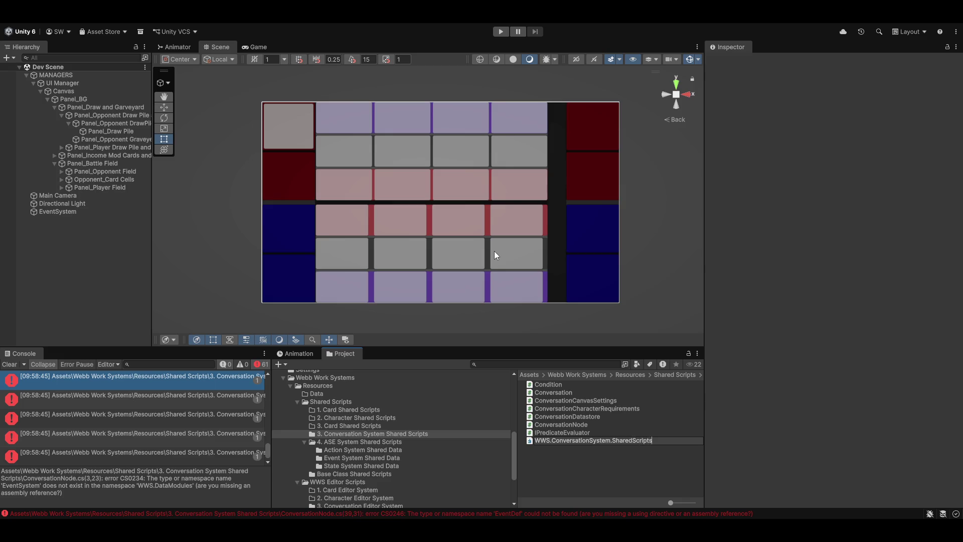
key(Return)
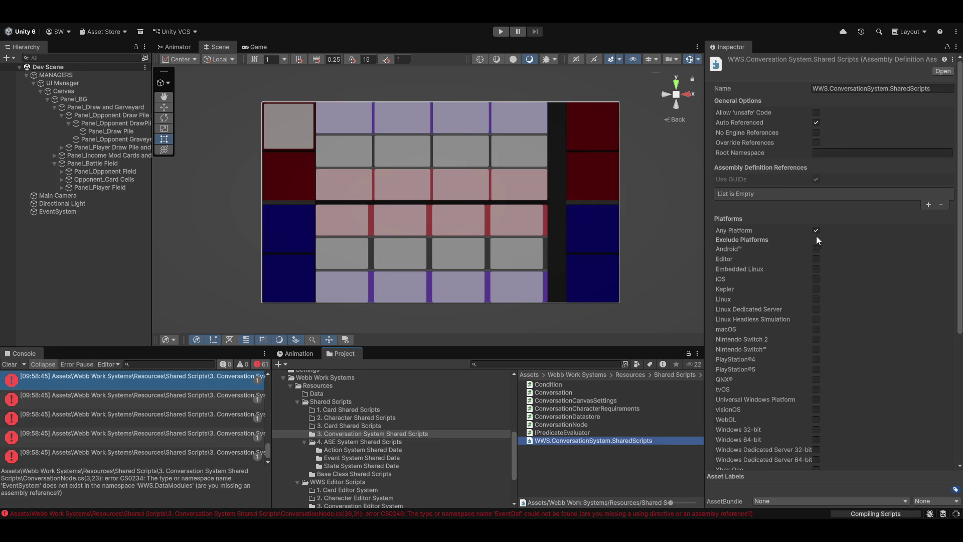
Toggle the asmdef's platform options back and turn Auto Referenced off.
click(817, 231)
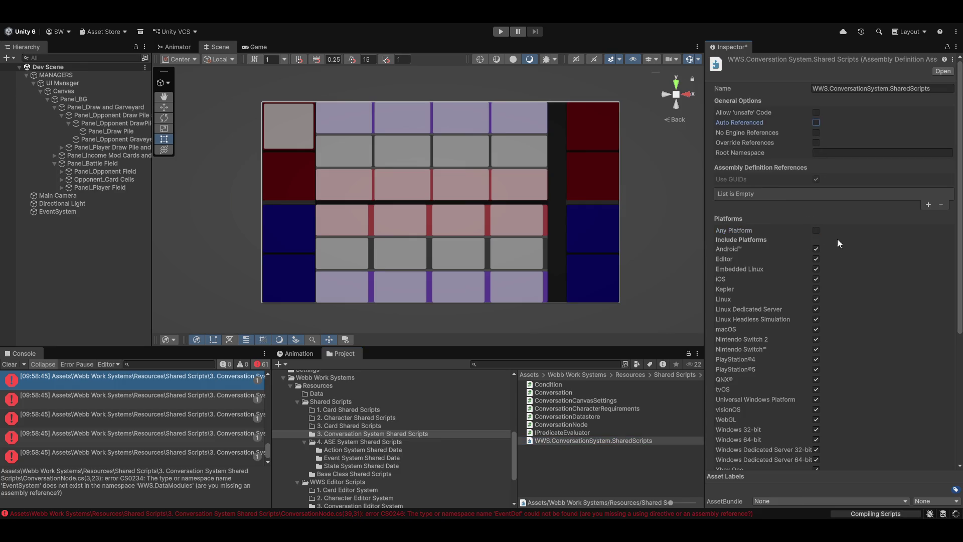
scroll(848, 301, down, 5)
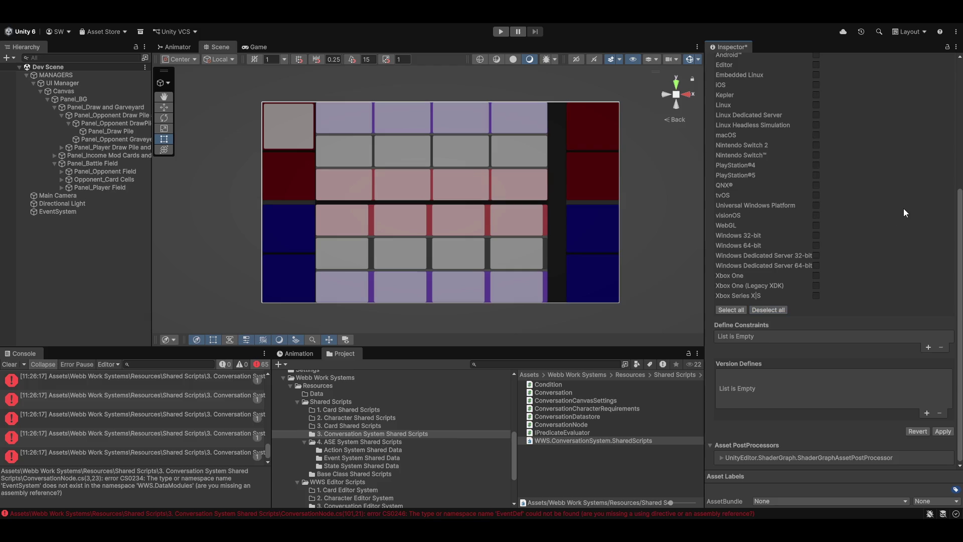
scroll(853, 201, up, 6)
click(817, 198)
scroll(879, 269, up, 1)
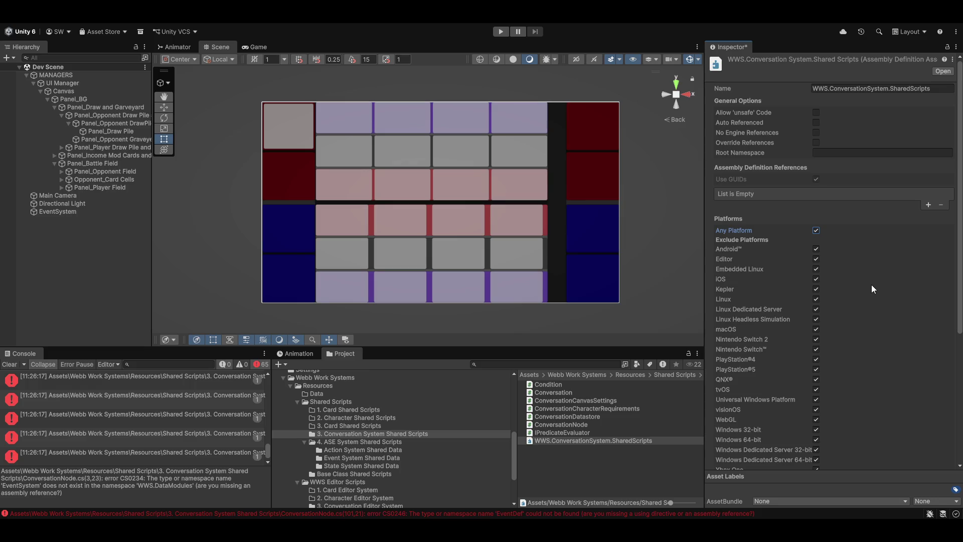
key(ctrl+z)
key(ctrl+z)
click(817, 122)
Add an empty assembly reference and search the picker for 'wws' assemblies.
click(928, 205)
click(946, 194)
text(wws)
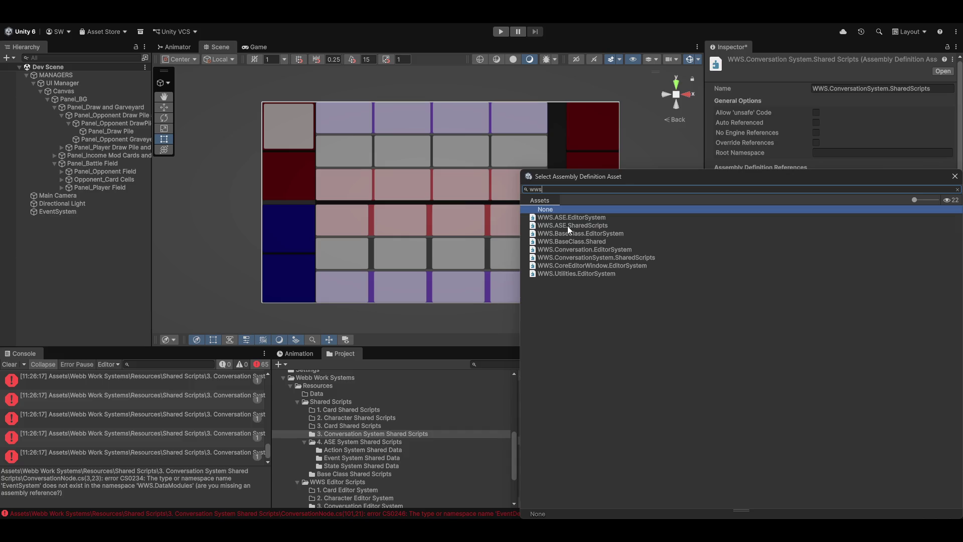
Reference WWS.ASE.SharedScripts and WWS.BaseClass.Shared from the shared scripts assembly and apply the changes.
double_click(568, 226)
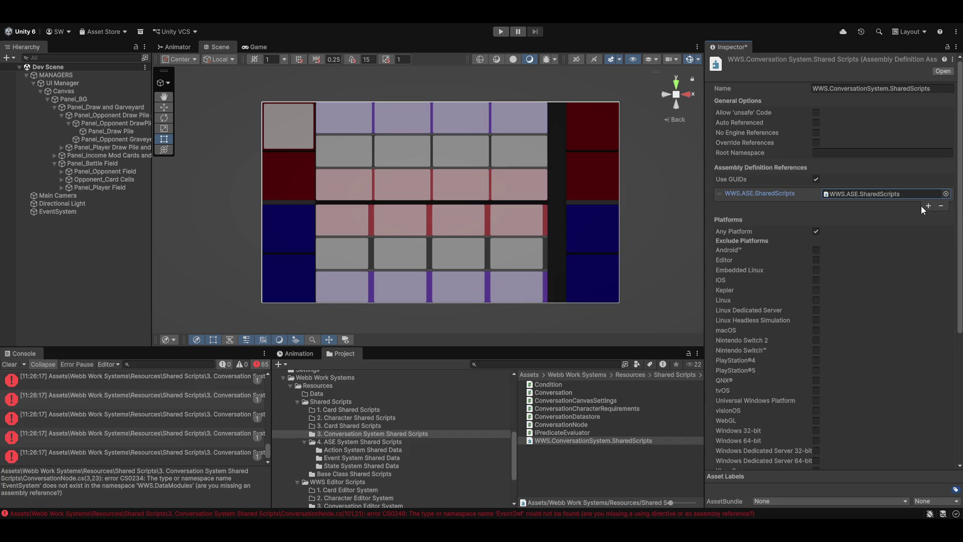
click(928, 206)
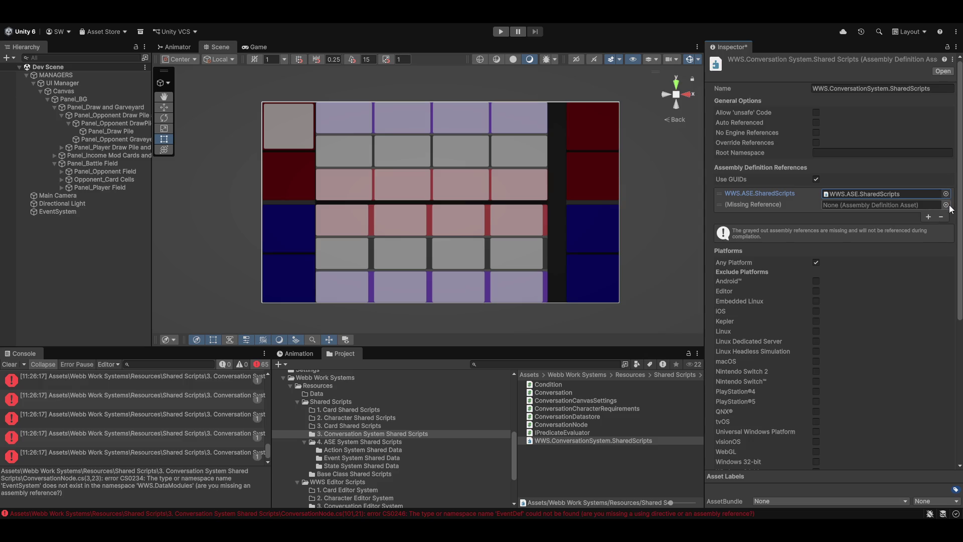
click(947, 205)
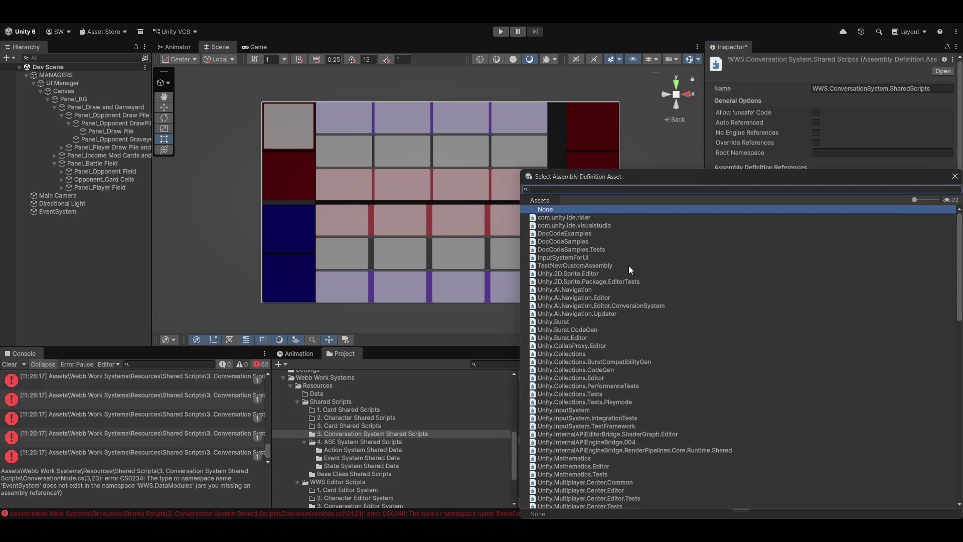
text(wws)
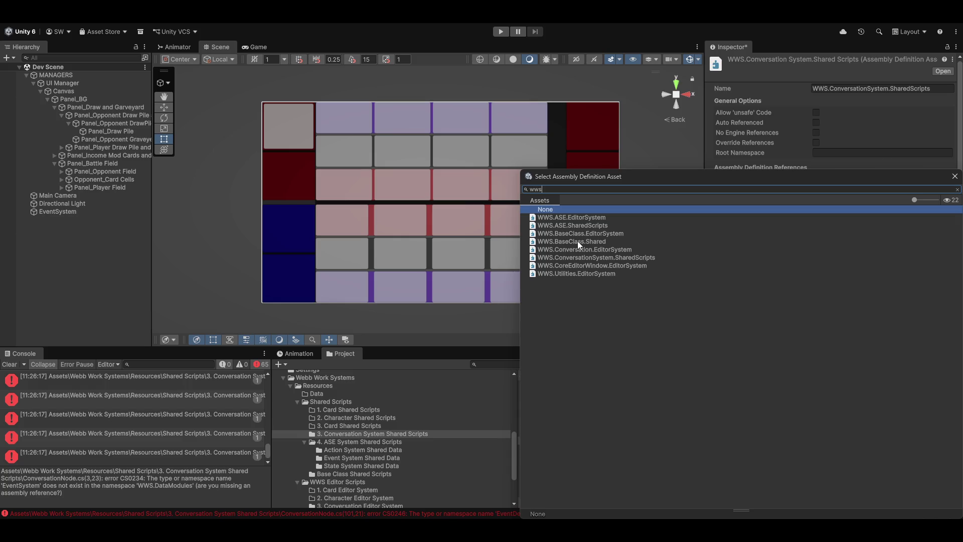
double_click(578, 242)
click(661, 498)
click(474, 301)
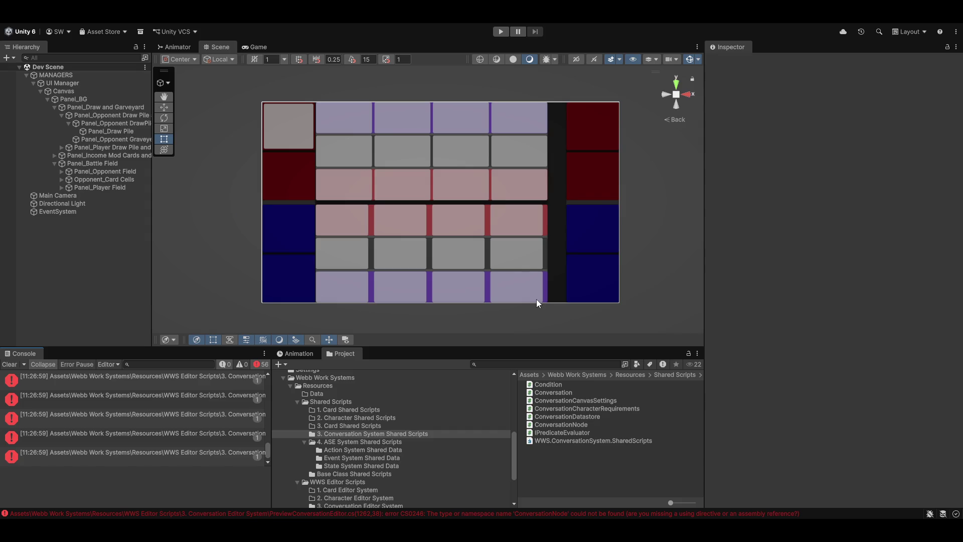
Open Conversation.cs in Visual Studio, reload the externally changed file, and select the System.Serializable attribute.
double_click(558, 393)
click(449, 291)
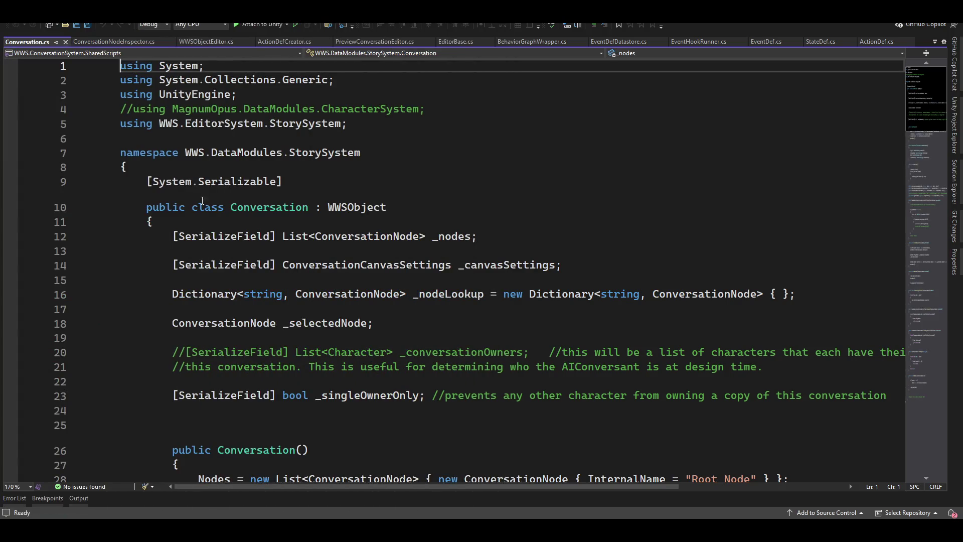
drag(147, 182, 268, 172)
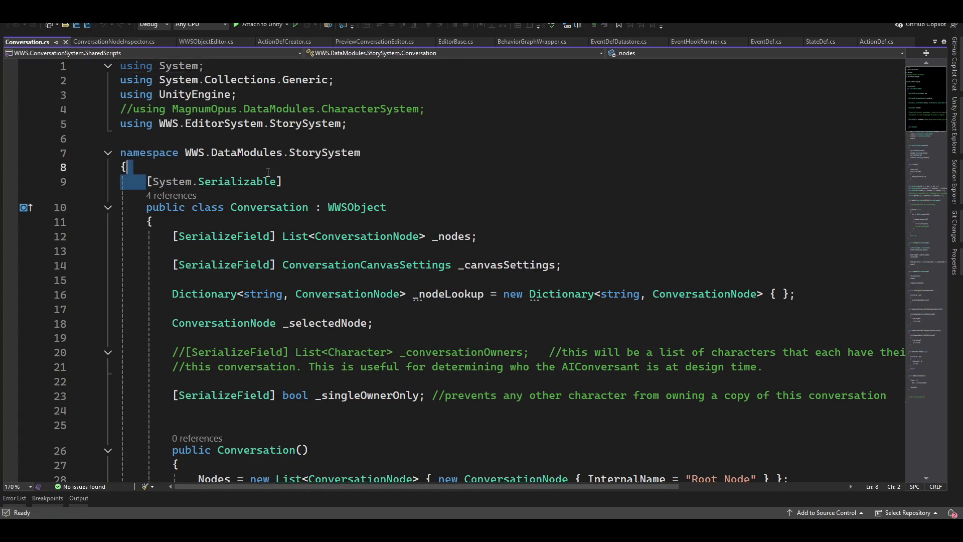
shift+click(296, 176)
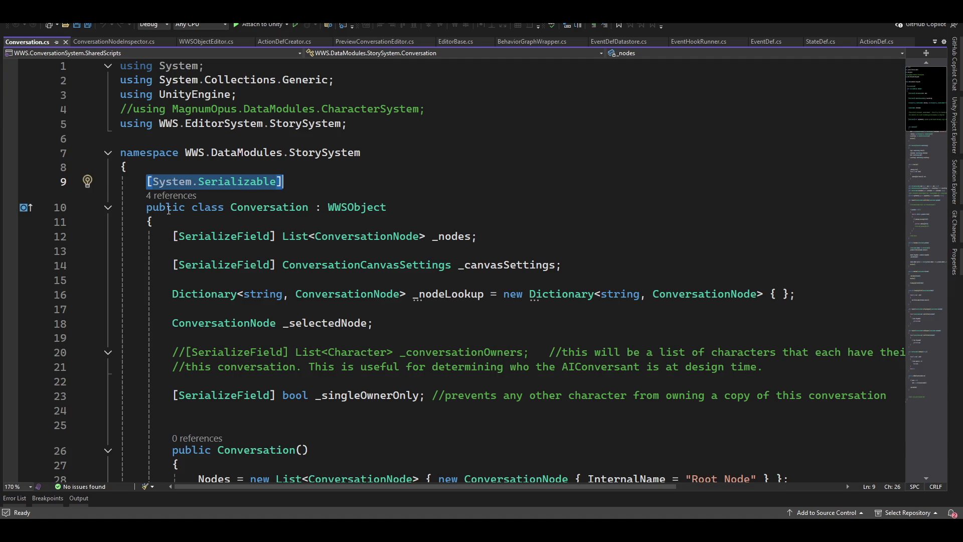
mouse_move(284, 205)
Delete the commented MagnumOpus using line and its blank line, save Conversation.cs, and close it.
click(451, 111)
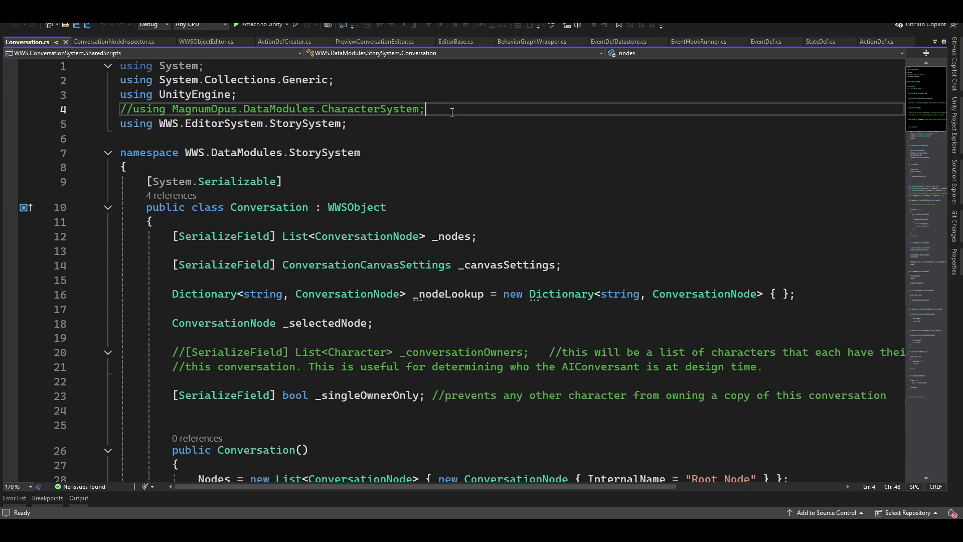
key(shift+Home)
key(BackSpace)
key(Left)
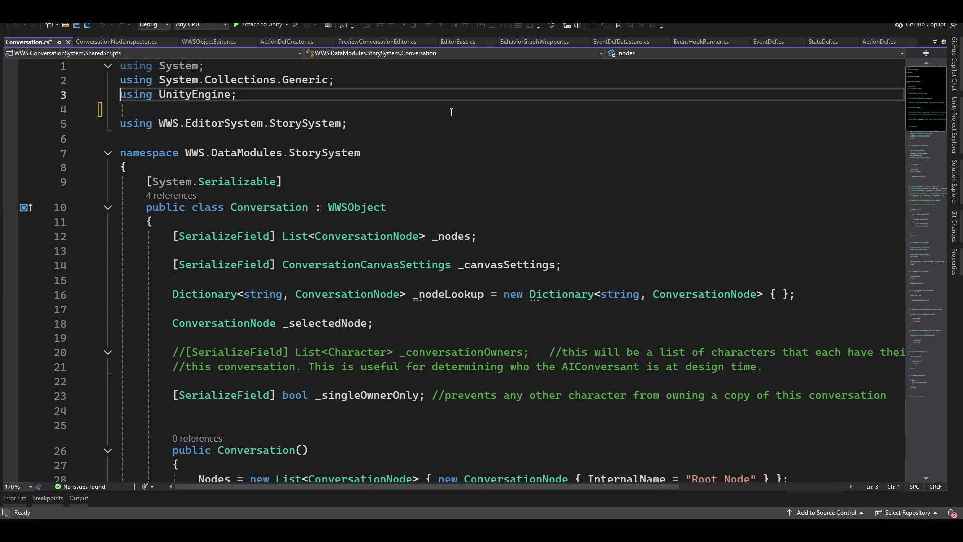
key(Delete)
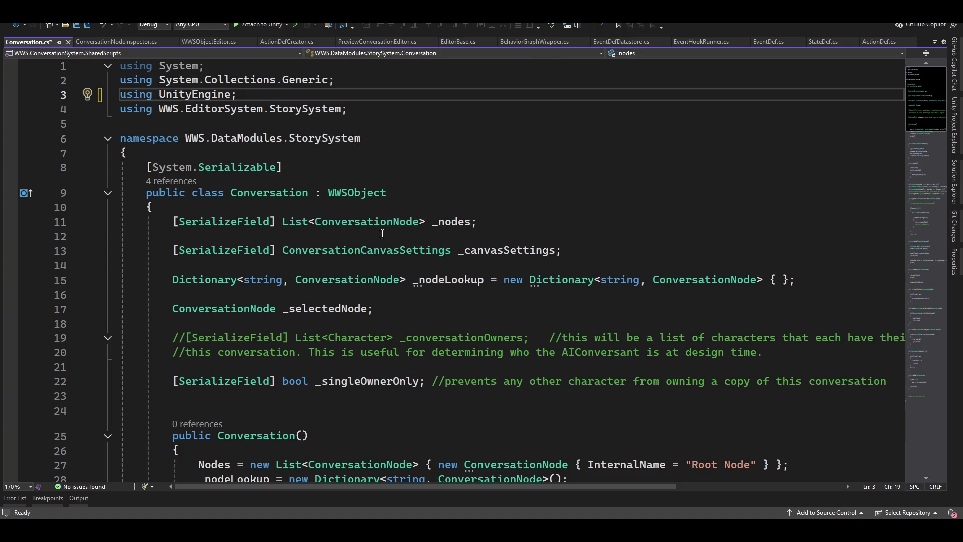
scroll(386, 228, down, 4)
scroll(412, 356, up, 4)
key(ctrl+s)
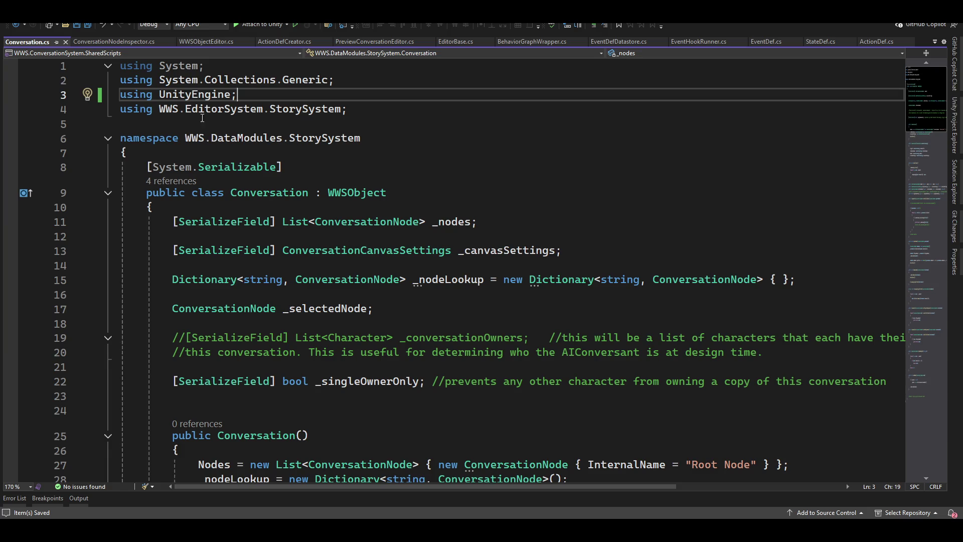
click(65, 43)
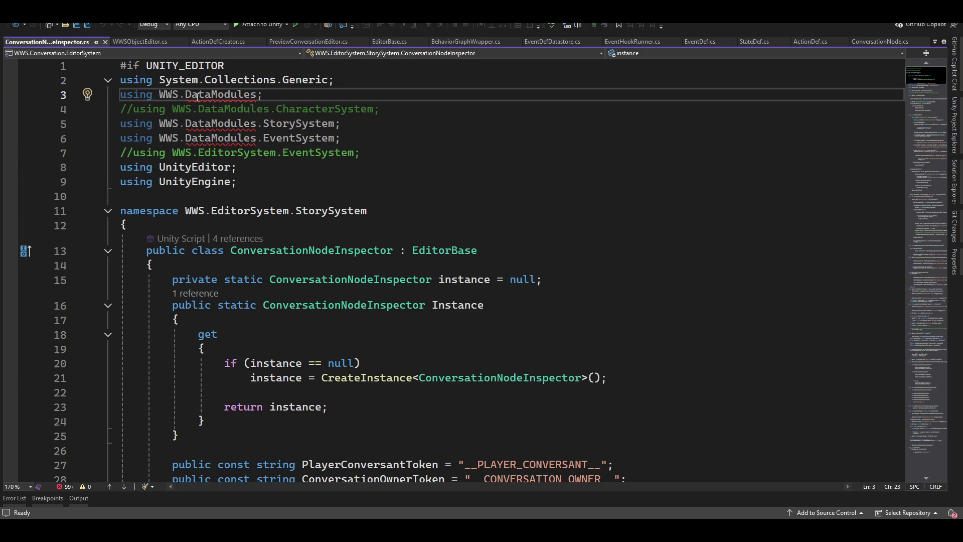
Inspect the unresolved WWS.DataModules namespace error in ConversationNodeInspector.cs, then return to Unity.
mouse_move(202, 96)
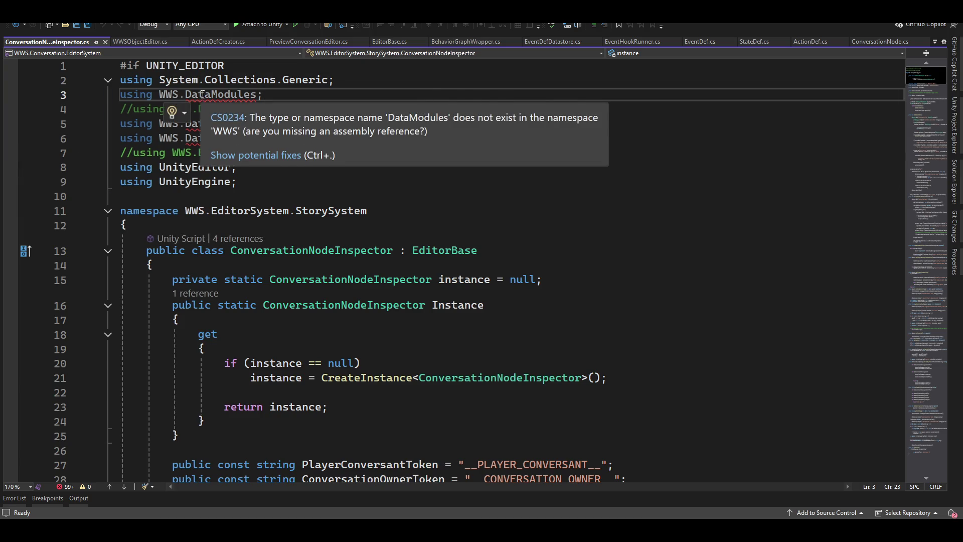
click(203, 97)
mouse_move(444, 278)
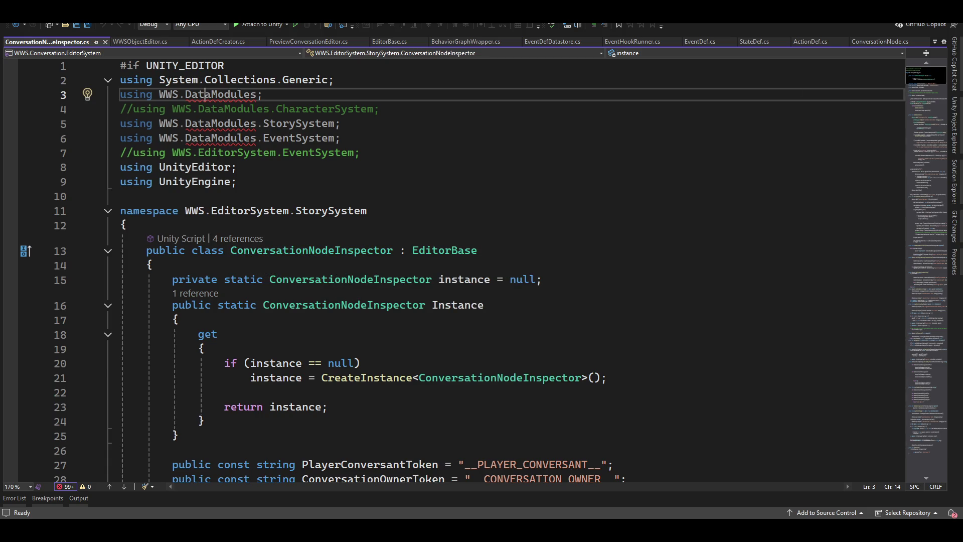
key(alt+Tab)
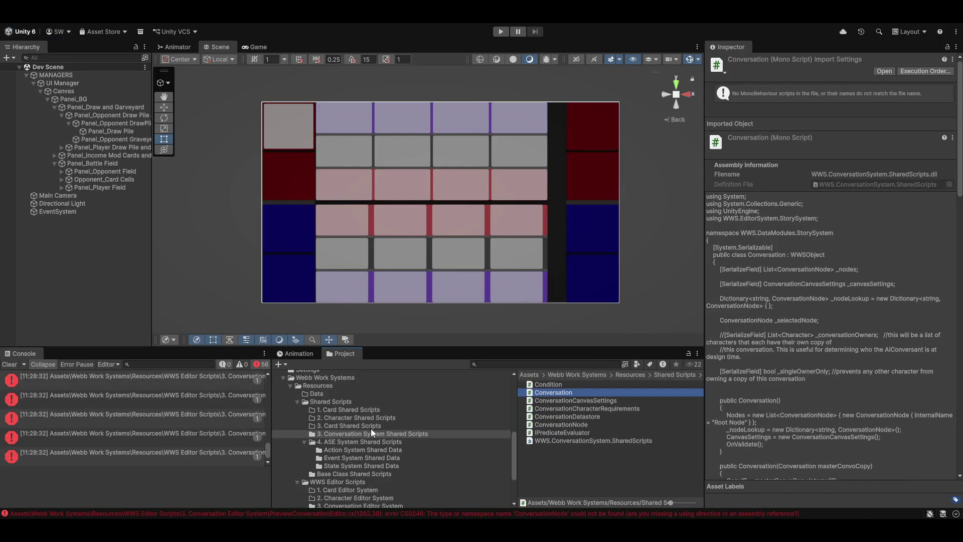
In the 3. Conversation Editor System folder, add WWS.BaseClass.Shared as a WWS.Conversation.EditorSystem reference.
scroll(364, 445, down, 4)
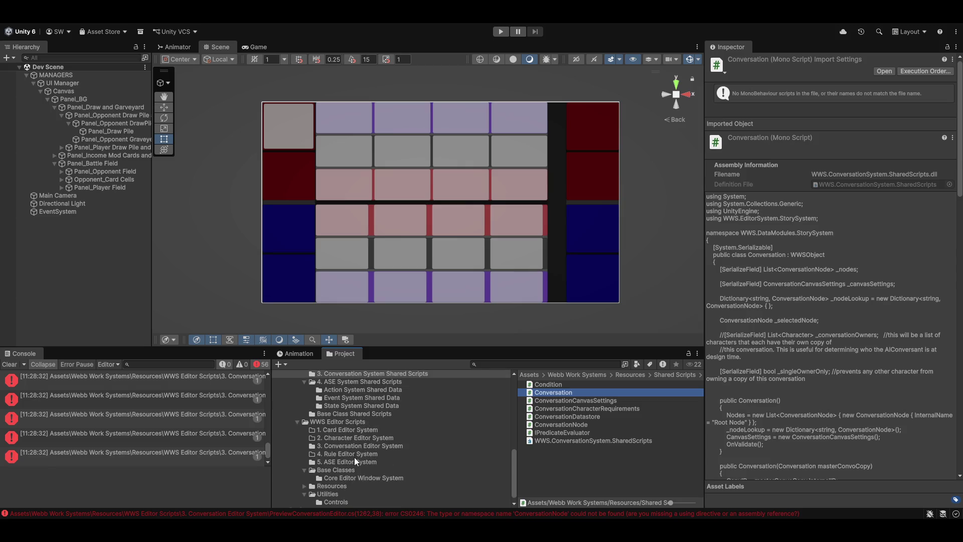
click(347, 446)
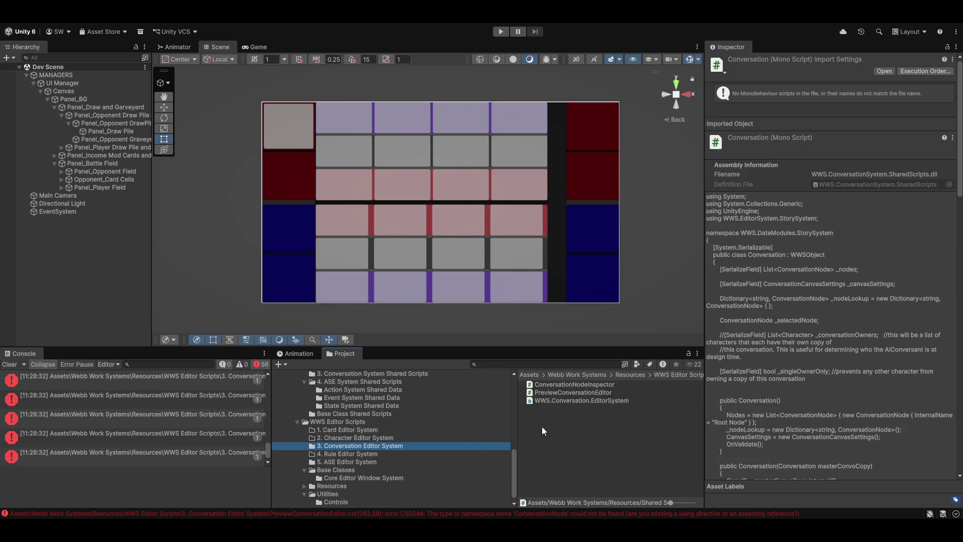
click(555, 400)
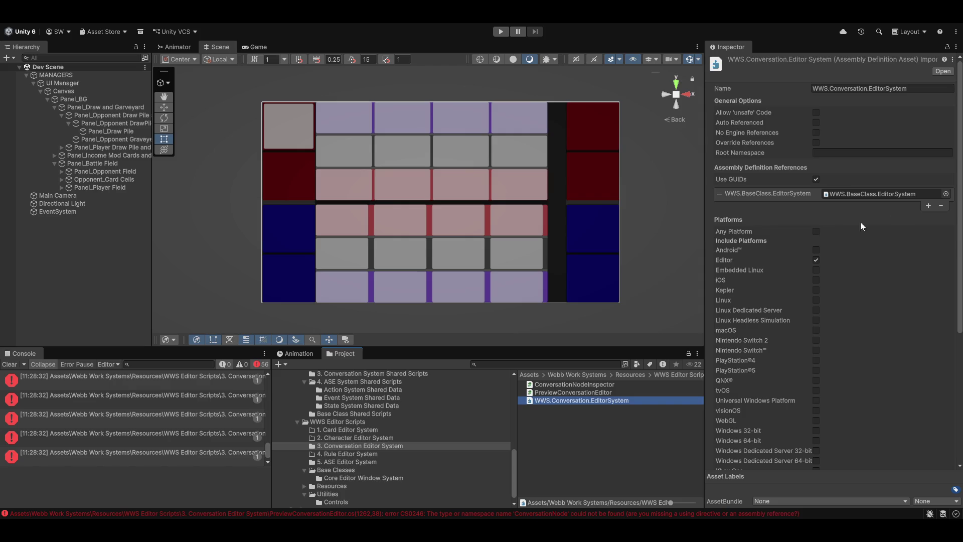
click(929, 207)
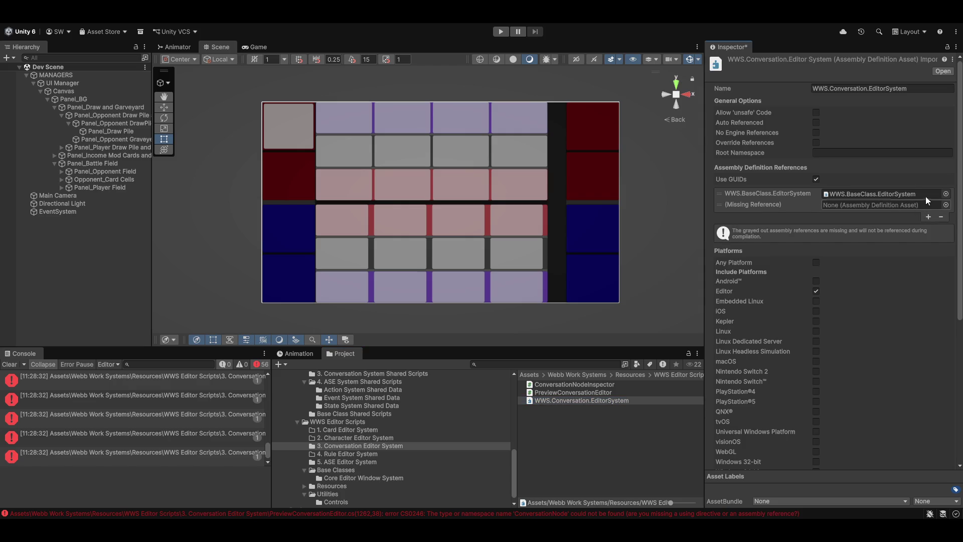
click(947, 205)
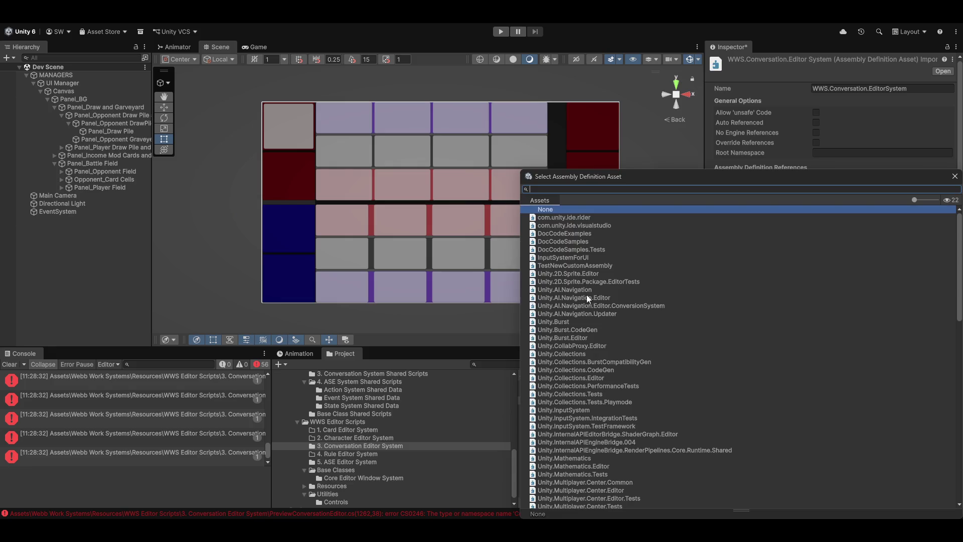
text(wws)
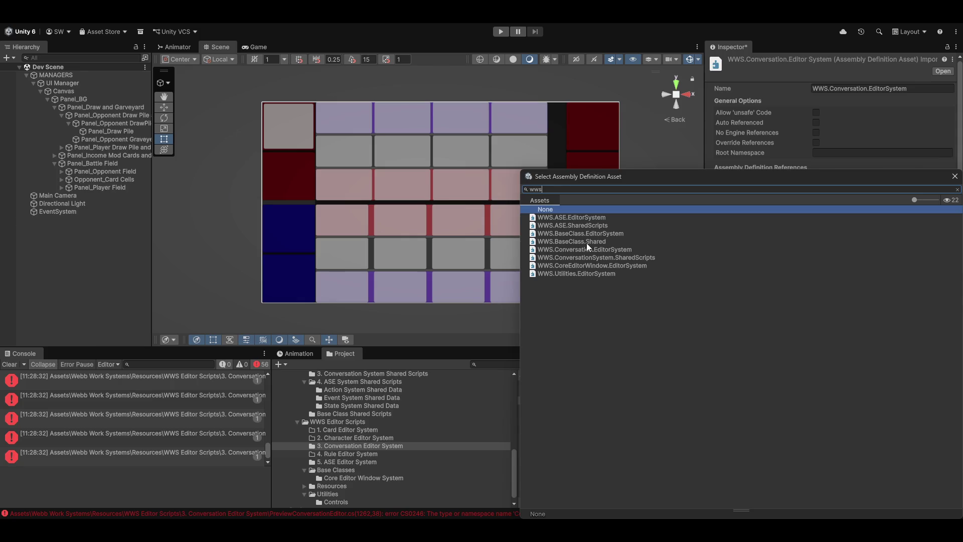
mouse_move(651, 179)
mouse_down()
mouse_move(281, 185)
mouse_move(318, 100)
mouse_move(340, 92)
mouse_up()
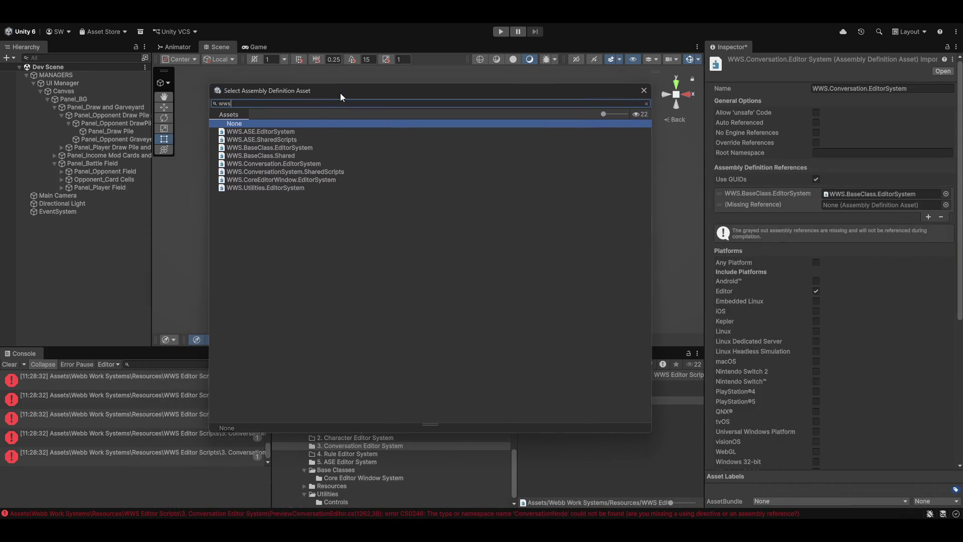
double_click(260, 156)
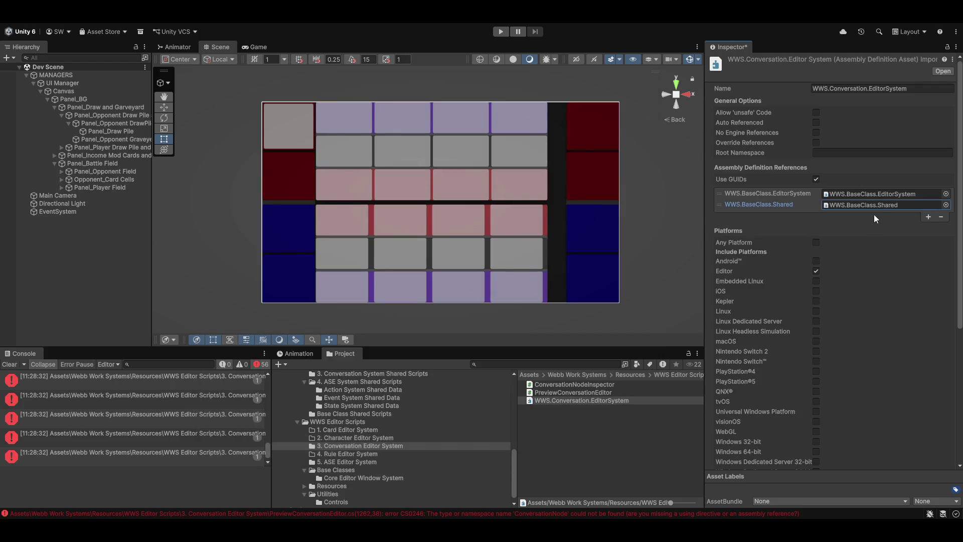
Add WWS.ConversationSystem.SharedScripts as another reference and save the assembly definition changes.
click(928, 217)
click(947, 215)
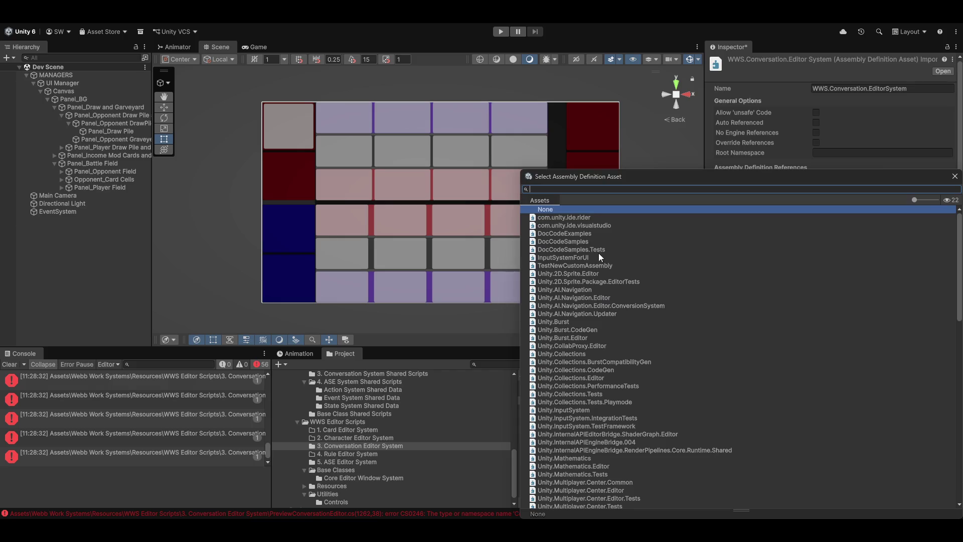
text(wws)
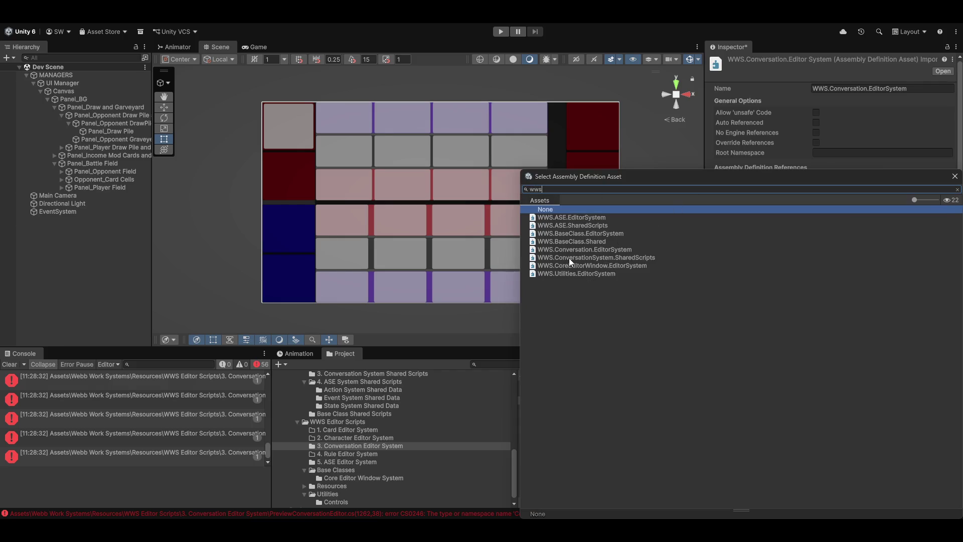
double_click(598, 258)
click(558, 438)
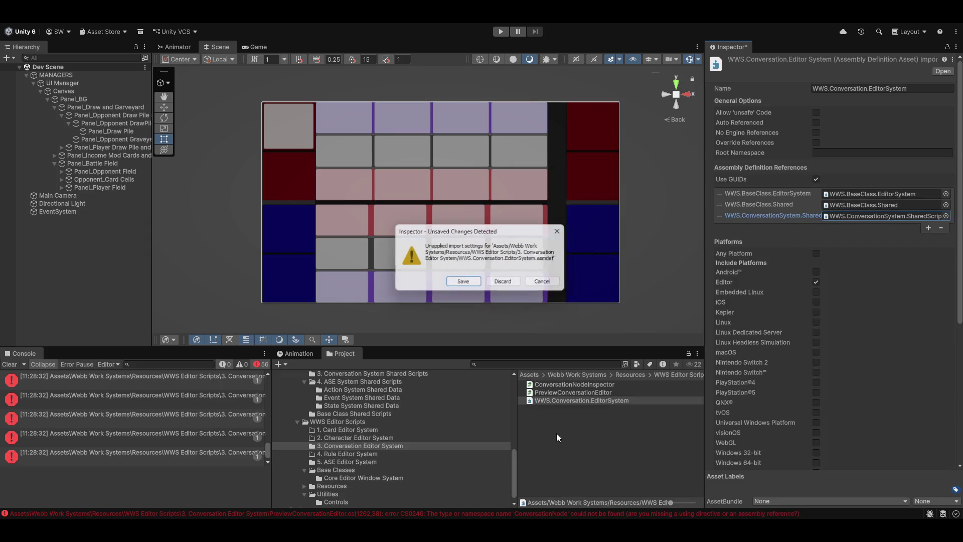
click(463, 281)
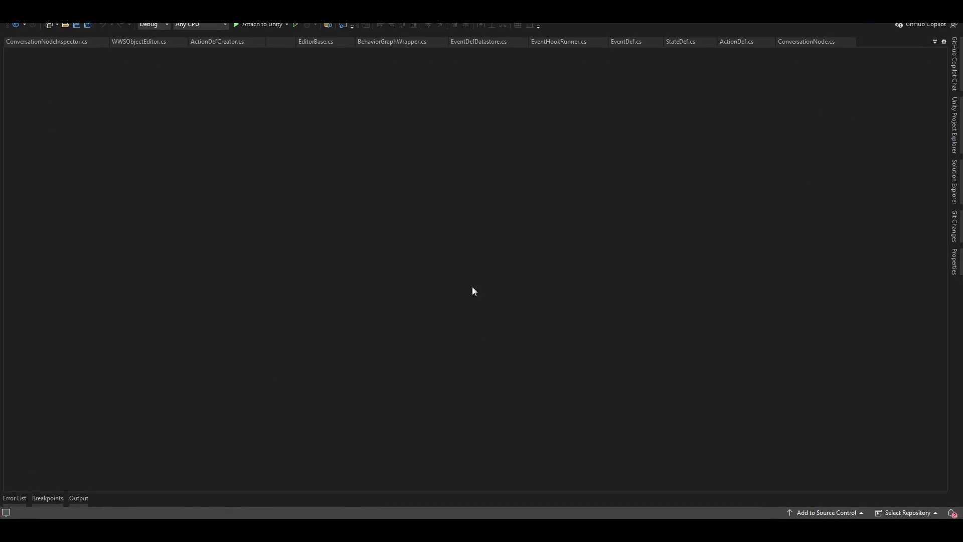
Open ConversationNodeInspector.cs from the first console error, review its missing types, then reselect WWS.Conversation.EditorSystem.
key(alt+Tab)
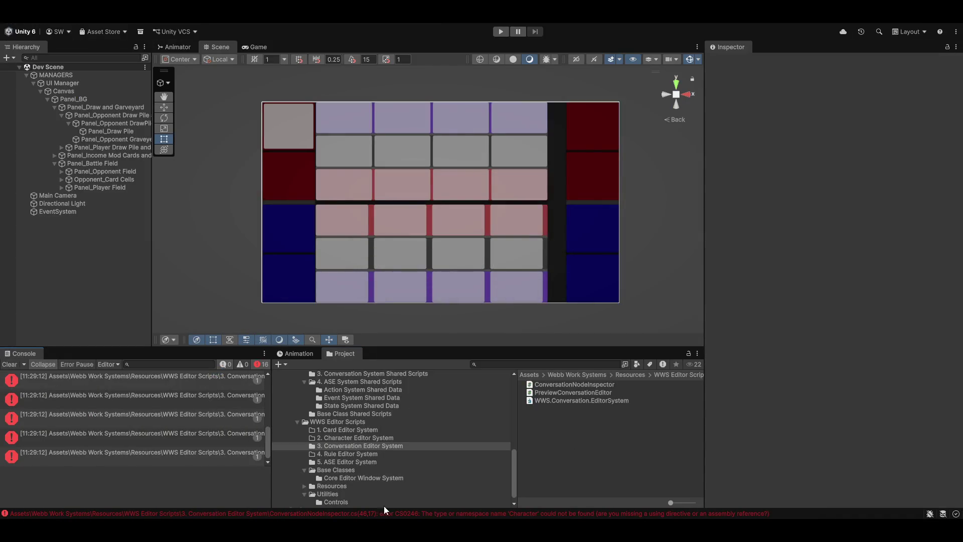
double_click(65, 378)
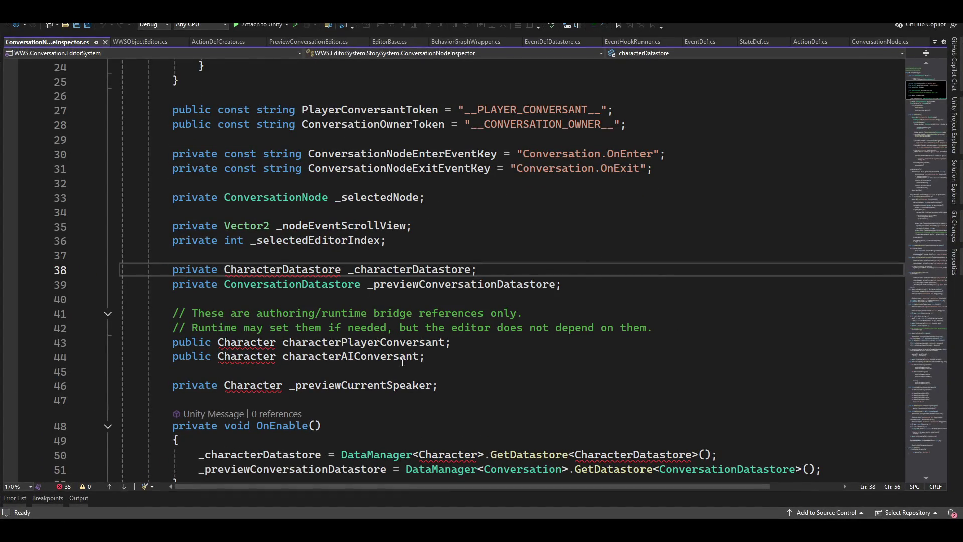
scroll(406, 365, down, 5)
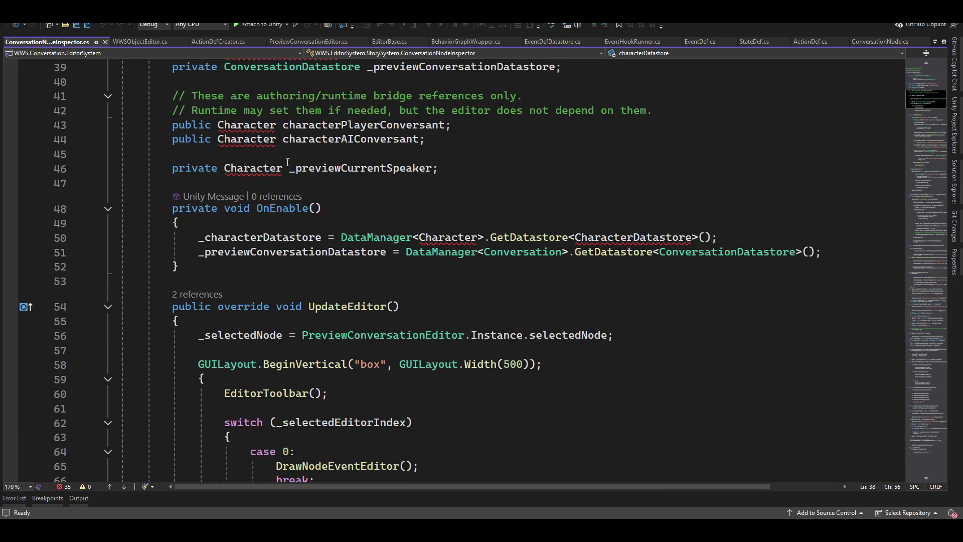
scroll(667, 336, down, 3)
scroll(668, 336, down, 3)
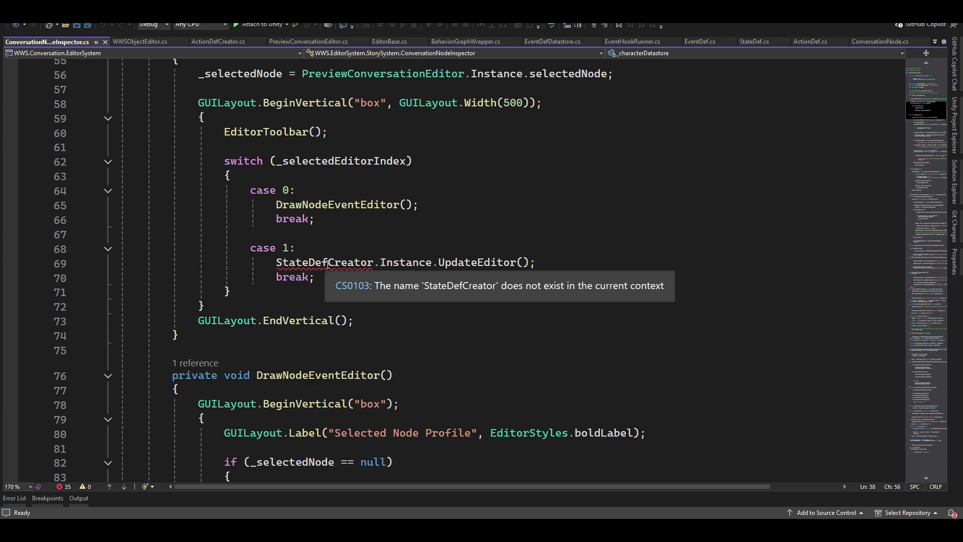
mouse_move(349, 268)
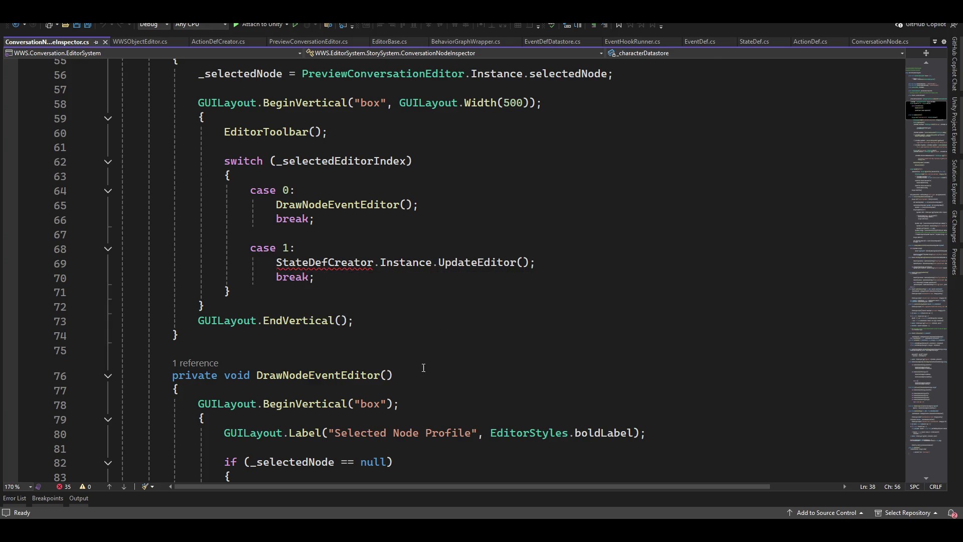
scroll(502, 271, up, 11)
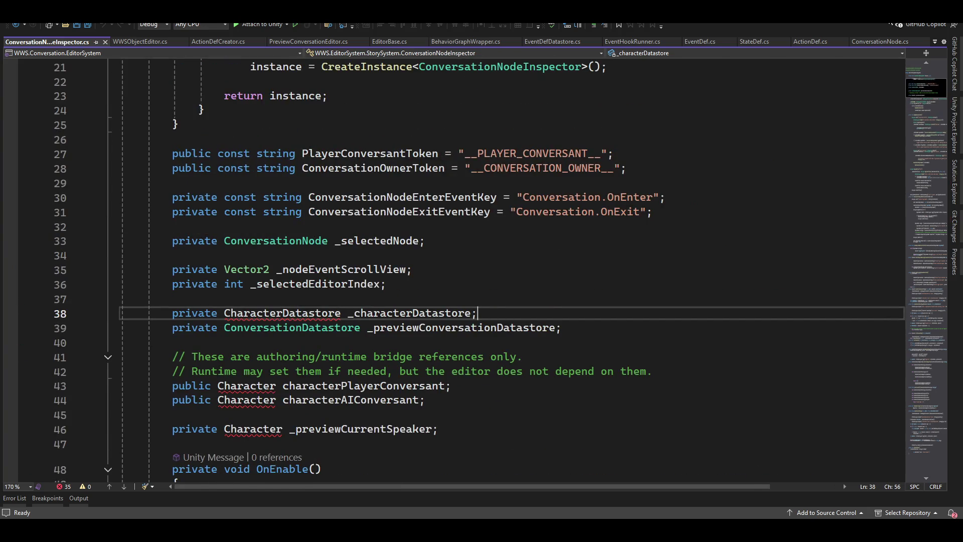
key(alt+Tab)
click(580, 401)
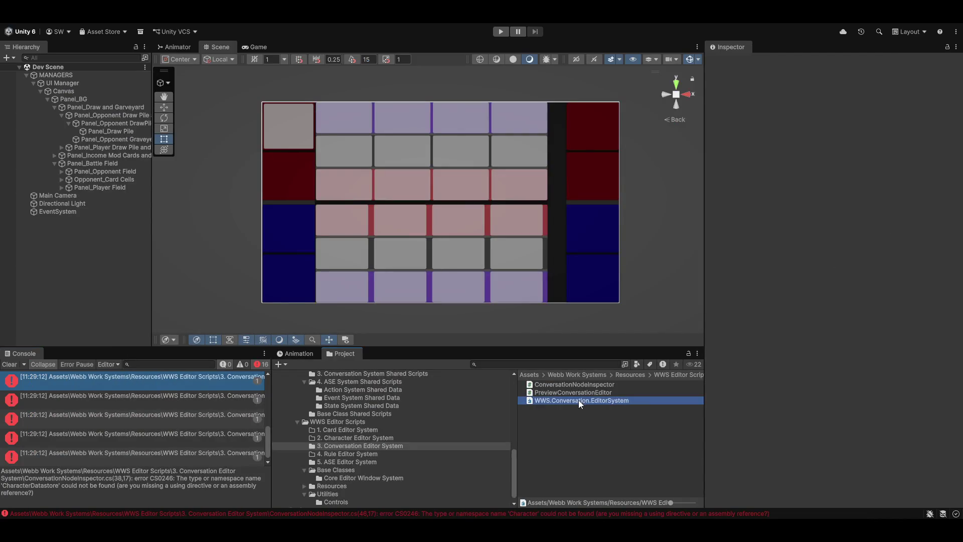
Search 'wws' and assign WWS.ASE.EditorSystem as a new WWS.Conversation.EditorSystem reference, then apply.
click(928, 228)
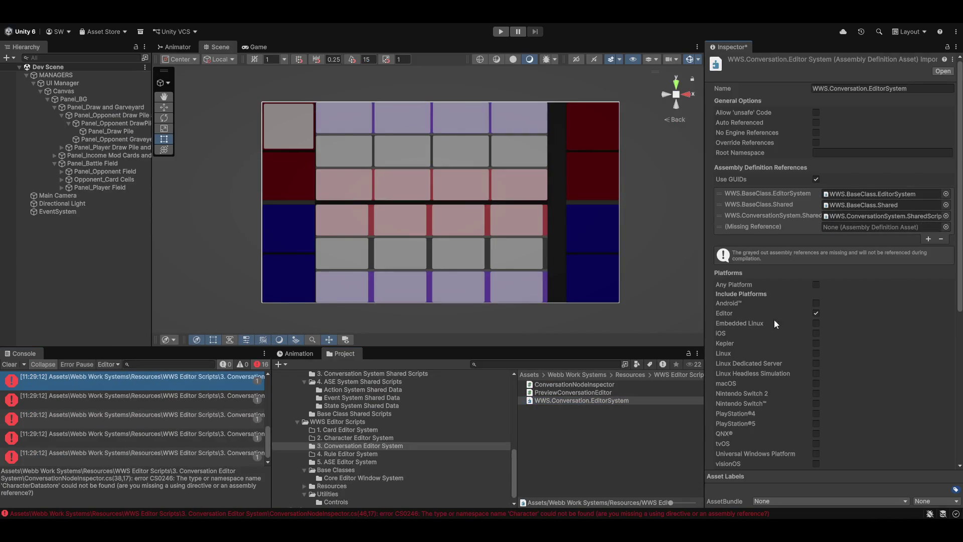
click(947, 226)
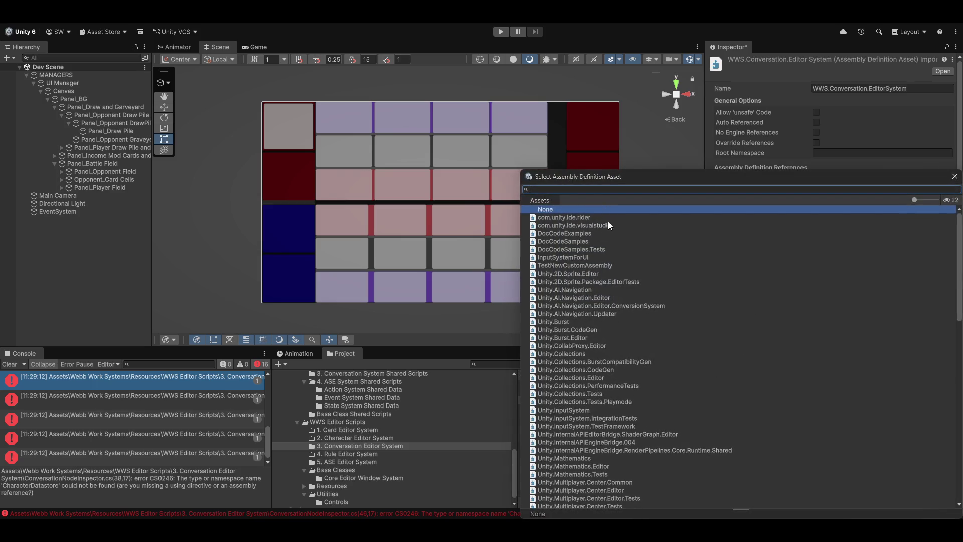
text(wws)
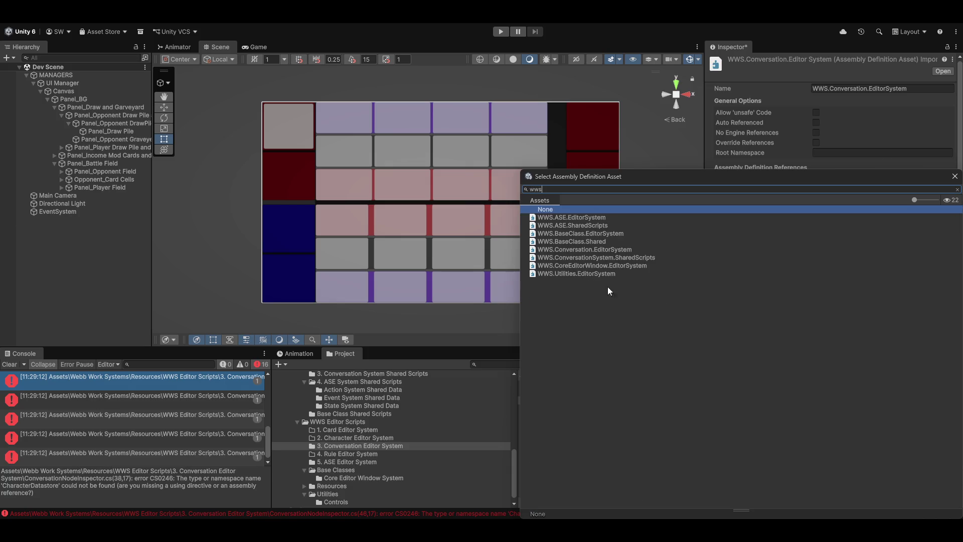
click(579, 219)
double_click(579, 218)
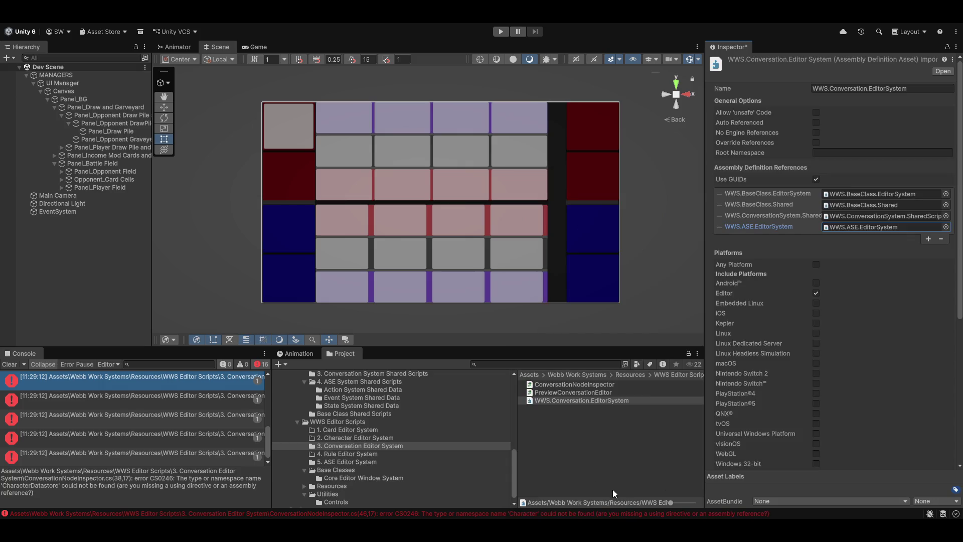
click(615, 494)
click(460, 282)
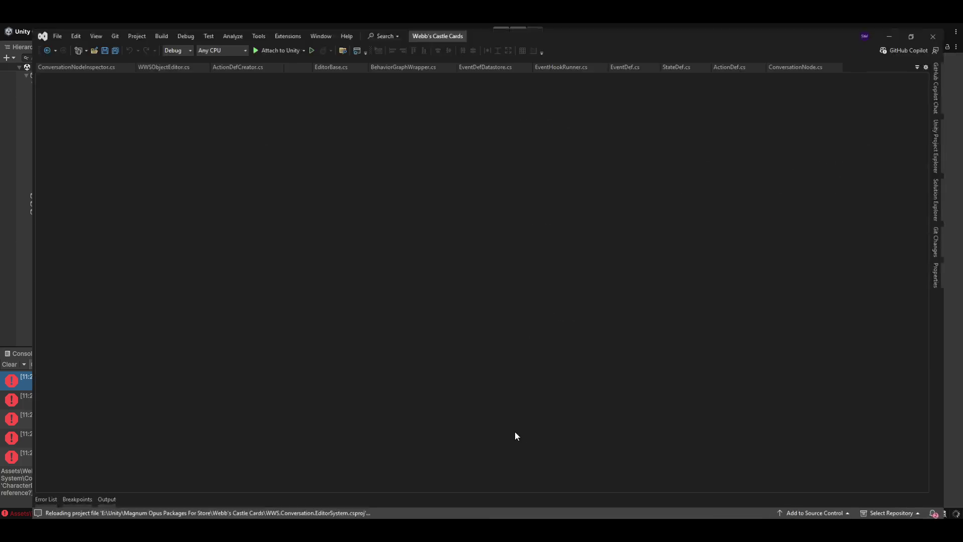
key(alt+Tab)
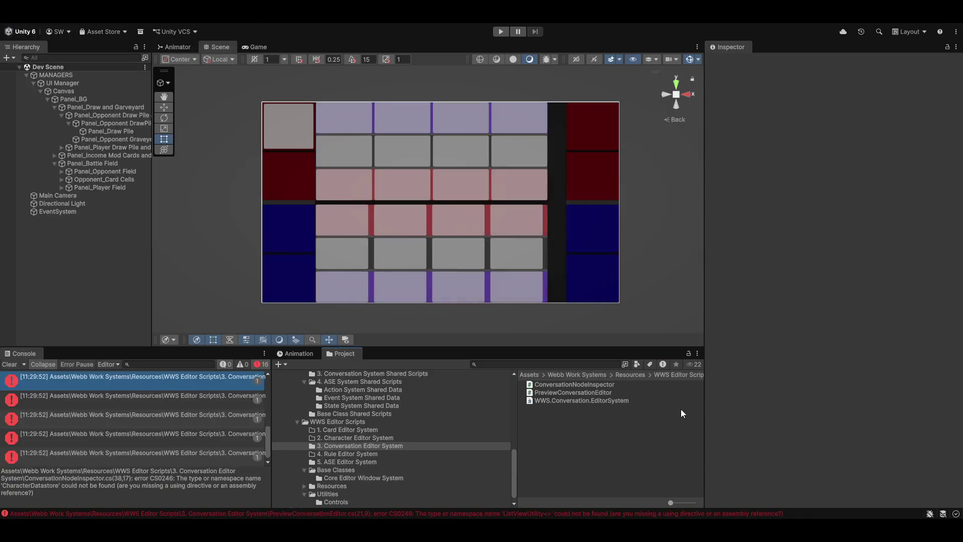
Clear the console, open ConversationNodeInspector.cs, and add 'using WWS.EditorSystem.EventSystem;' to resolve StateDefCreator.
click(10, 364)
click(10, 365)
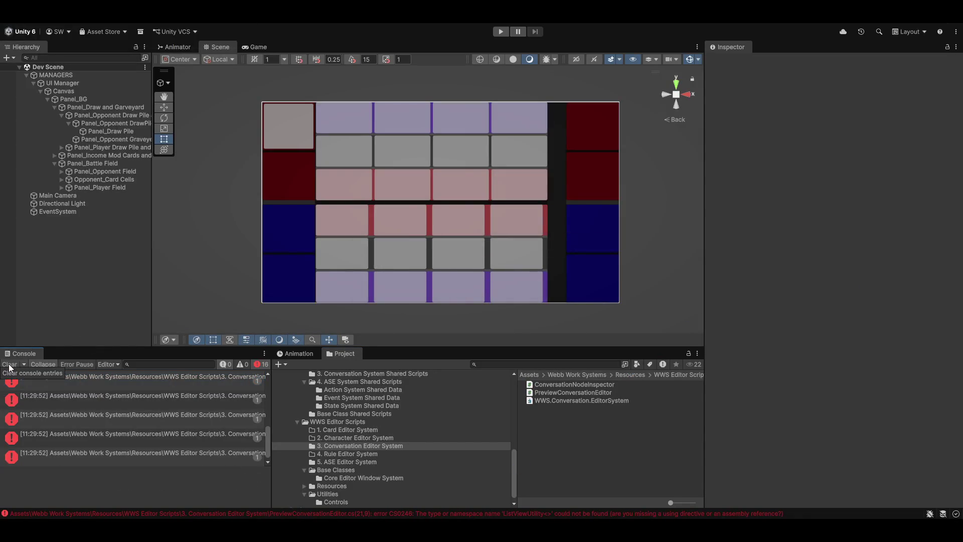
double_click(200, 377)
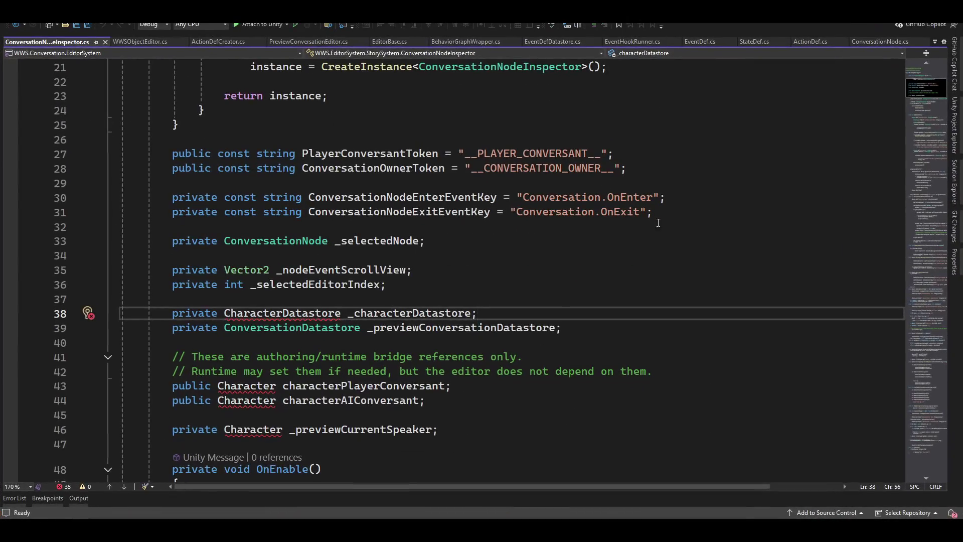
scroll(483, 383, down, 5)
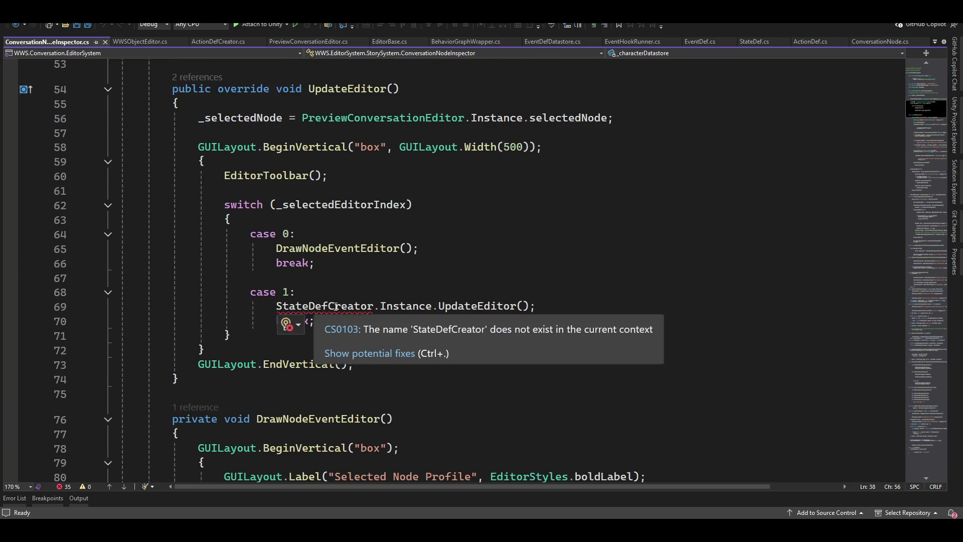
click(335, 306)
key(ctrl+period)
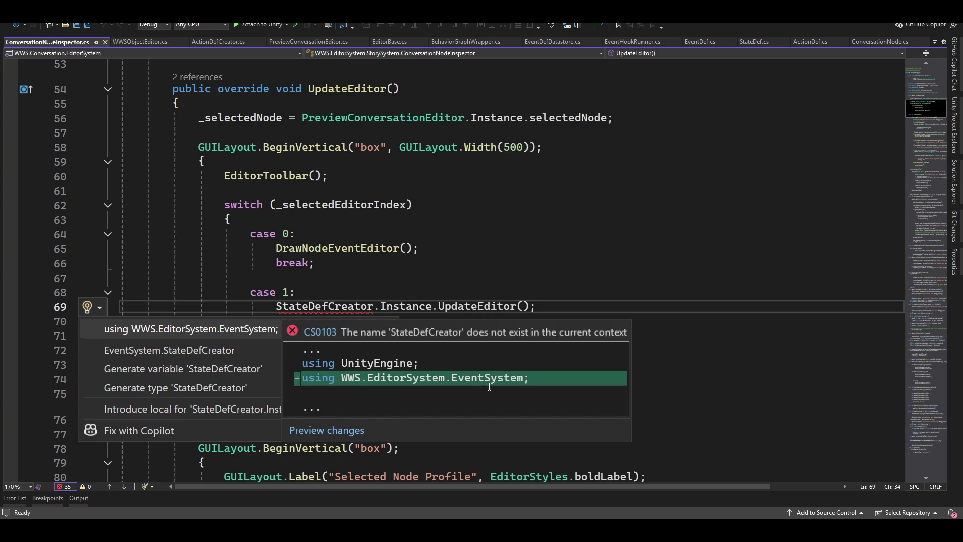
key(Return)
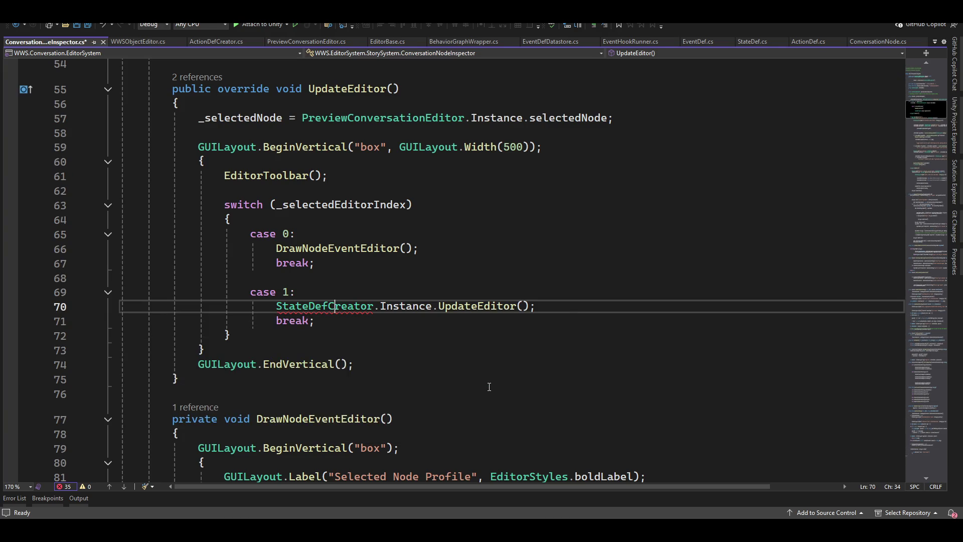
scroll(479, 321, up, 7)
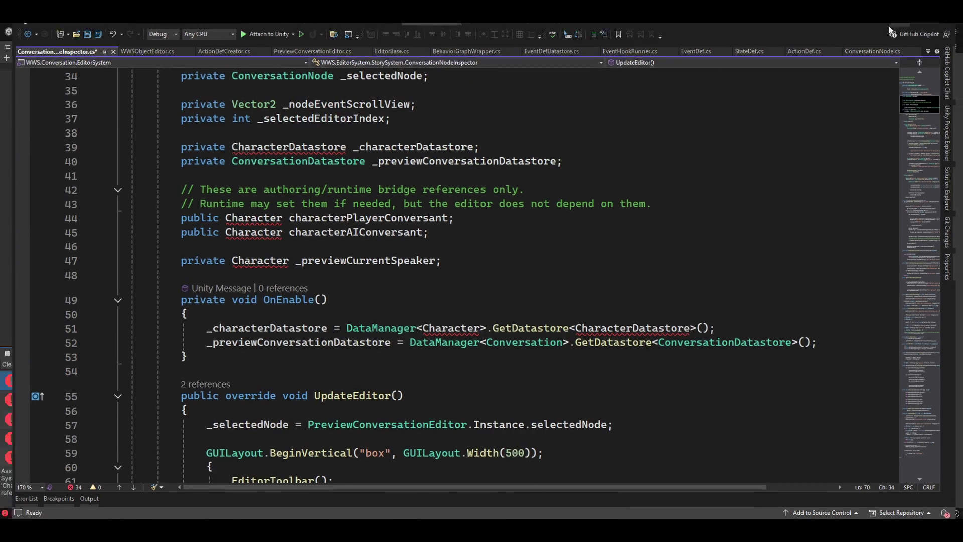
key(alt+Tab)
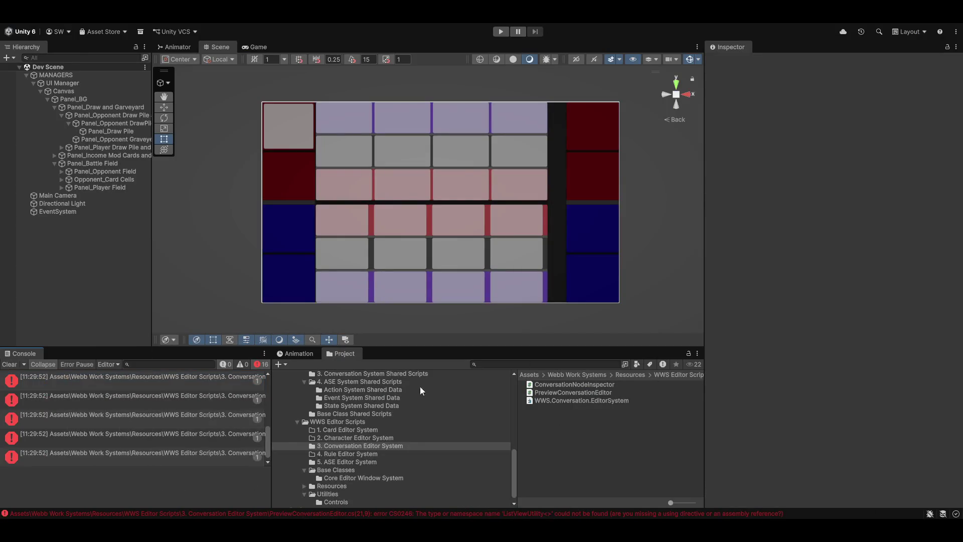
Browse through 2. Character Editor System to the empty 2. Character Shared Scripts folder, then check the Console's 16 errors.
scroll(423, 432, up, 2)
scroll(385, 466, down, 2)
click(360, 438)
scroll(468, 432, up, 3)
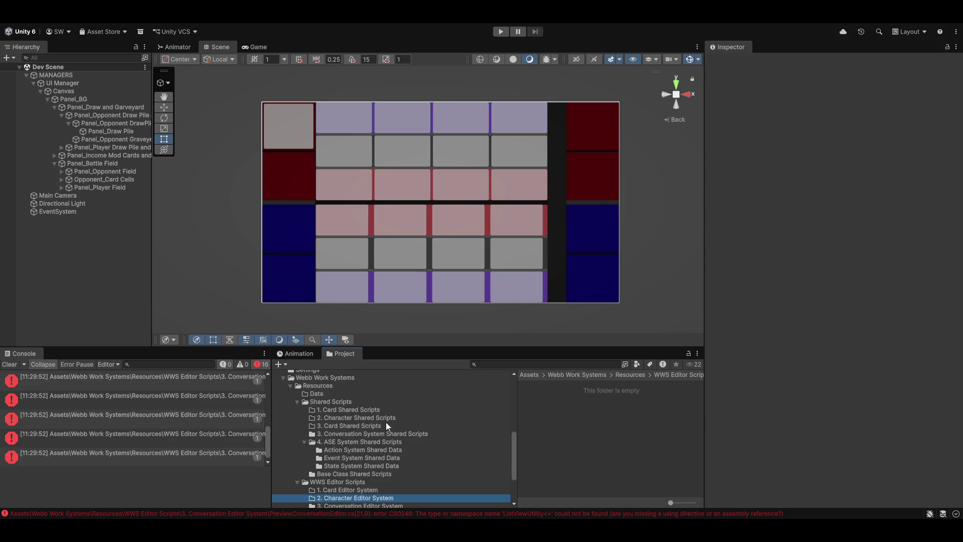
click(348, 419)
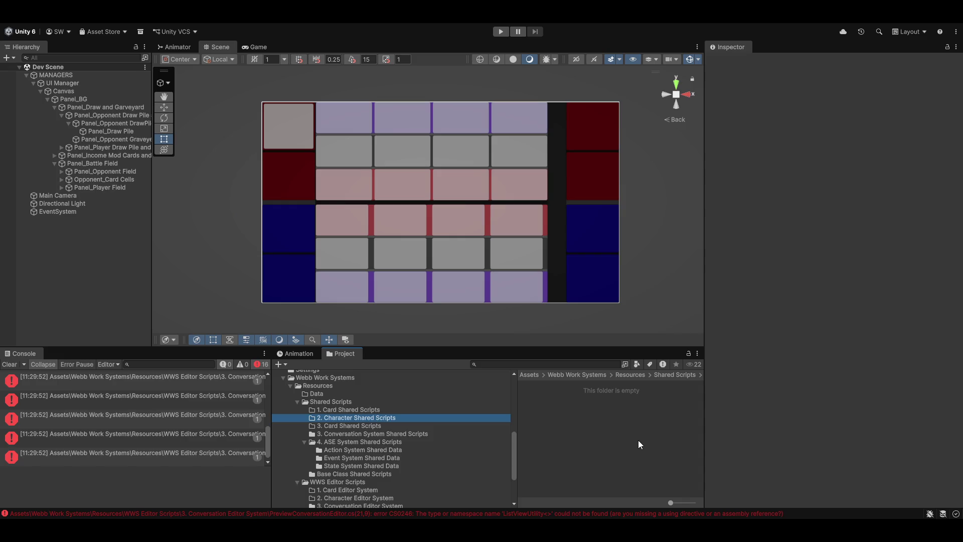
click(8, 366)
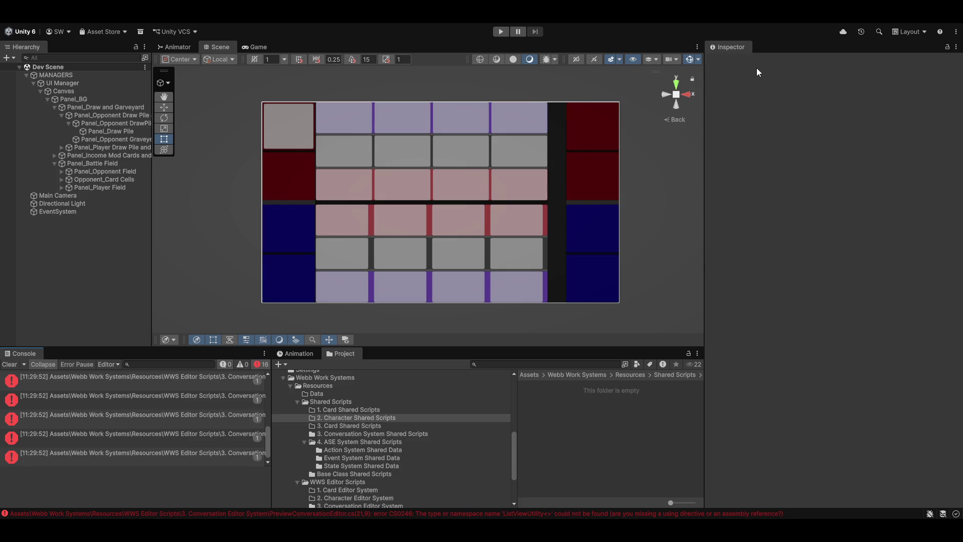
Open the first console compile error's script at its failing line in Visual Studio.
click(133, 383)
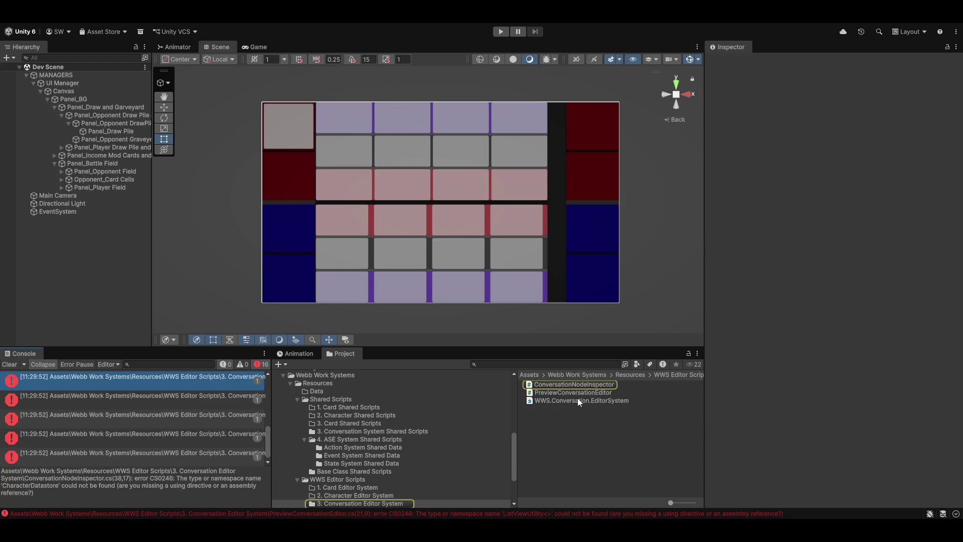
double_click(192, 378)
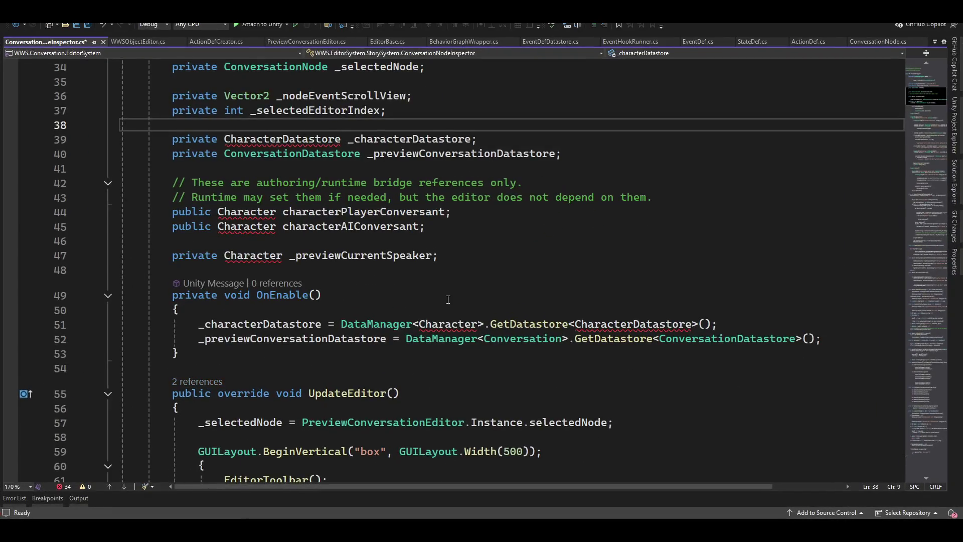
key(alt+Tab)
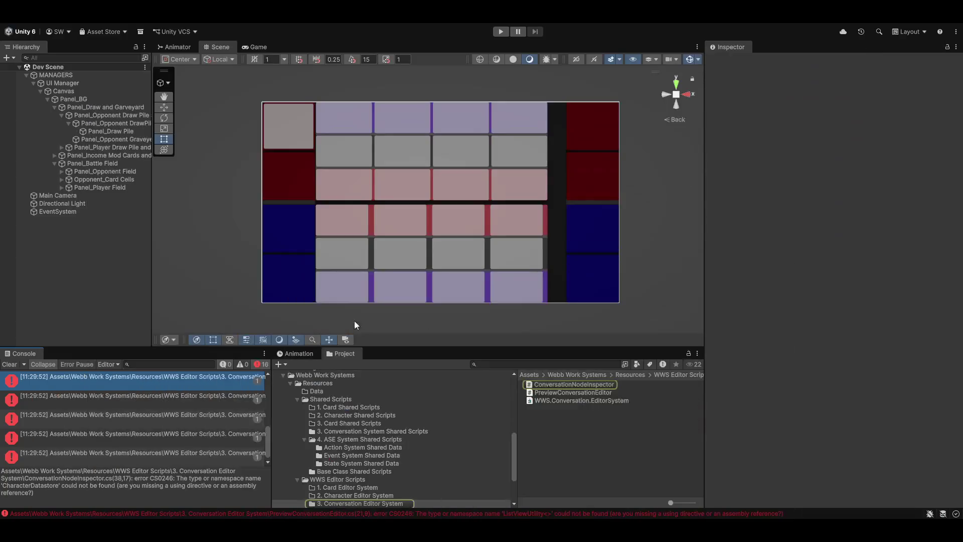
Create a MonoBehaviour script named Character in 2. Character Shared Scripts and reload the solution.
click(343, 415)
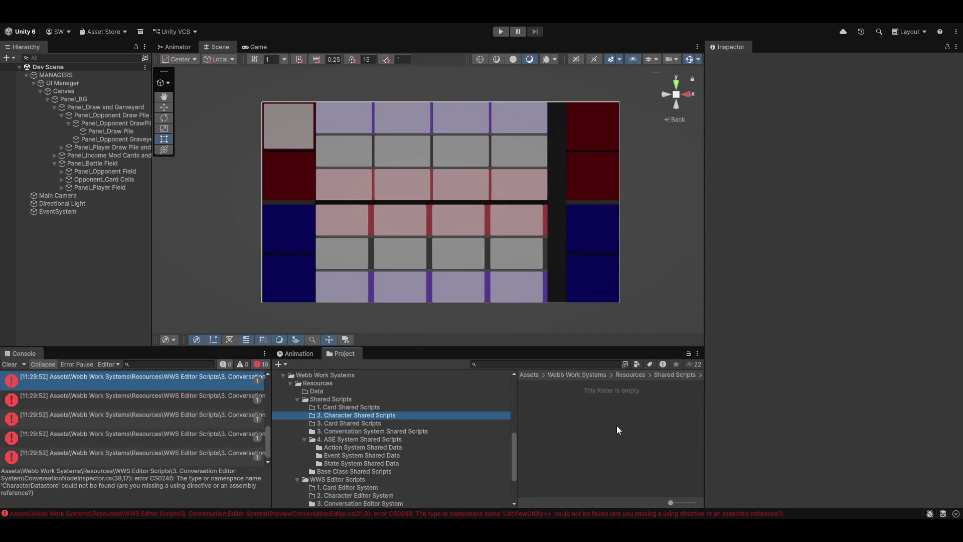
right_click(577, 416)
mouse_move(649, 138)
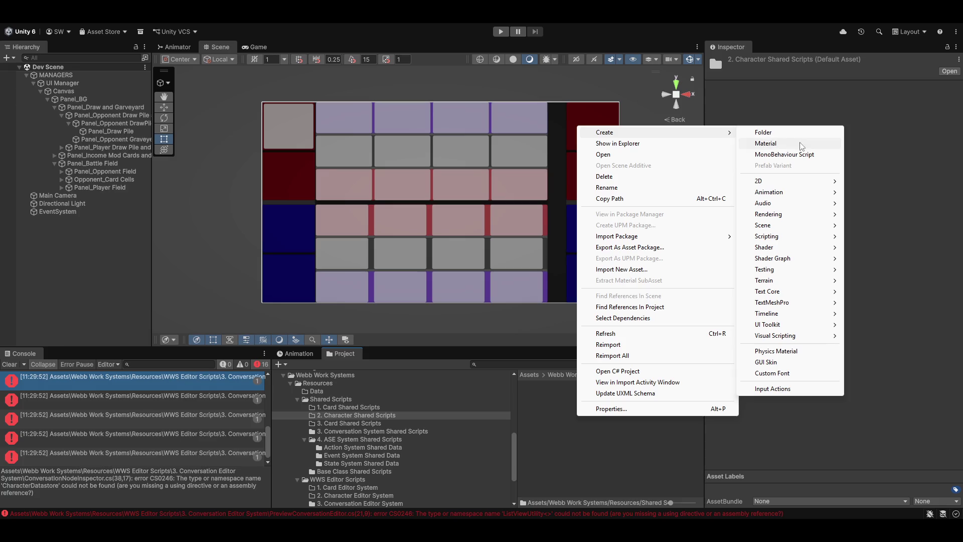
click(785, 155)
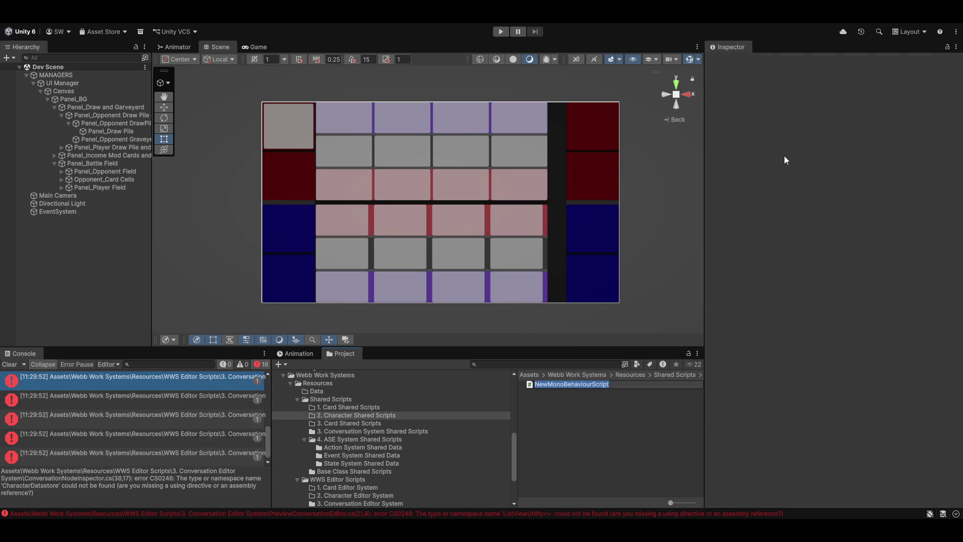
text(Character)
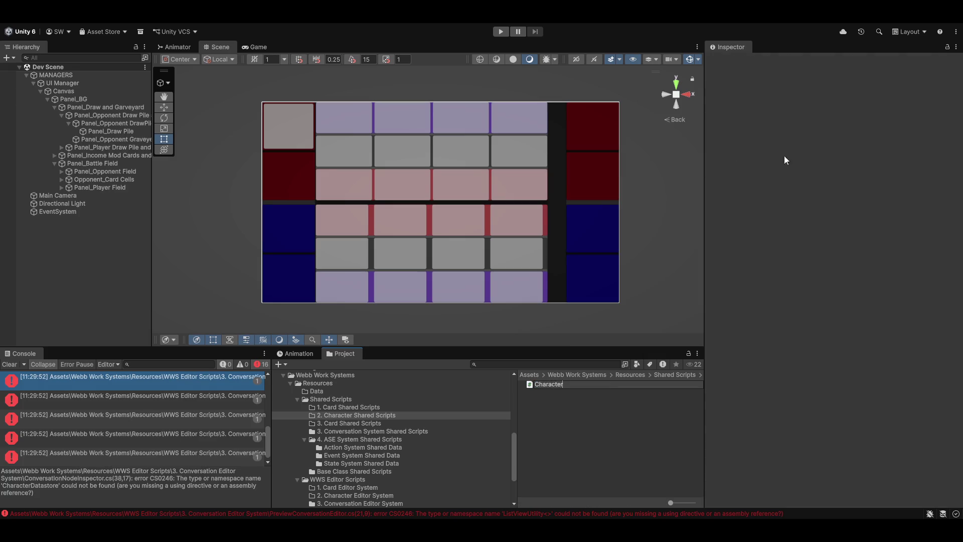
key(Return)
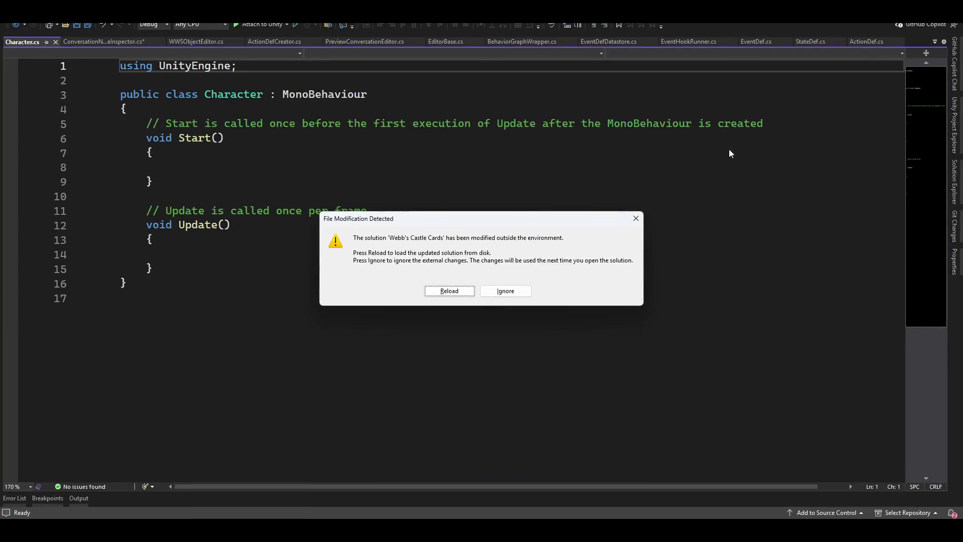
click(453, 289)
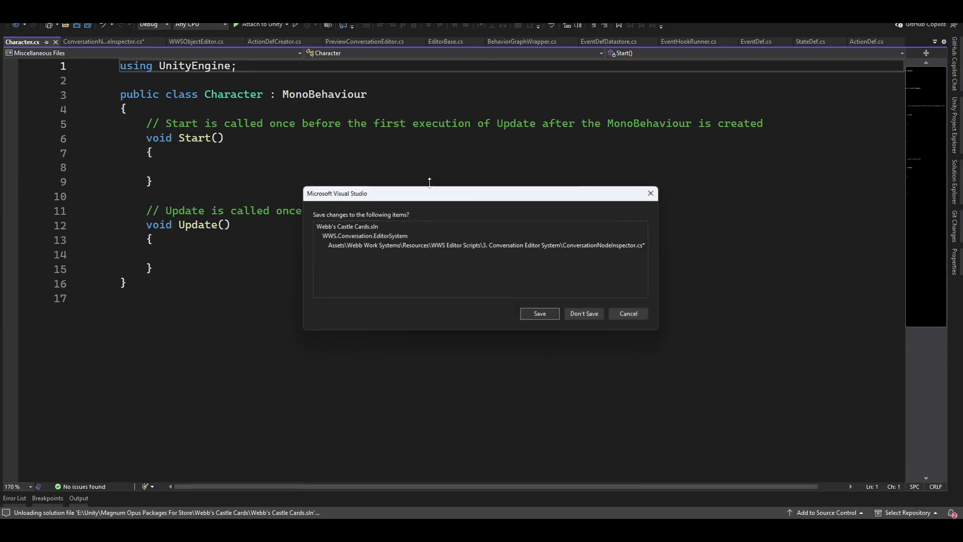
Save pending changes and wrap Character in namespace WWS.DataModules.CharacterSystem with braces.
click(539, 318)
click(266, 80)
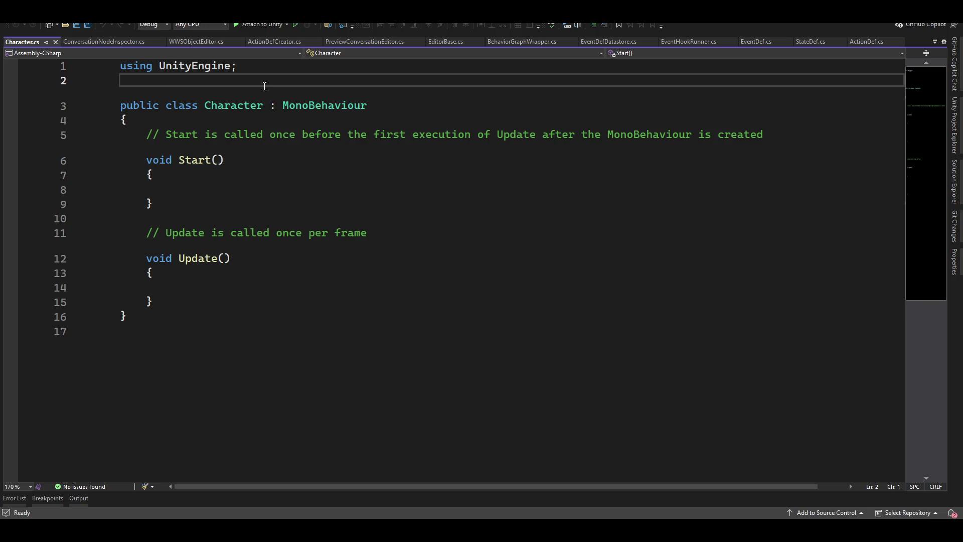
key(Return)
text(namespace WWS)
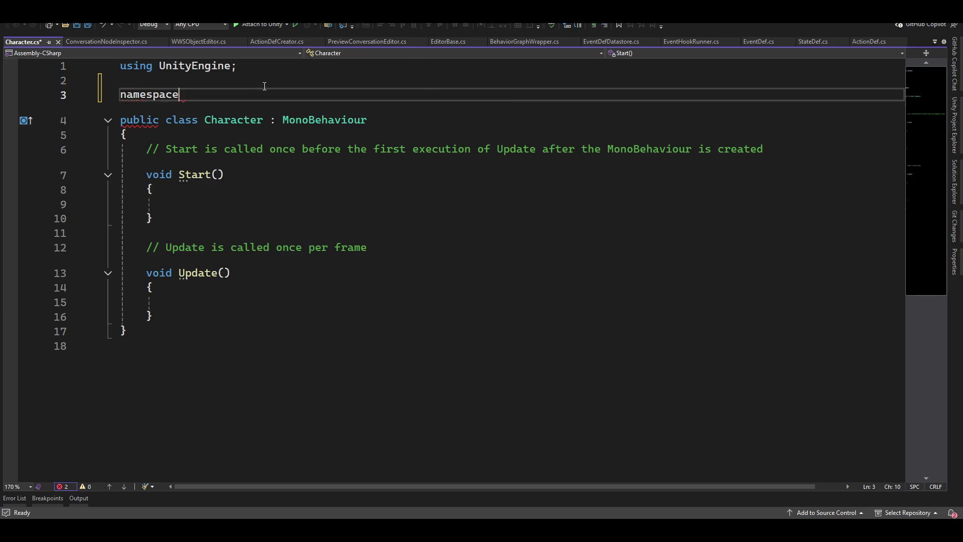
text(.Character)
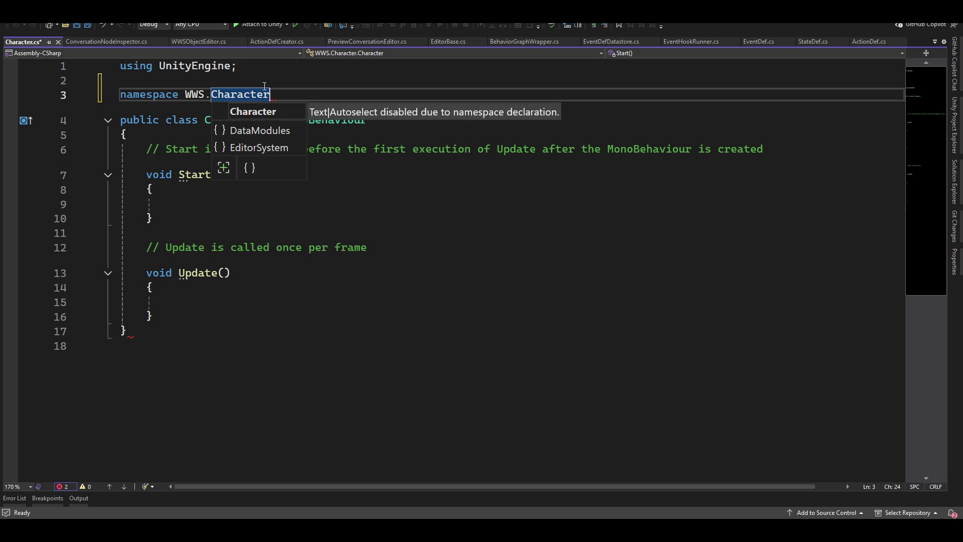
key(Down)
key(Tab)
text(.CharacterSystem)
key(Return)
text({)
key(Down)
key(Down)
key(Down)
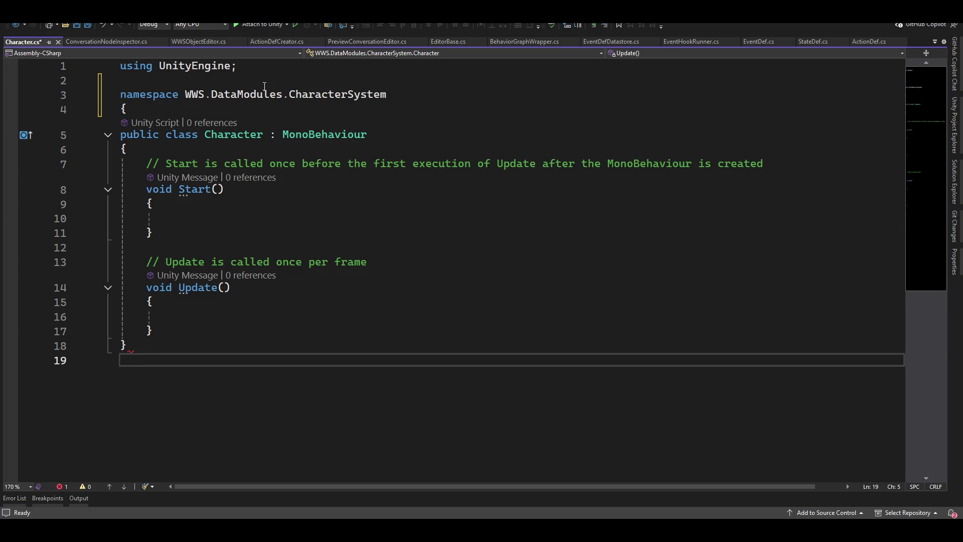
text(})
Delete the Start and Update methods from the Character class.
key(Up)
key(Up)
key(shift+Up)
key(shift+Up)
key(shift+Up)
key(shift+Up)
key(shift+Up)
key(shift+Up)
key(Delete)
key(Up)
key(Up)
key(Up)
Mark the class [System.Serializable] and begin a [SerializeField] line in its body.
key(Return)
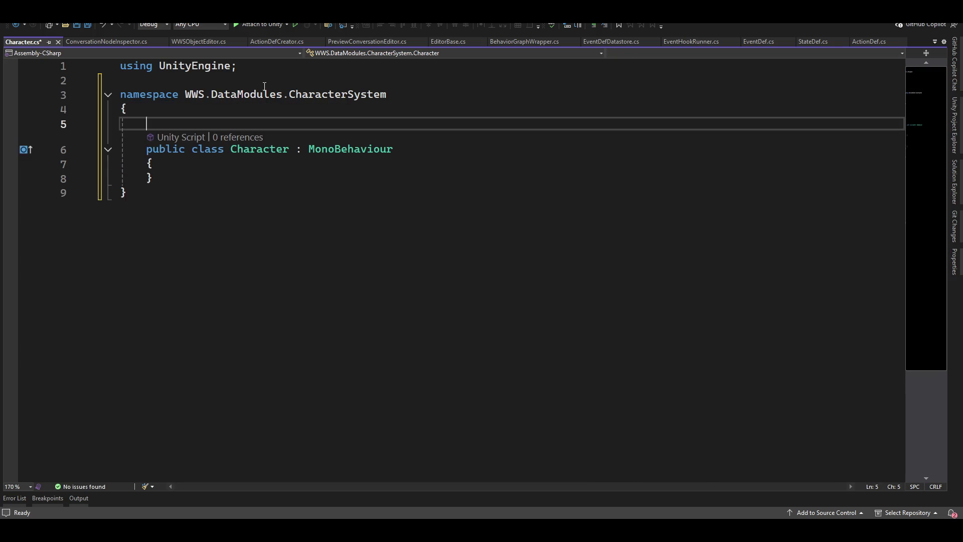
text([System.)
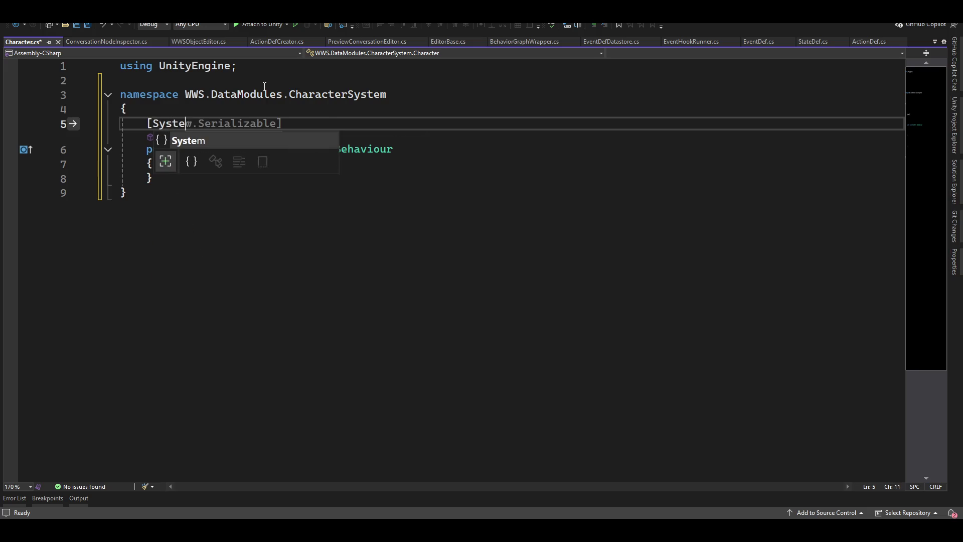
key(Tab)
key(Down)
key(Down)
key(Return)
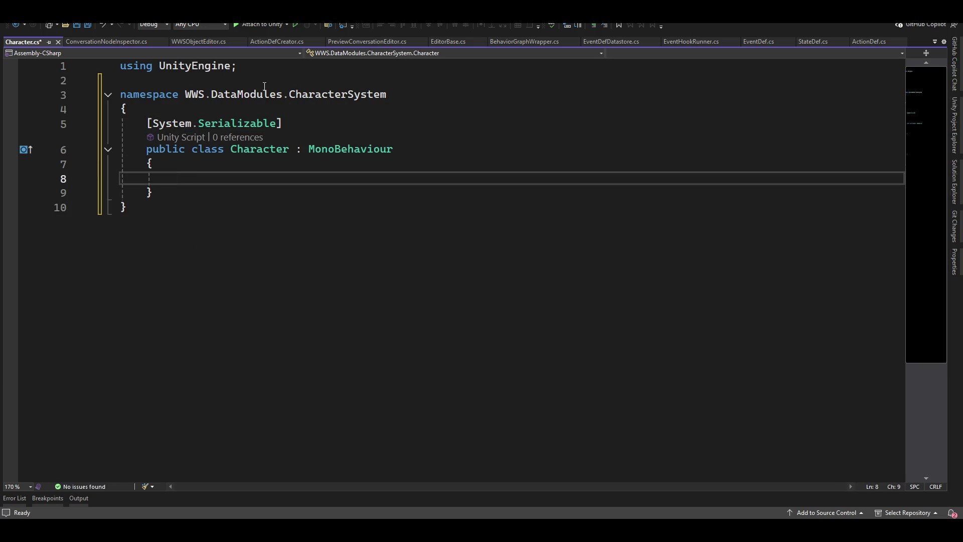
text([seria)
key(Tab)
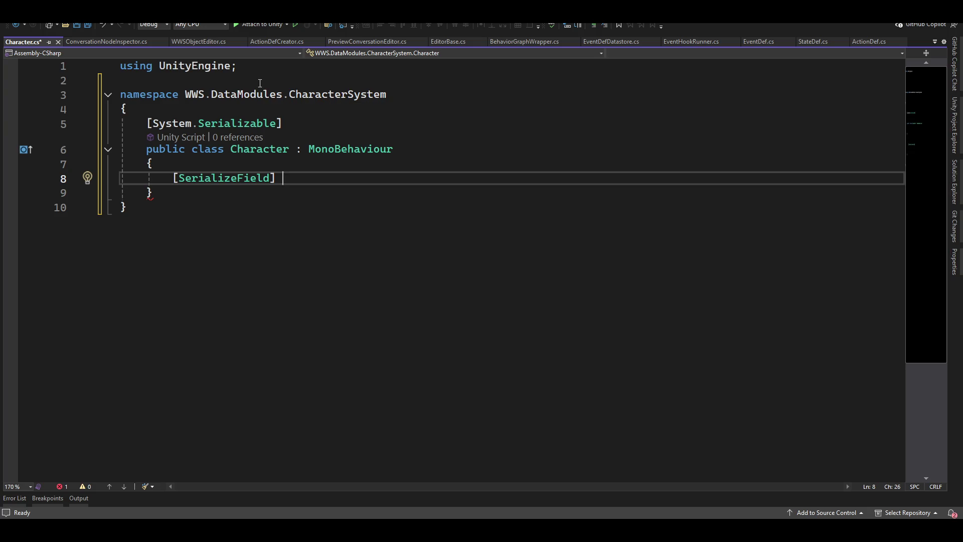
Close the BehaviorGraphWrapper.cs tab, leaving Character.cs open.
click(575, 42)
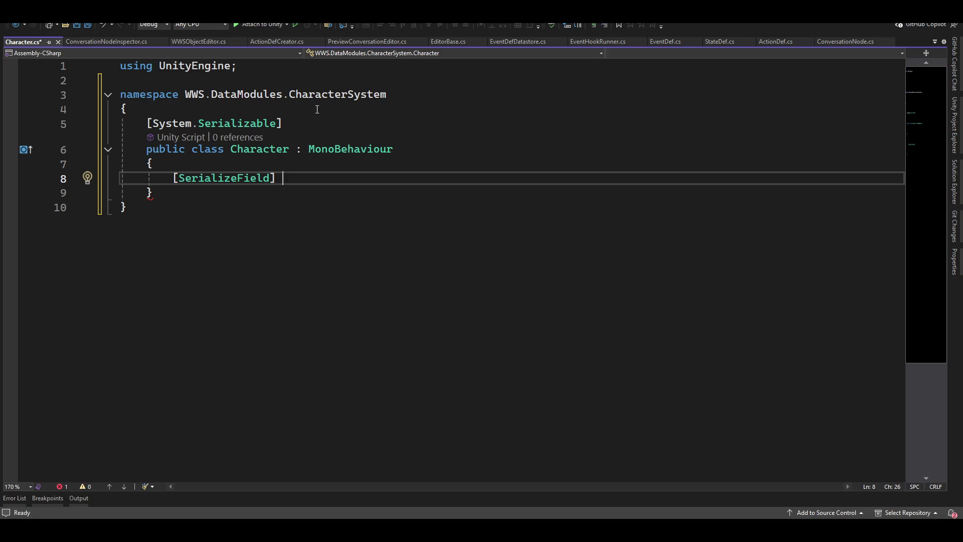
Undo the SerializeField line, change Character's base class from MonoBehaviour to WWSObject, and save.
key(ctrl+z)
key(Up)
key(Up)
key(End)
key(ctrl+shift+Left)
key(BackSpace)
text(WWSO)
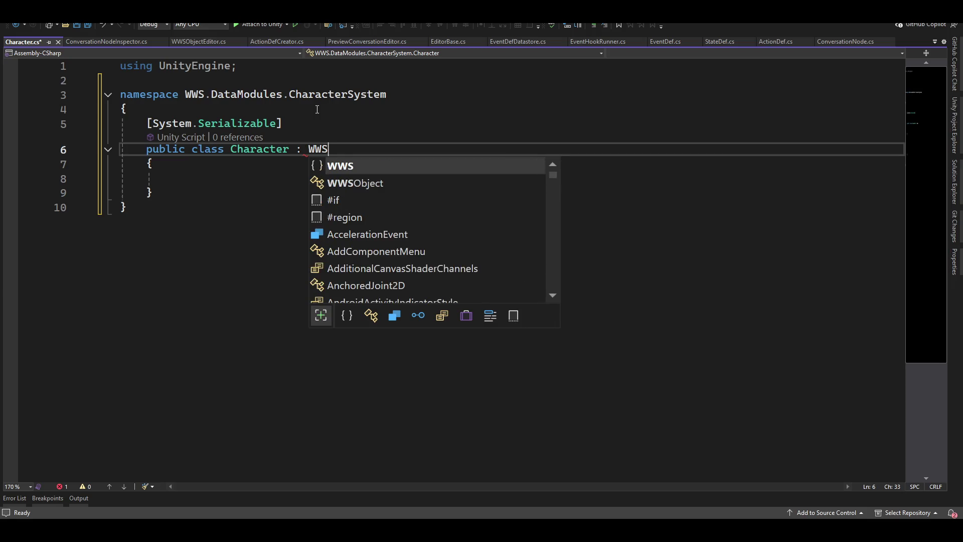
key(Tab)
key(ctrl+s)
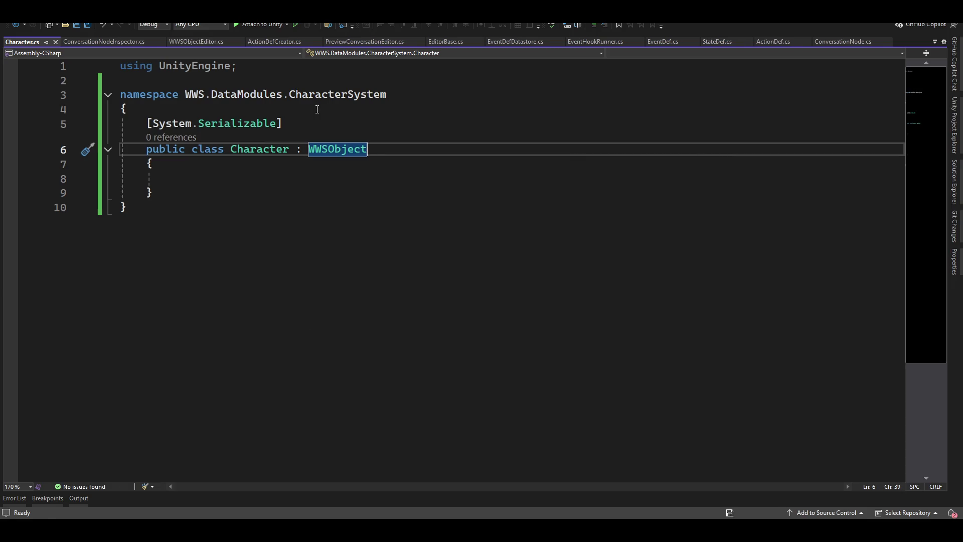
Add a commented-out [SerializeField] List<Card> field line in the class body.
key(Down)
key(Down)
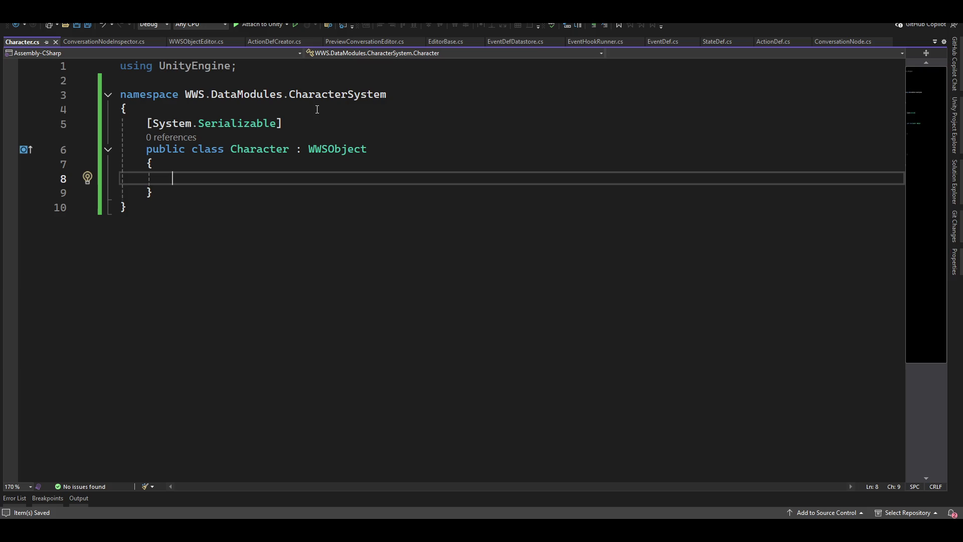
text([Seri)
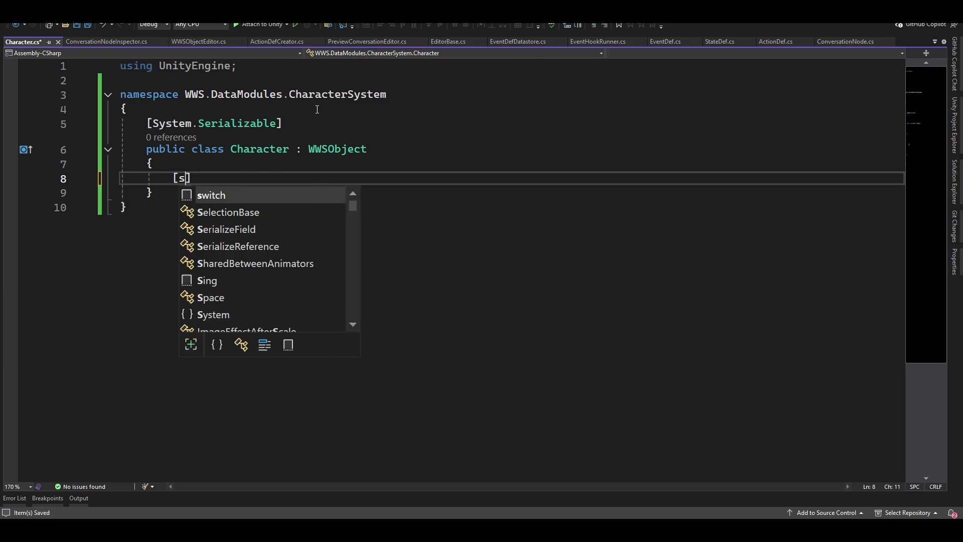
key(Tab)
text(] List<>)
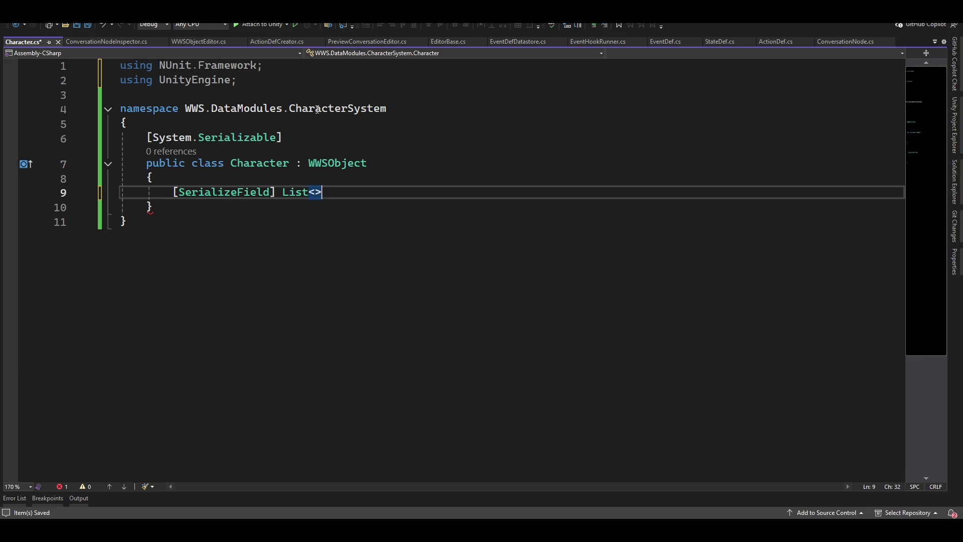
text(Card)
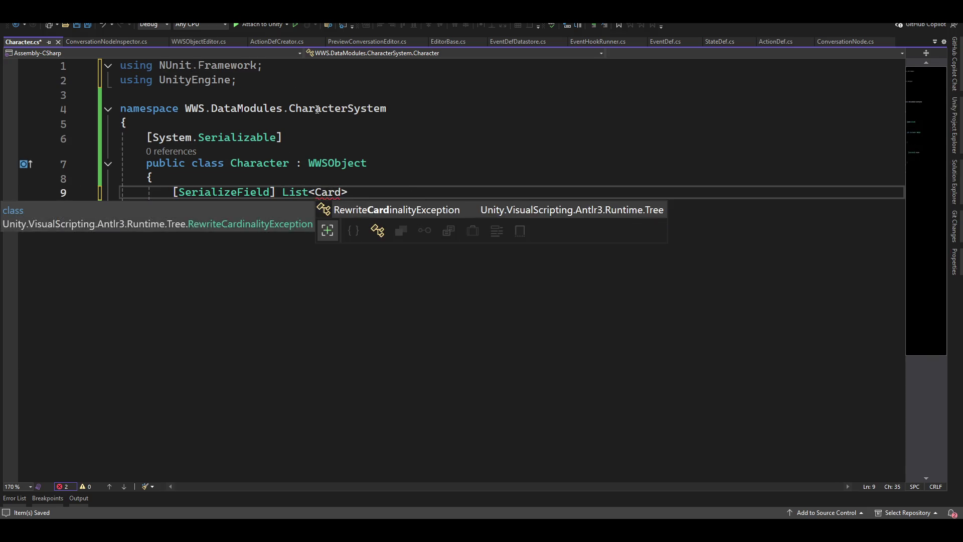
key(Home)
text(//)
Name the commented List<Card> field _availableCards.
key(End)
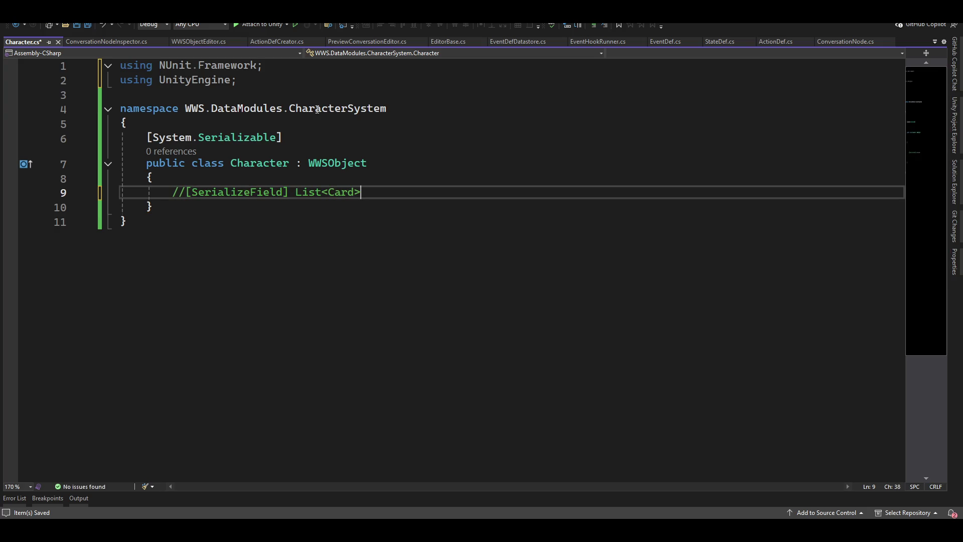
text(Hand)
key(Left)
key(Left)
key(Left)
key(BackSpace)
text(h)
text(_)
key(ctrl+shift+Left)
key(BackSpace)
text(_)
text(availableCards)
key(End)
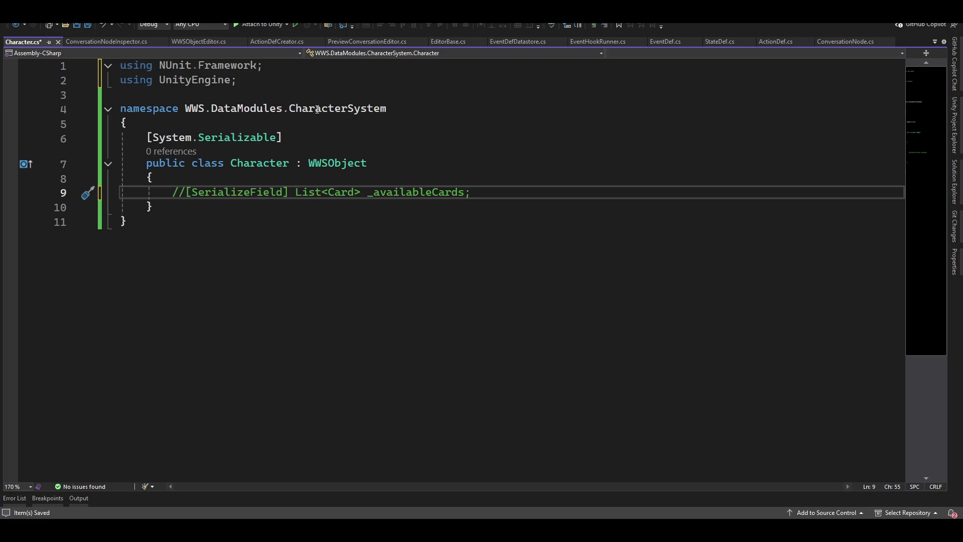
Add the note 'these are the cards that match the characters playstyle' as /* comment on its own line.
text(//these a)
text(re the card)
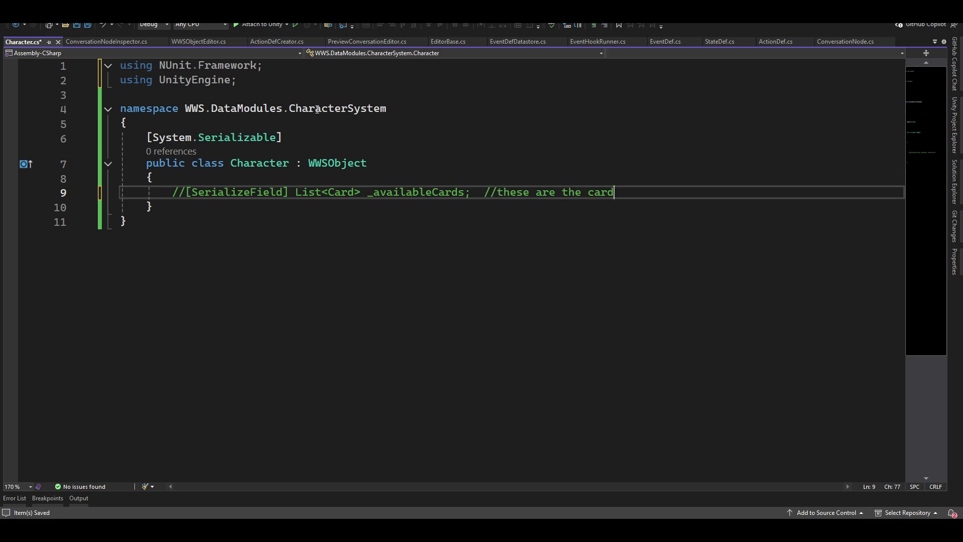
text(s that )
text(match the )
text(charact)
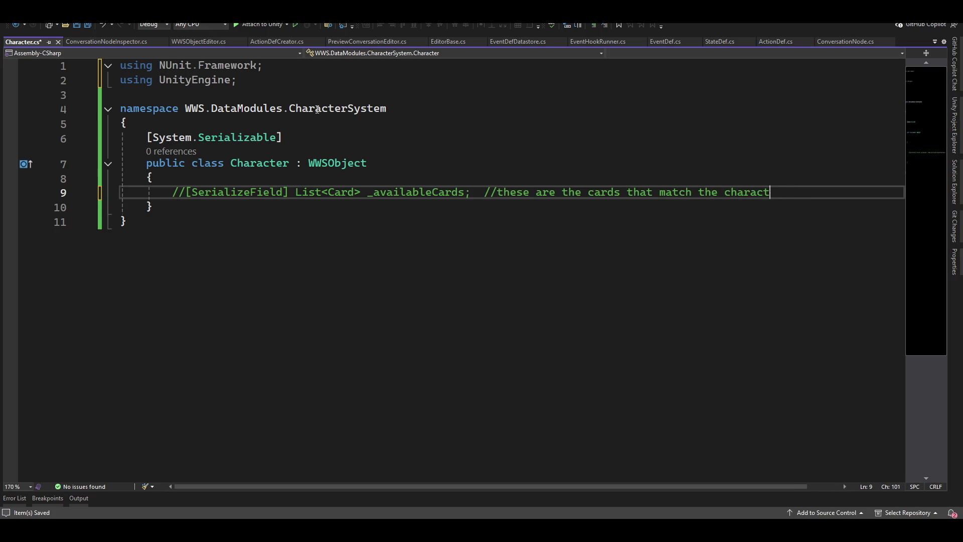
text(ers playstyle)
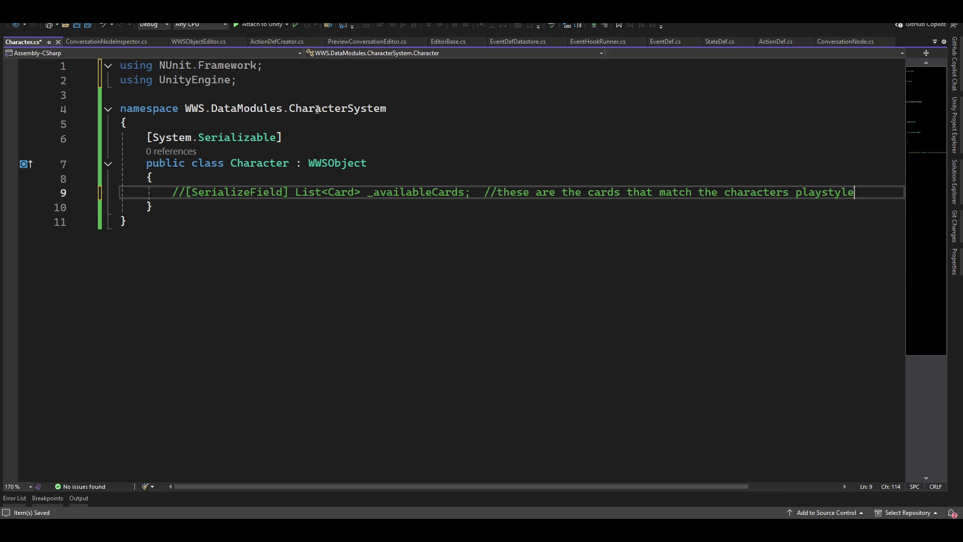
key(ctrl+Left)
key(ctrl+Left)
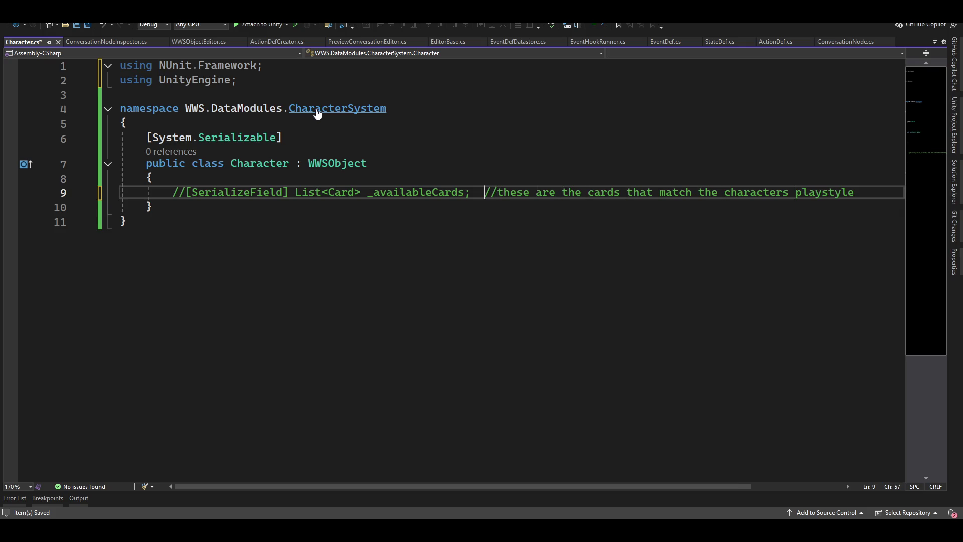
key(Right)
key(Delete)
text(*)
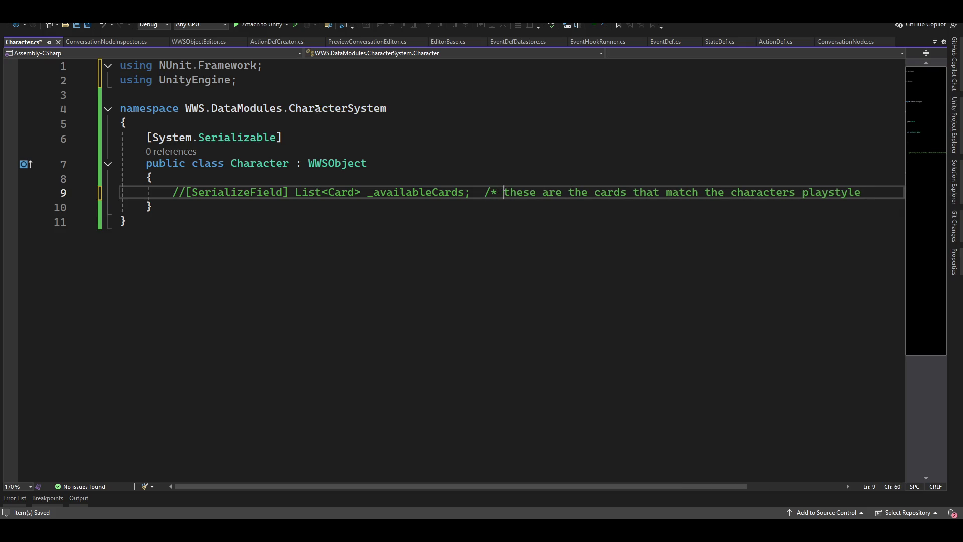
key(Return)
Delete the old playstyle note and open a blank line above the commented field.
text(//)
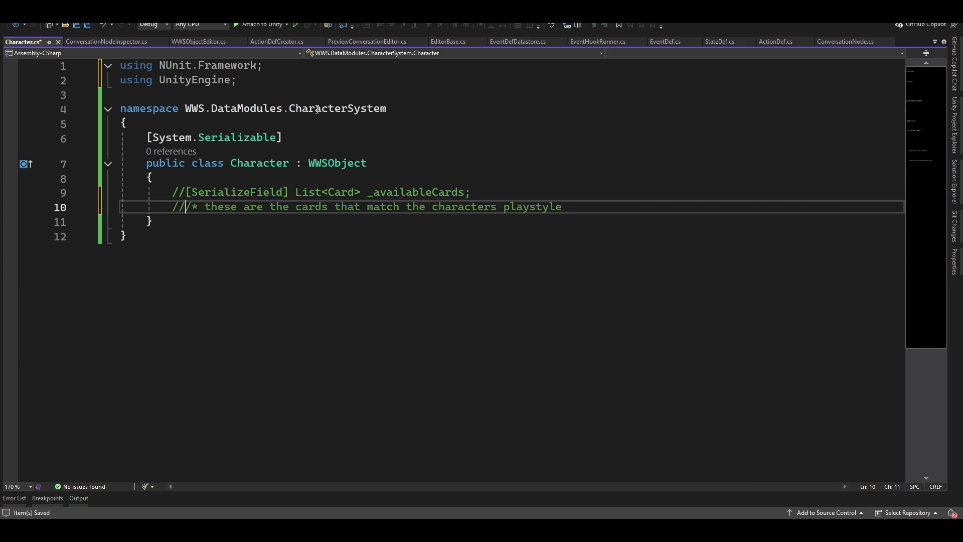
key(BackSpace)
key(BackSpace)
key(shift+End)
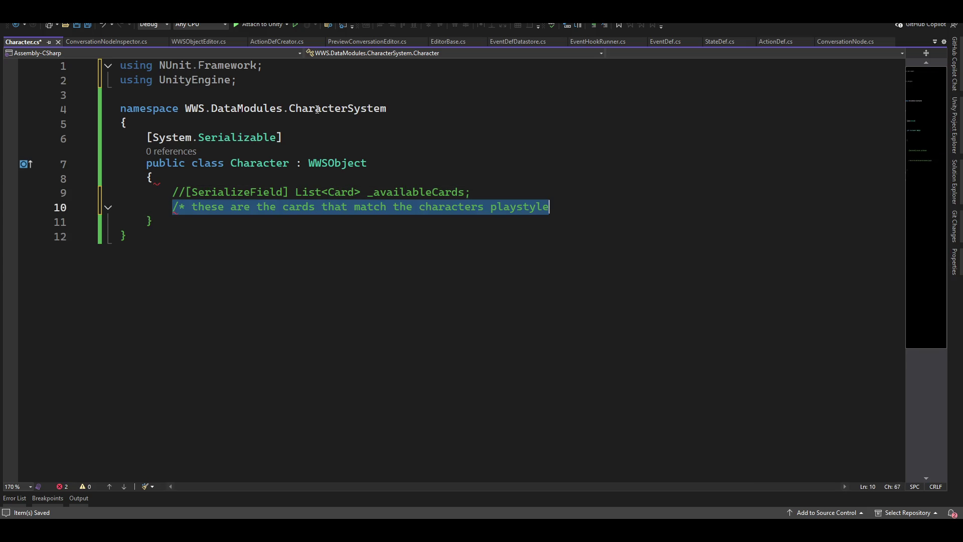
key(BackSpace)
key(Up)
key(ctrl+Return)
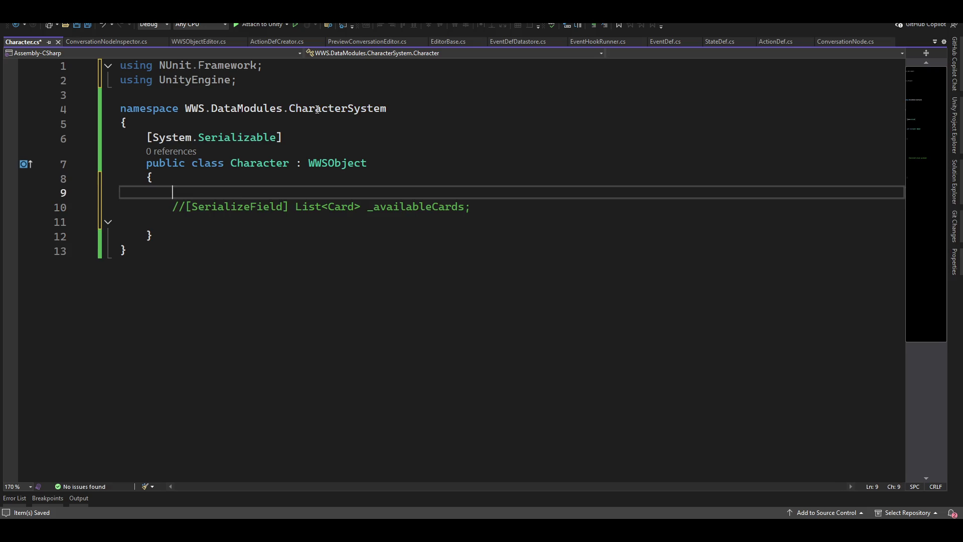
key(Return)
key(ctrl+b)
key(ctrl+v)
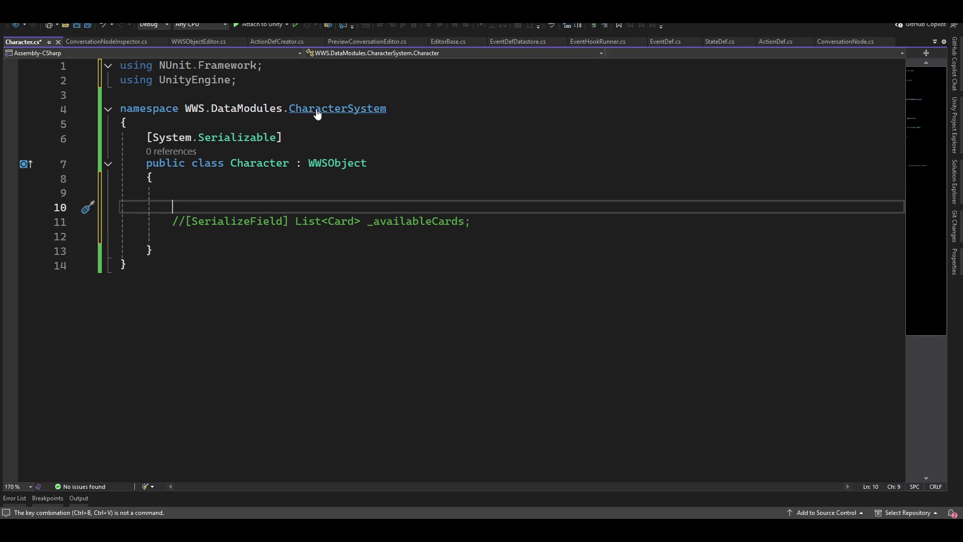
key(Up)
key(Down)
Write a /* */ block comment: '_availableCards is the list of cards this character has according to their playstyle'.
text(/*)
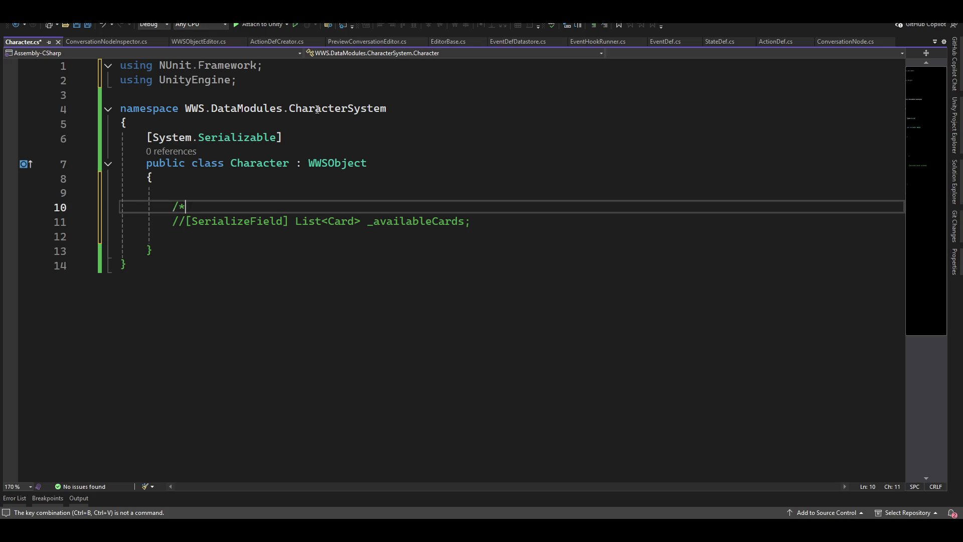
key(Return)
text(*/)
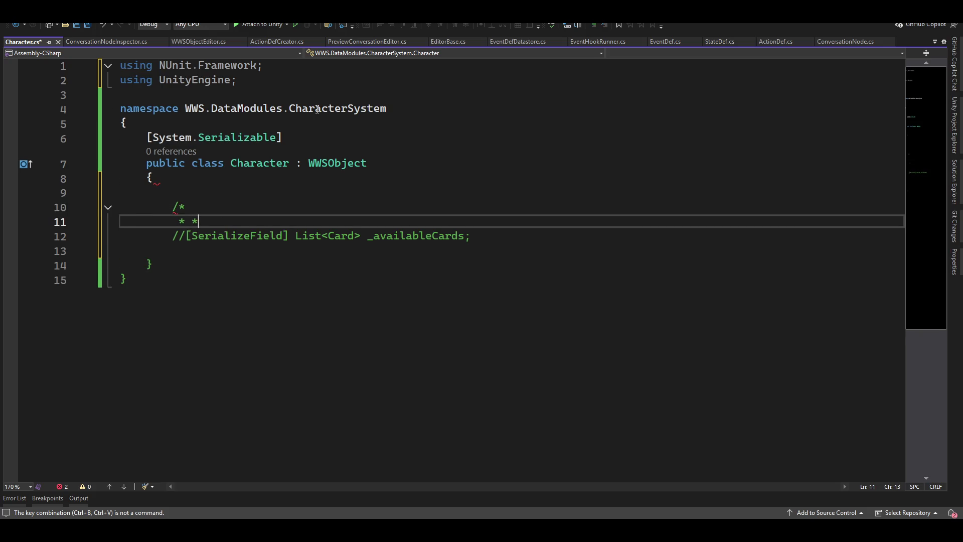
key(Up)
key(Return)
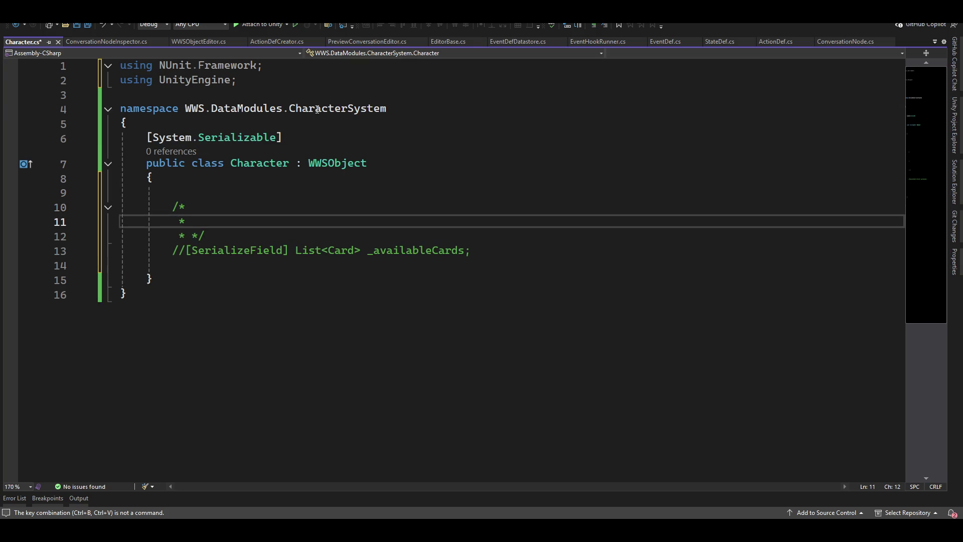
text(_available)
text(Cards )
text(is )
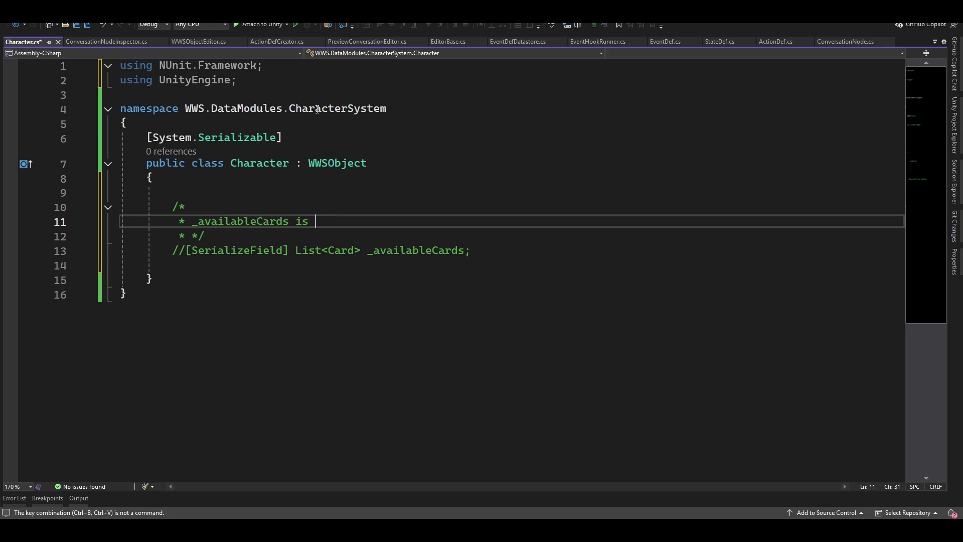
text(the list of crd)
text(s this)
key(ctrl+Left)
key(ctrl+Left)
key(Right)
text(a)
key(End)
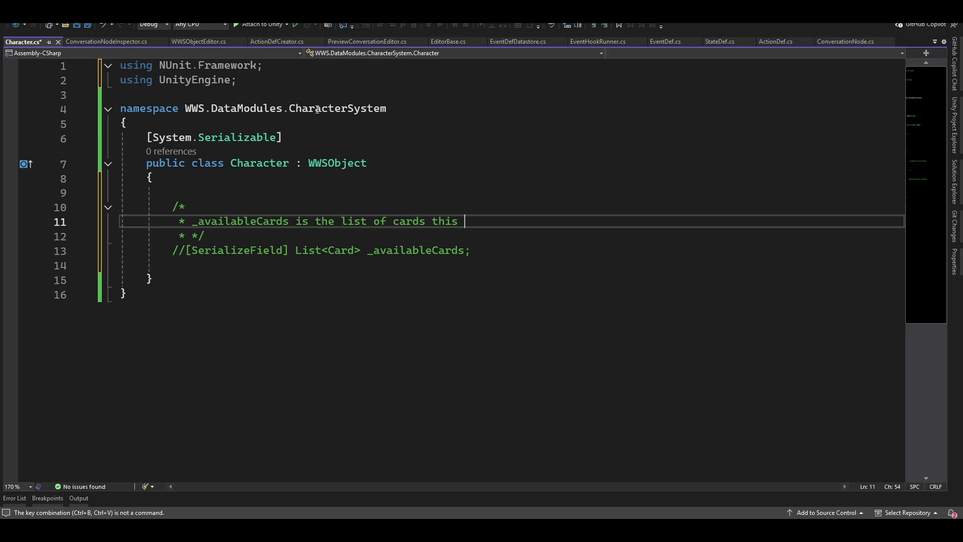
text(character )
text(has)
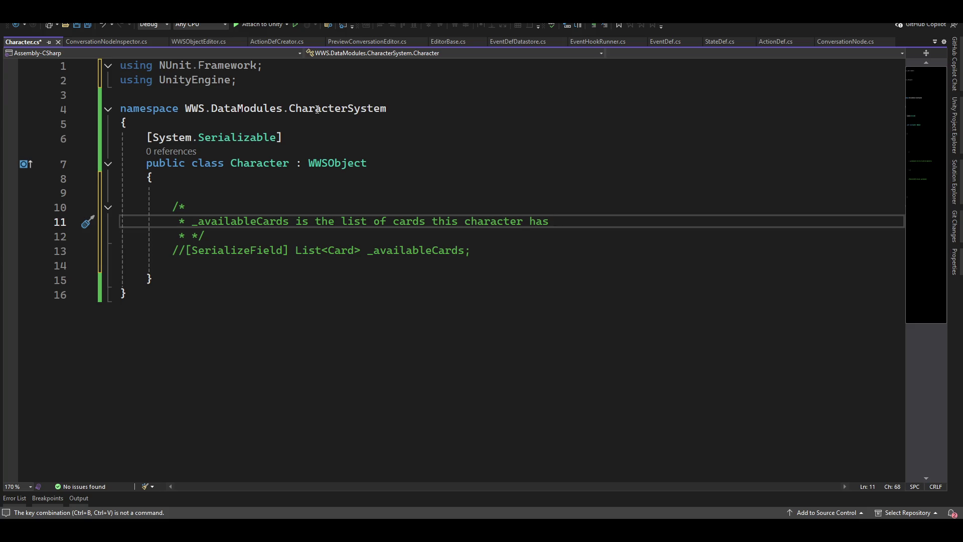
text(according to their playstyle)
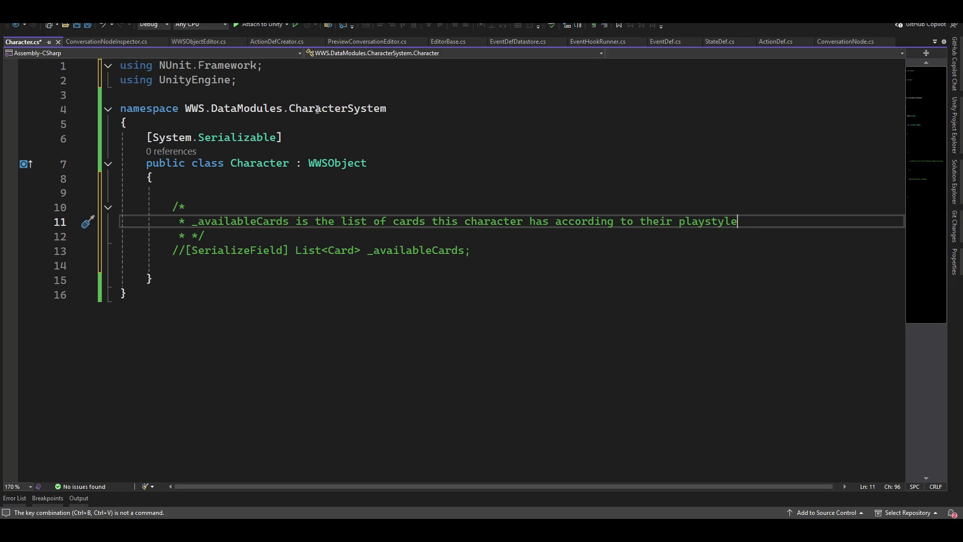
Extend the comment with 'these are the cards that represent the pool…to build their decks with'.
text( - these )
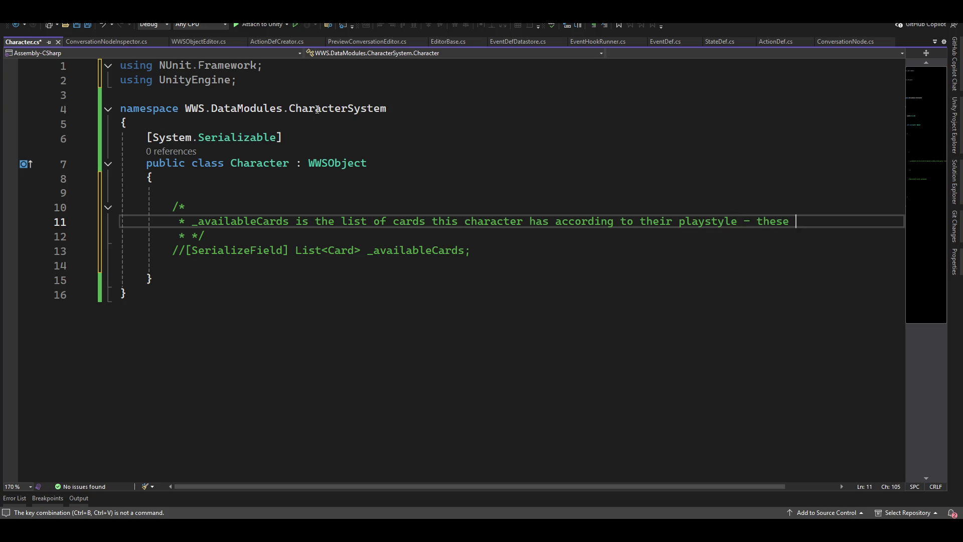
text(are the)
key(Return)
text(cards that re)
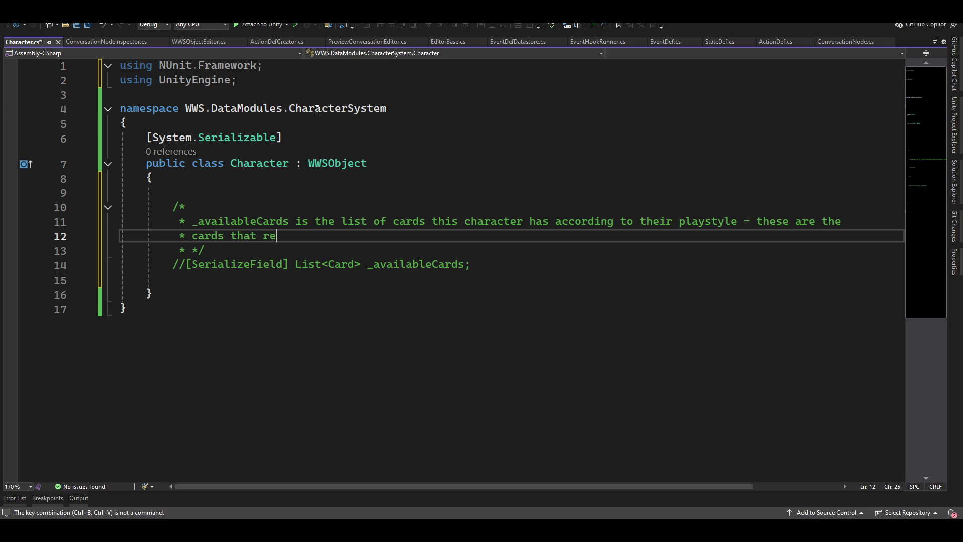
text(present the po)
text(ol of ca)
text(rds that )
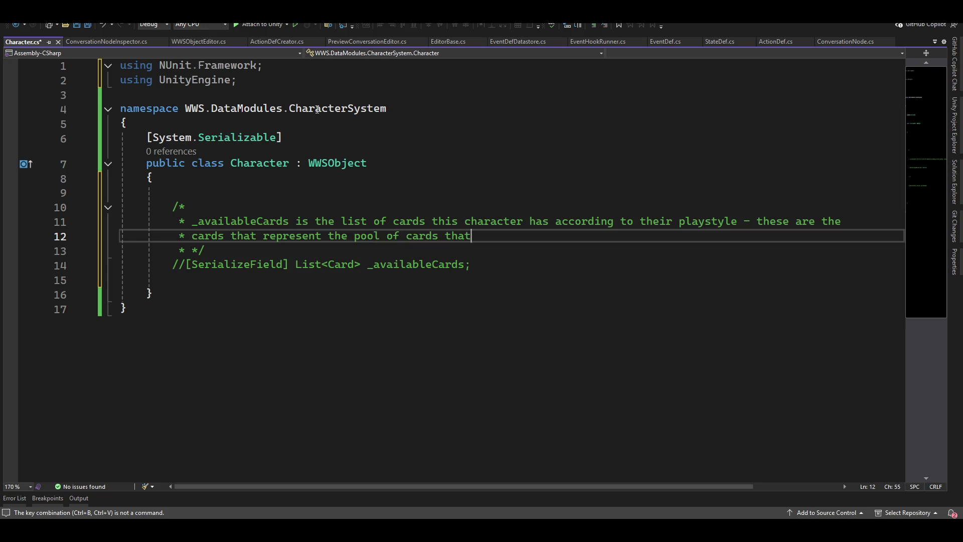
text(they can)
text(use to build their decks with)
key(Down)
key(Down)
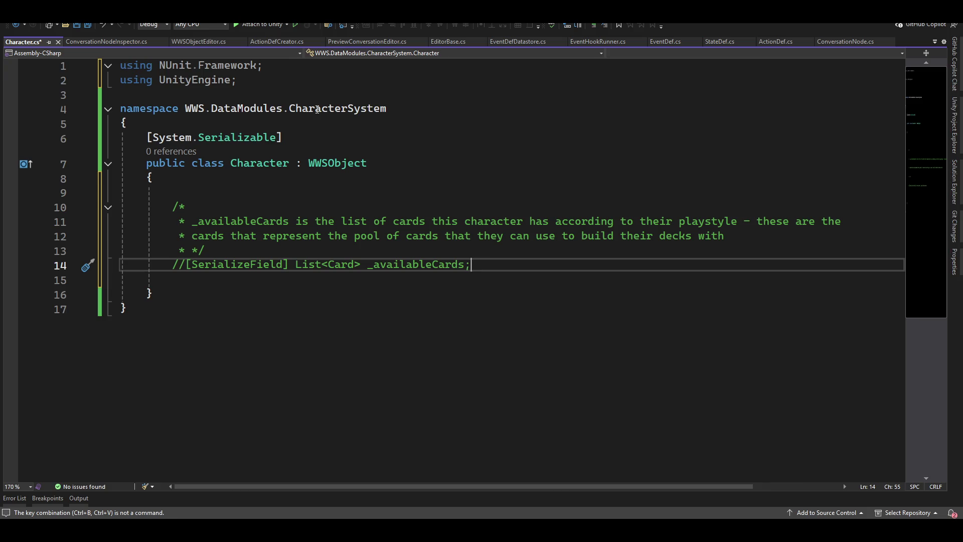
key(Return)
key(Return)
key(Up)
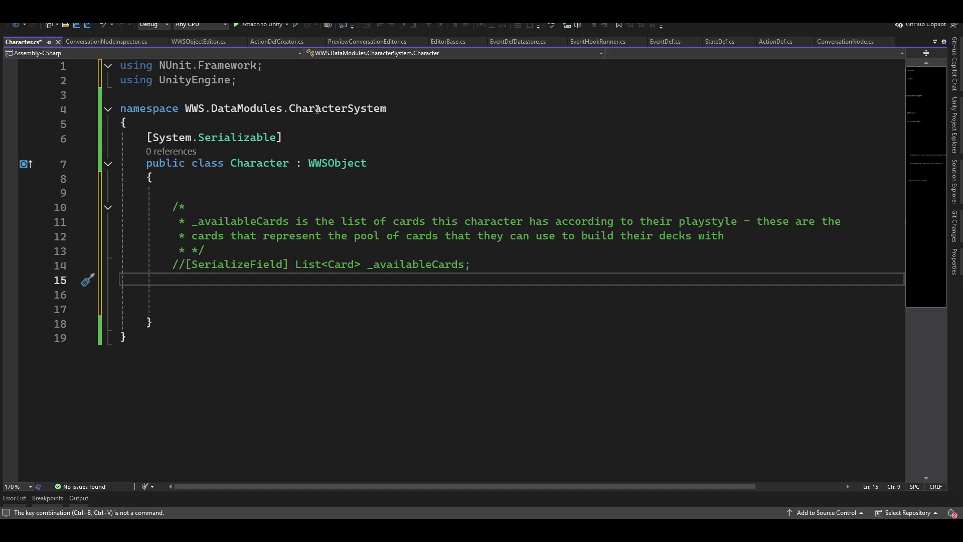
Replace the NUnit.Framework import with 'using System.Collections.Generic;' and return to Unity.
key(Up)
key(Up)
key(Up)
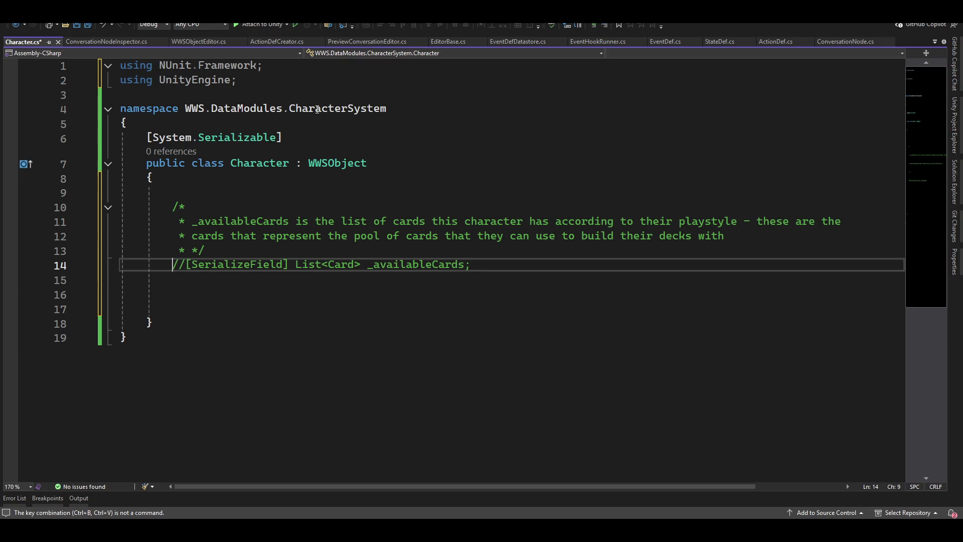
key(ctrl+Left)
key(shift+End)
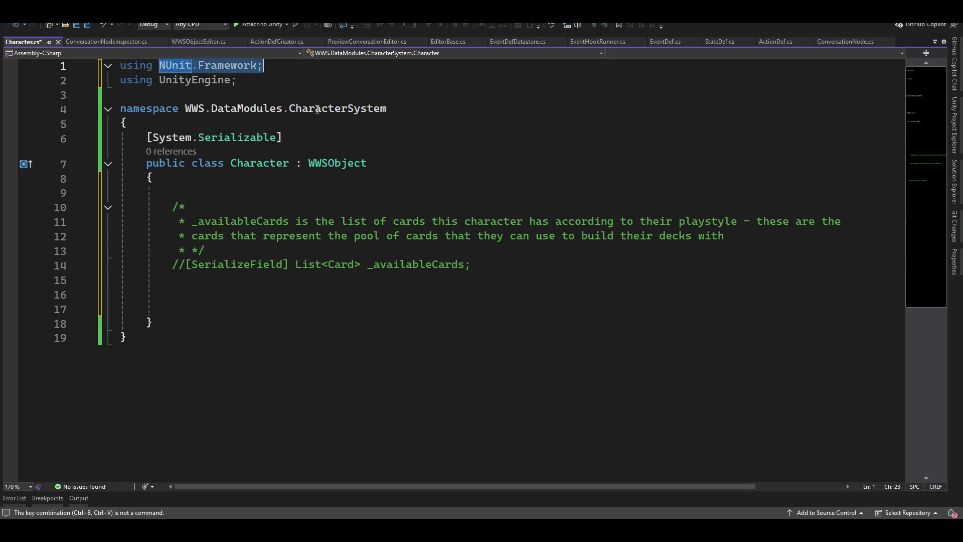
text(sys)
key(Tab)
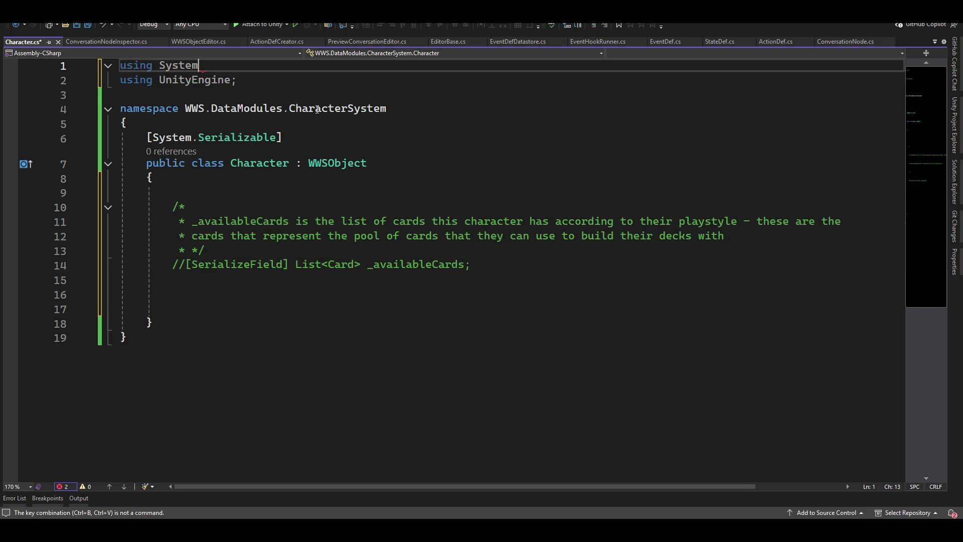
text(.col)
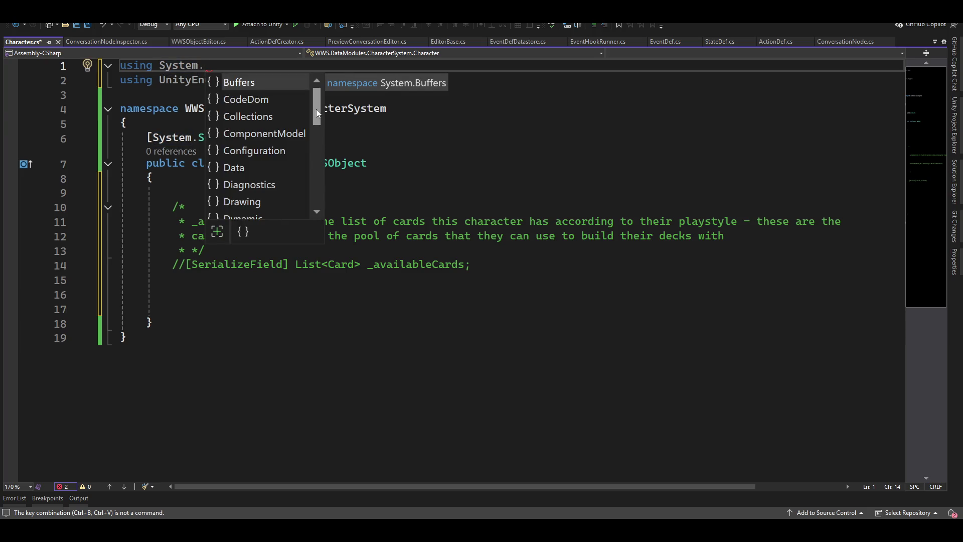
key(Tab)
text(.gen)
key(Tab)
text(;)
click(350, 190)
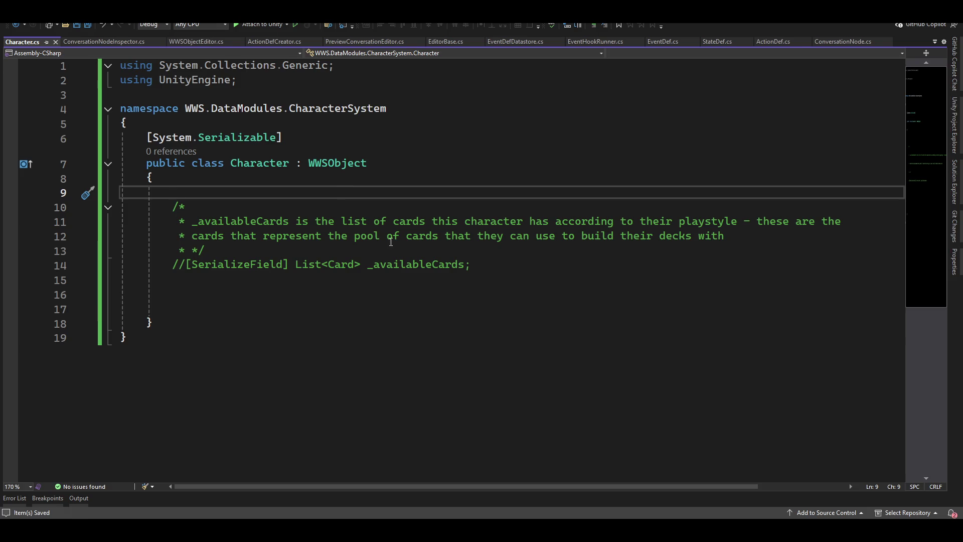
key(alt+Tab)
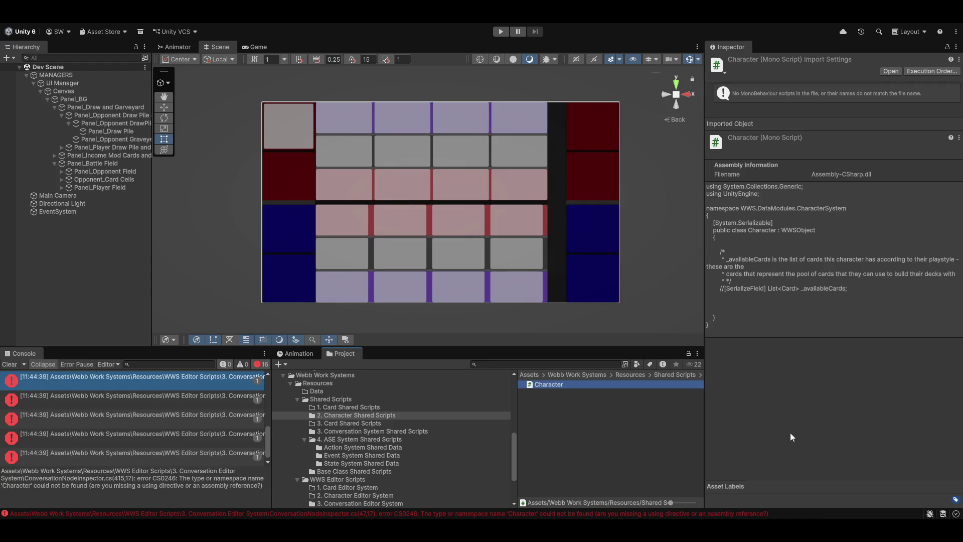
Add a MonoBehaviour script named CharacterDatastore next to Character in the Project folder.
click(615, 465)
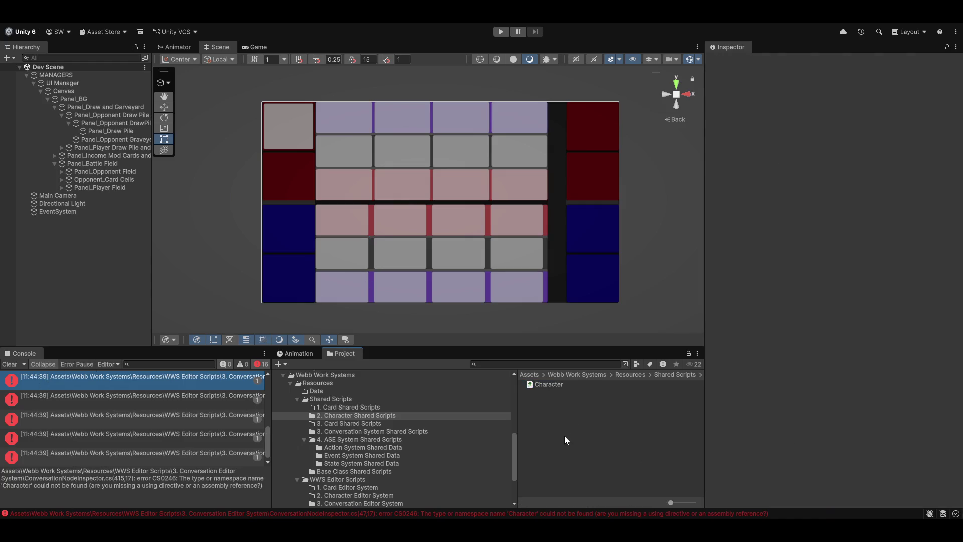
right_click(555, 434)
mouse_move(598, 150)
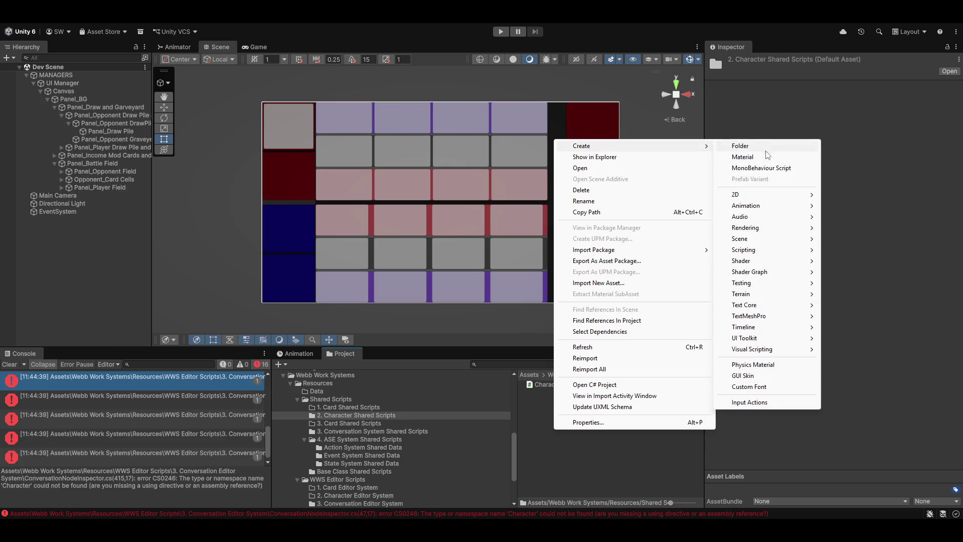
click(755, 169)
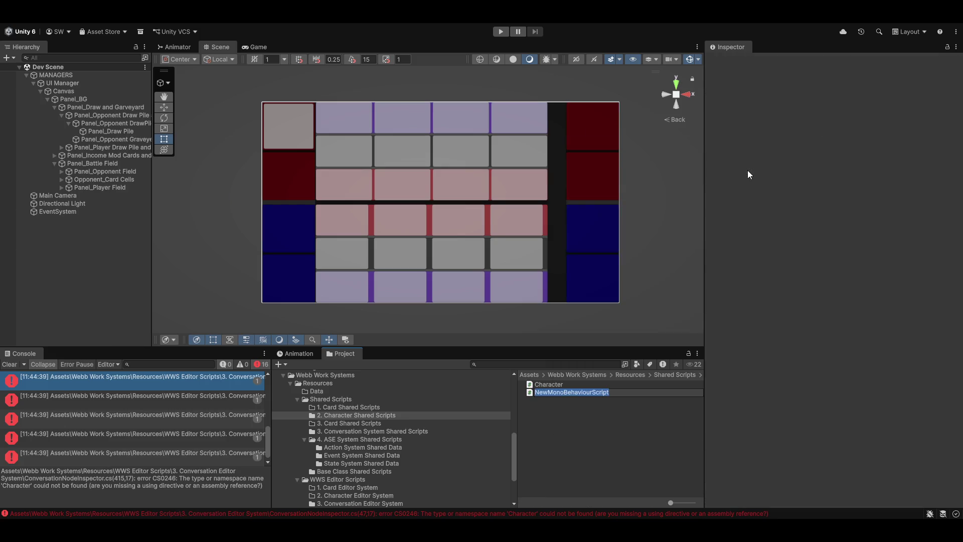
text(CharacterDatastore)
key(BackSpace)
key(BackSpace)
text(re)
key(Return)
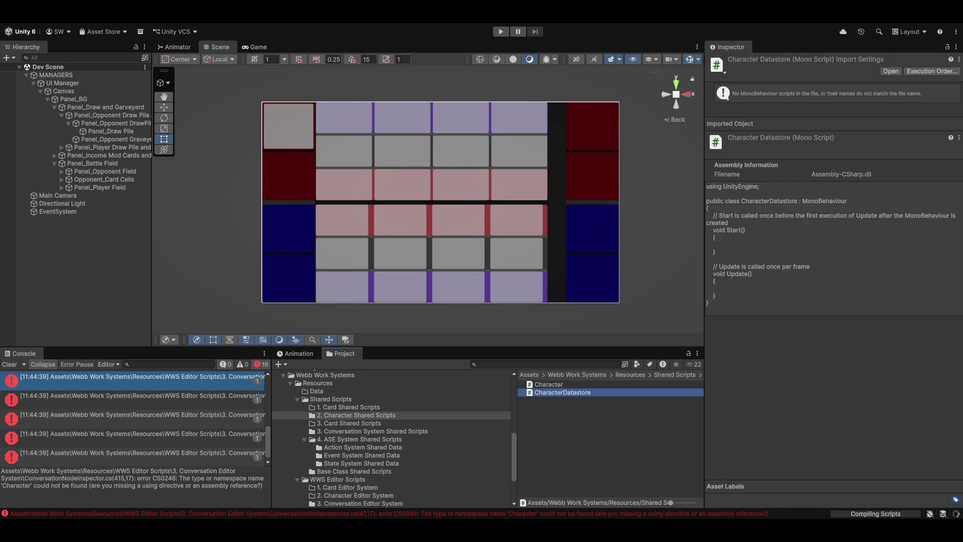
mouse_move(593, 532)
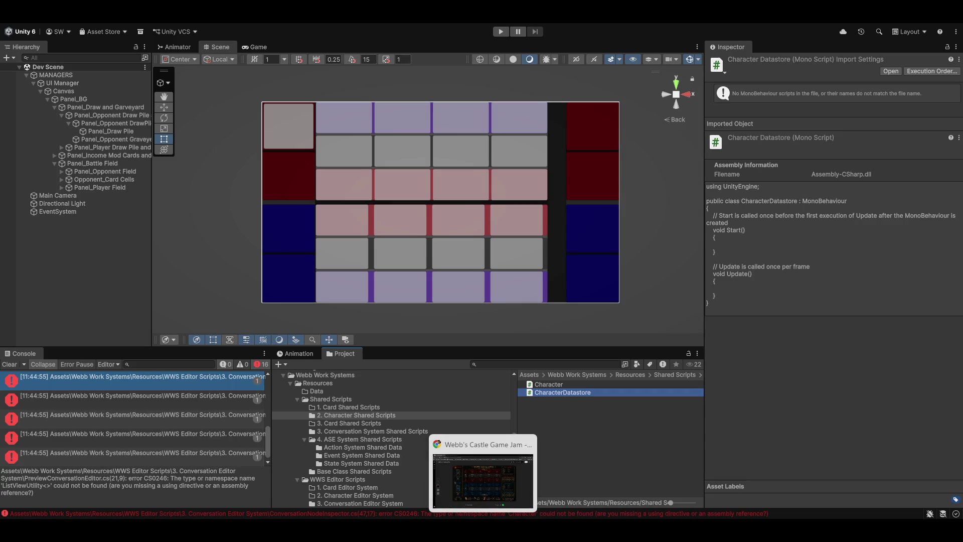
click(474, 484)
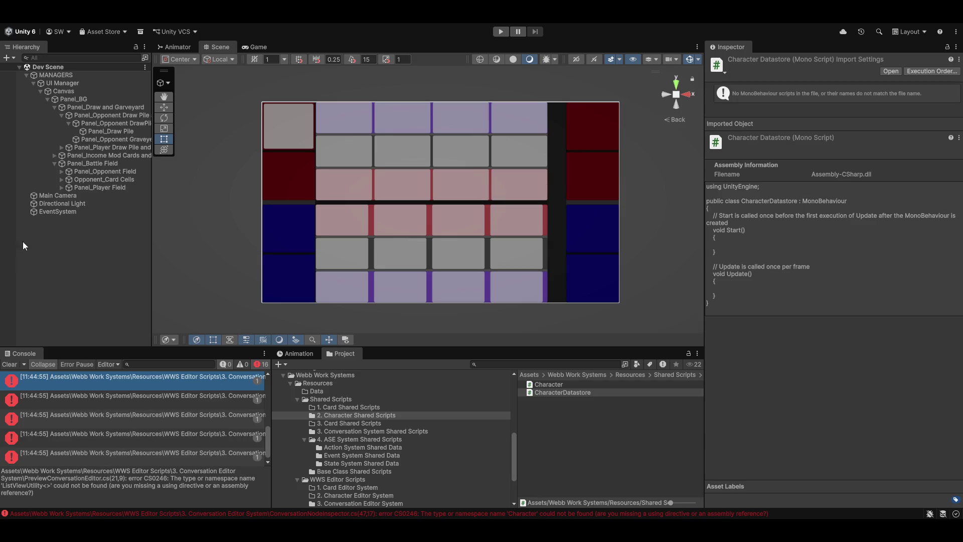
Clear the console, open CharacterDatastore in Visual Studio, and insert a line above the class.
click(5, 367)
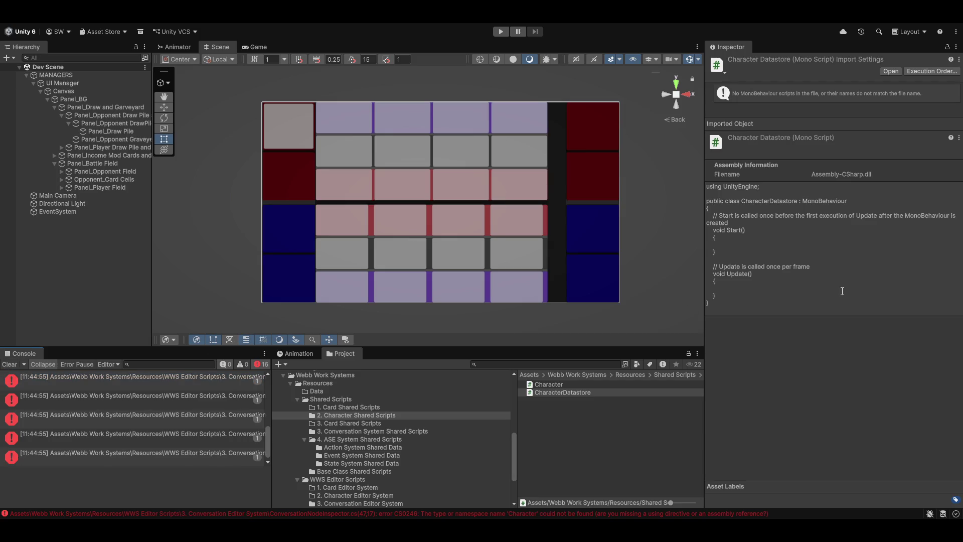
double_click(550, 392)
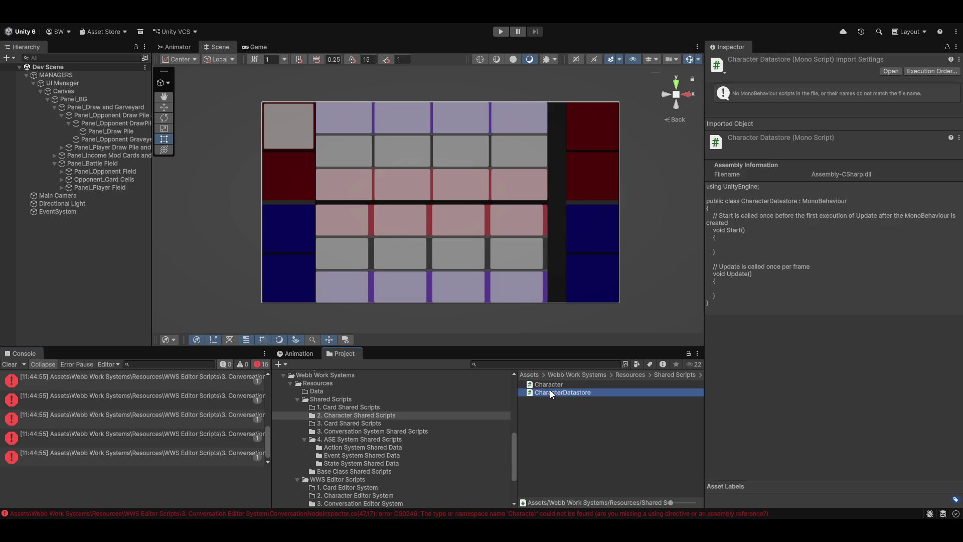
click(366, 161)
click(248, 88)
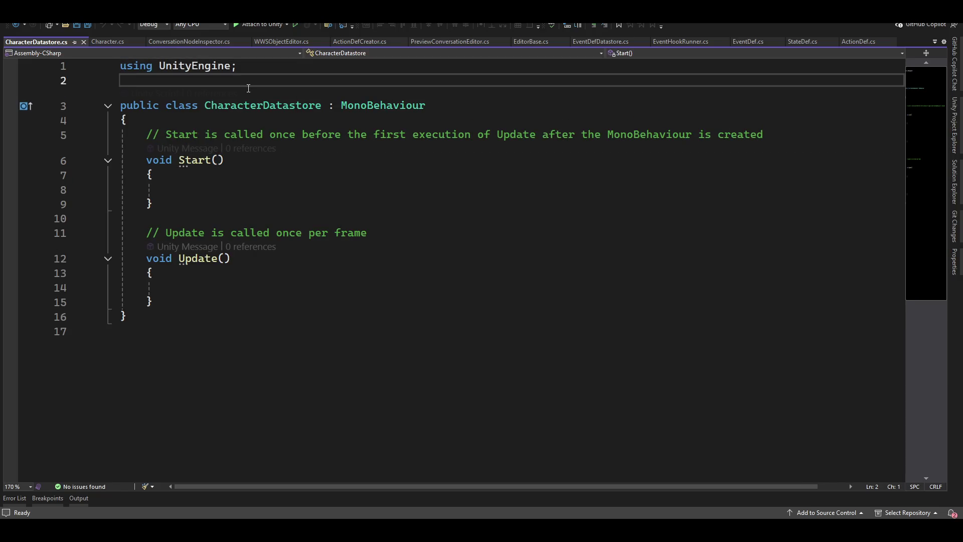
key(Return)
Declare namespace WWS.DataModules.CharacterSystem above the CharacterDatastore class.
text(namespace)
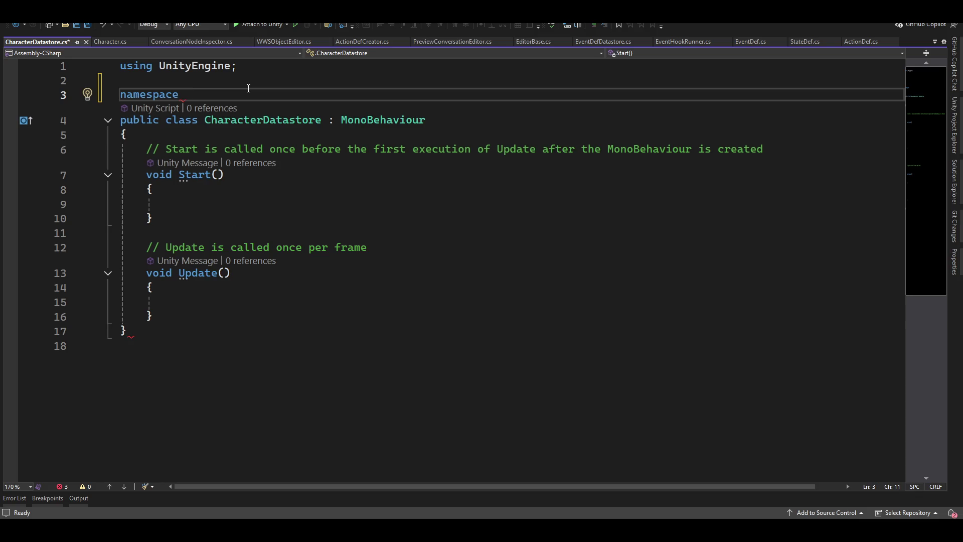
text(wws)
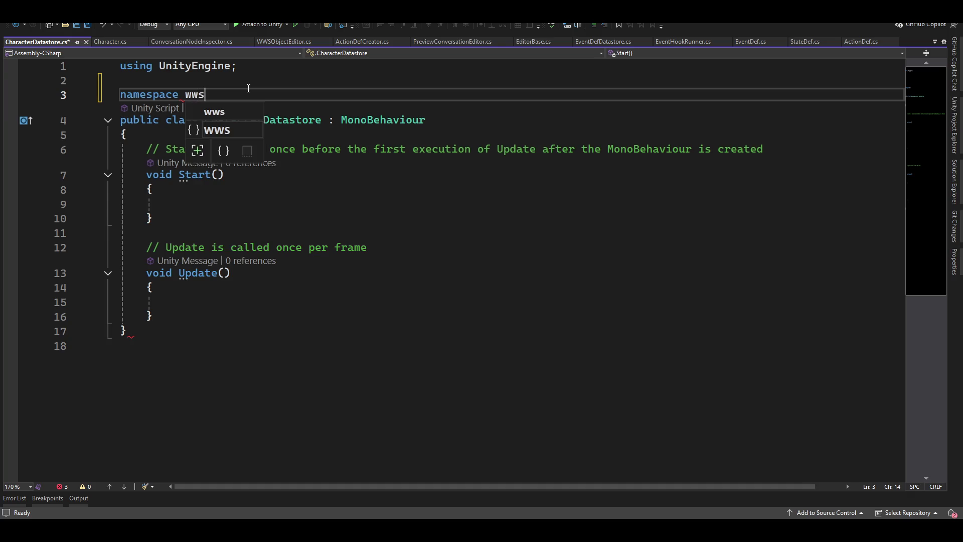
key(Return)
key(Up)
key(End)
key(ctrl+shift+Left)
text(WWS.d)
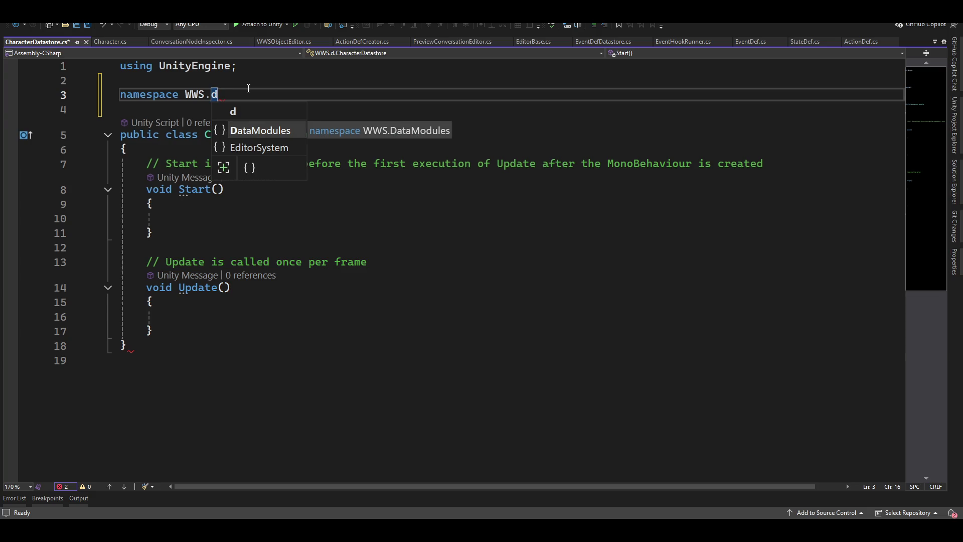
key(Tab)
text(.c)
key(Tab)
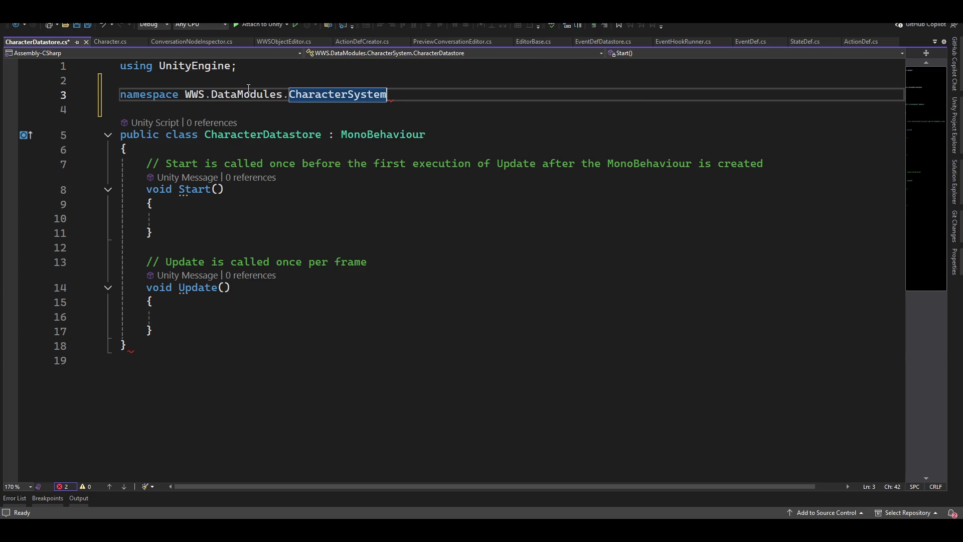
Enclose the CharacterDatastore class in the namespace's opening and closing braces.
key(Return)
text({)
key(Down)
key(Down)
key(Down)
key(Down)
key(Down)
key(Down)
text(})
key(Up)
key(Up)
key(Up)
key(Up)
key(Up)
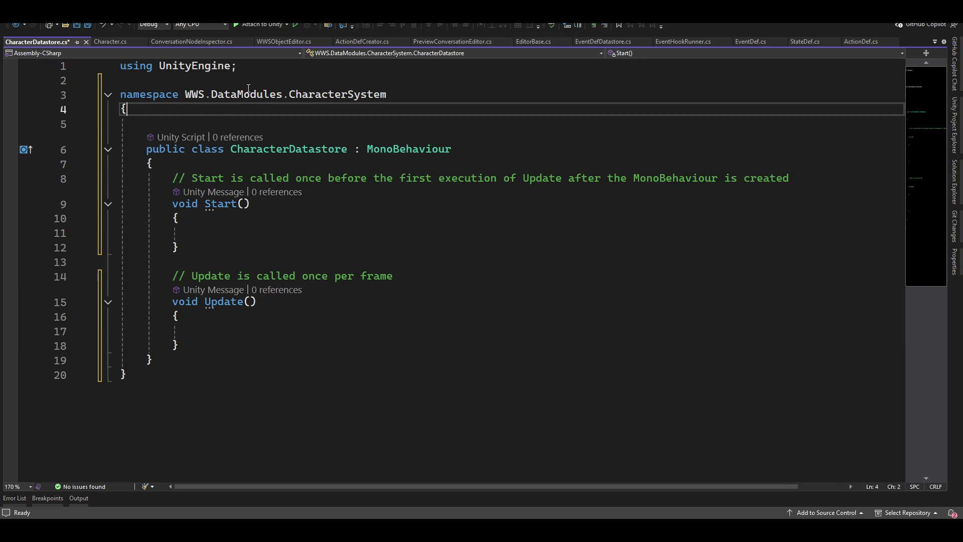
Tidy the brace layout and change CharacterDatastore's base class from MonoBehaviour to DataManager<Character>.
key(Delete)
key(Down)
key(Down)
key(BackSpace)
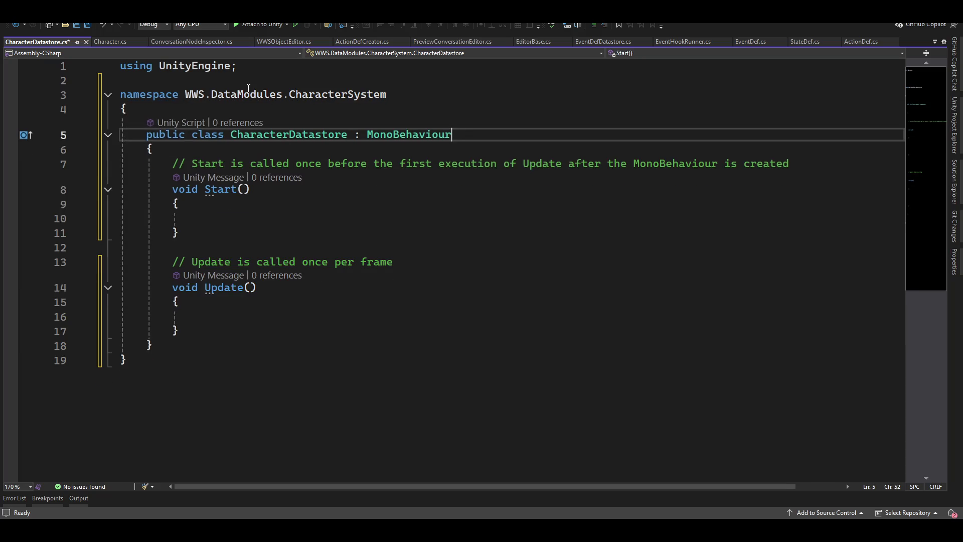
key(Return)
key(Up)
key(End)
key(ctrl+shift+Left)
key(BackSpace)
key(ctrl+space)
text(Data)
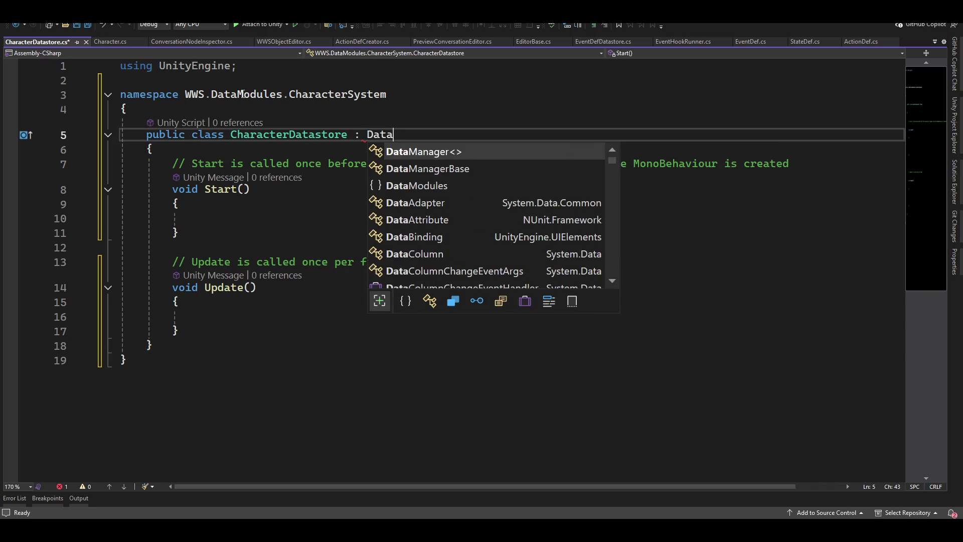
key(Tab)
text(<C)
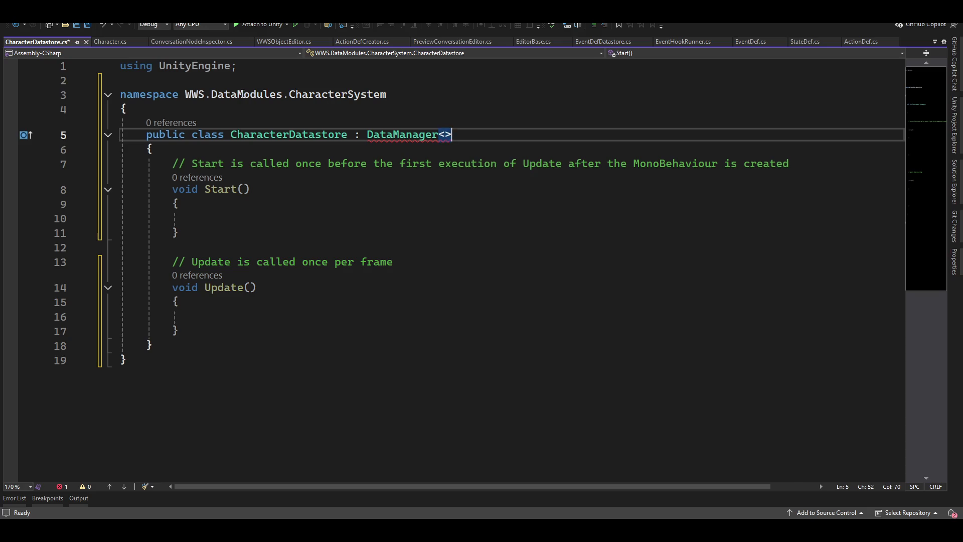
text(haracter>)
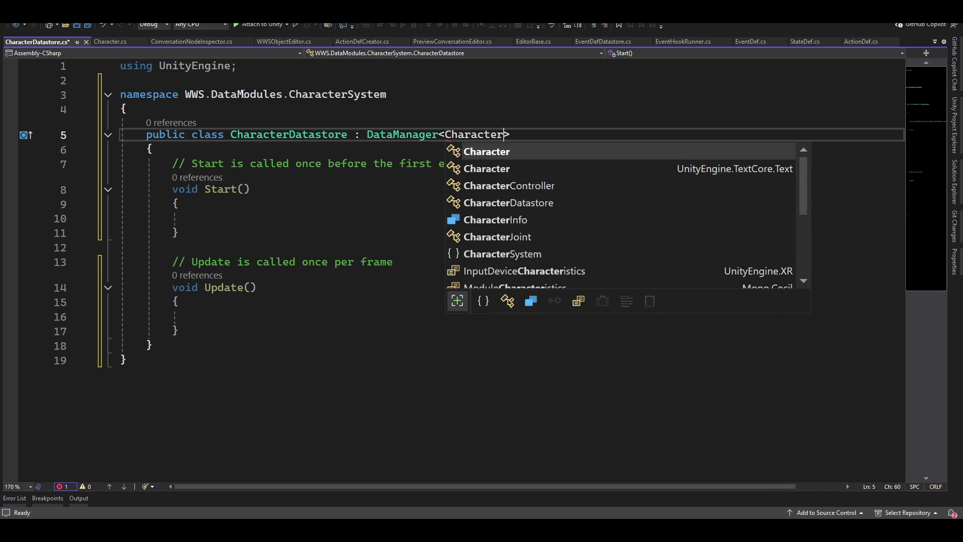
Delete the Start and Update methods, save CharacterDatastore.cs, and view Character.cs before returning to Unity.
key(Down)
key(Down)
key(Home)
key(shift+Down)
key(shift+Down)
key(shift+Down)
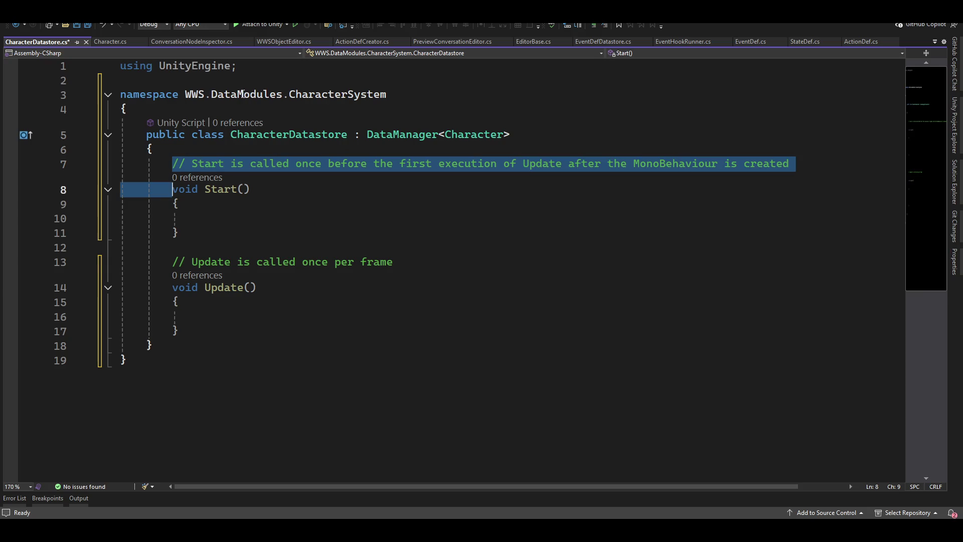
key(Delete)
key(BackSpace)
key(BackSpace)
key(BackSpace)
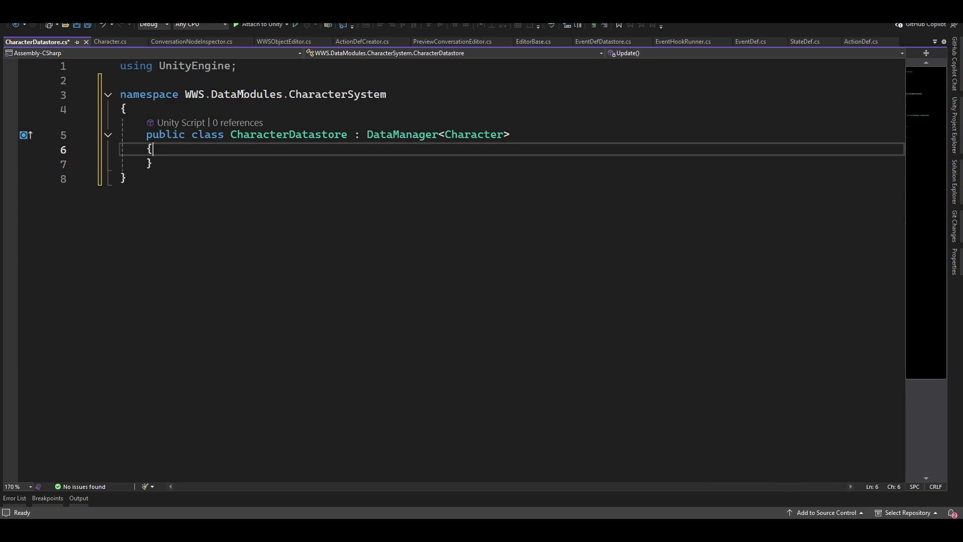
key(ctrl+s)
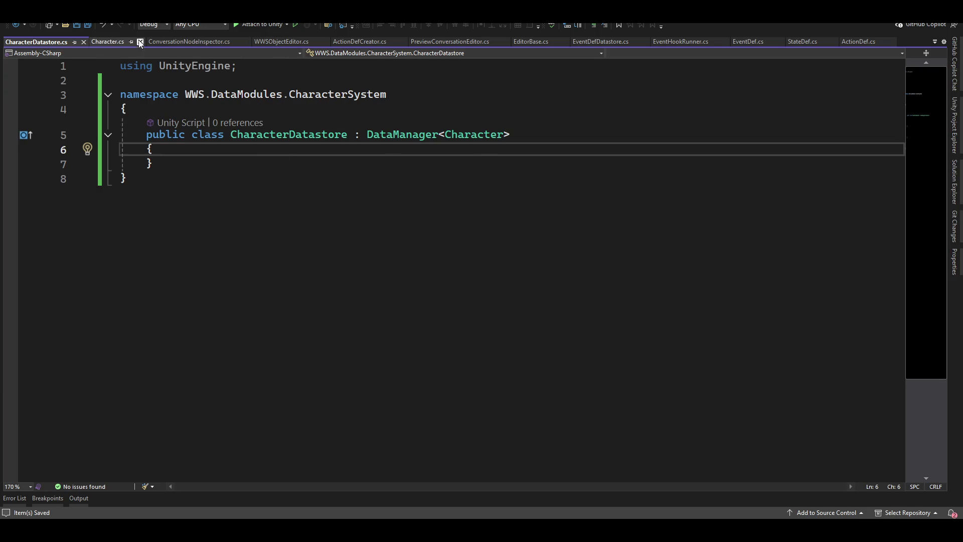
click(115, 41)
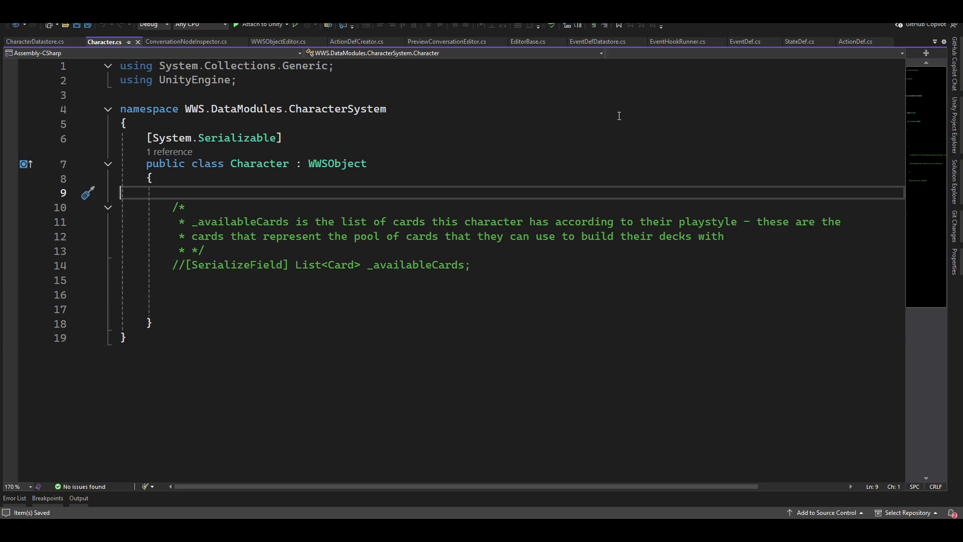
key(alt+Tab)
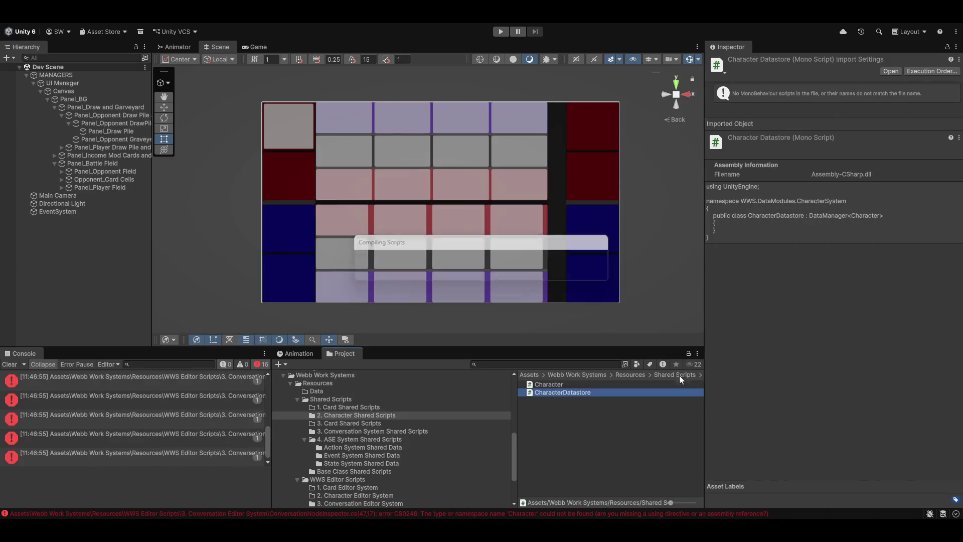
Create an Assembly Definition named WWS.Character.SharedScripts inside the 2. Character Shared Scripts folder.
click(11, 366)
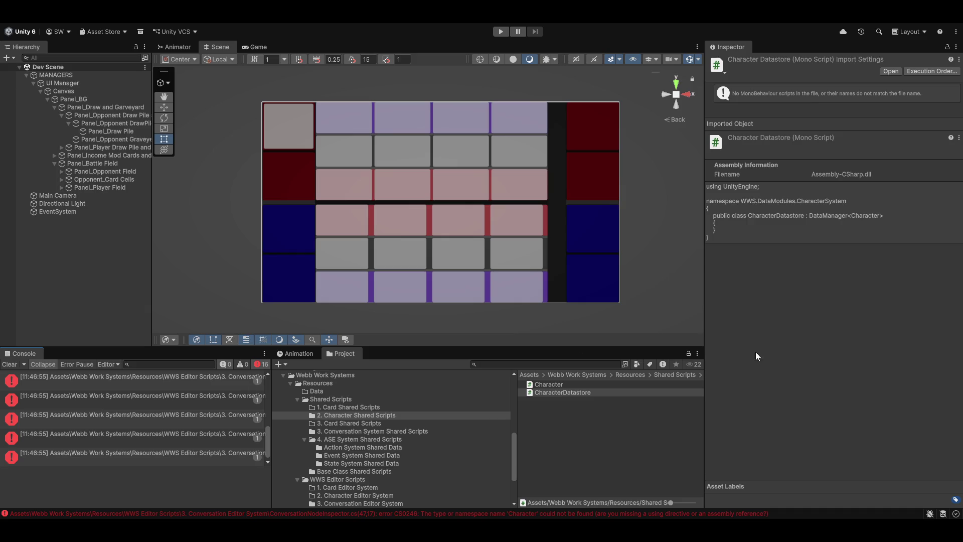
click(597, 430)
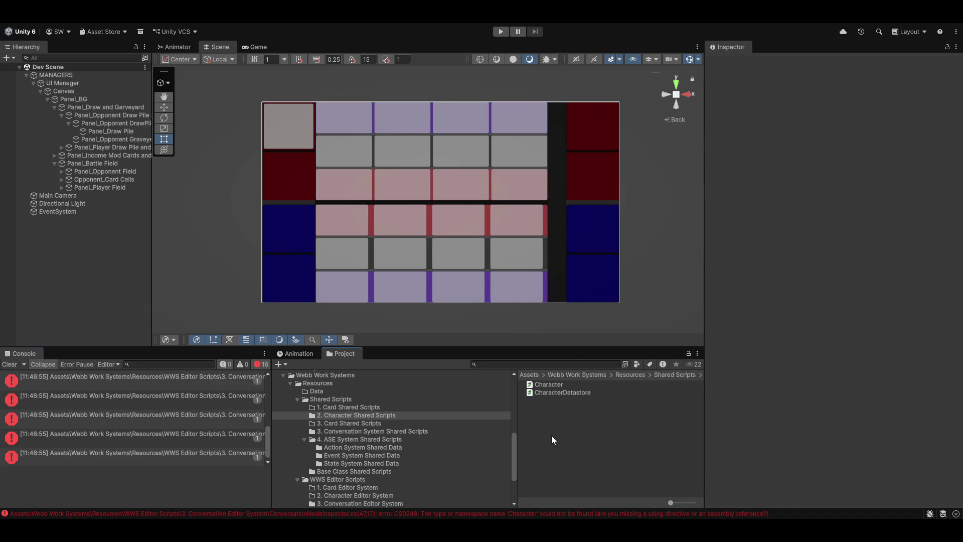
right_click(552, 440)
mouse_move(582, 152)
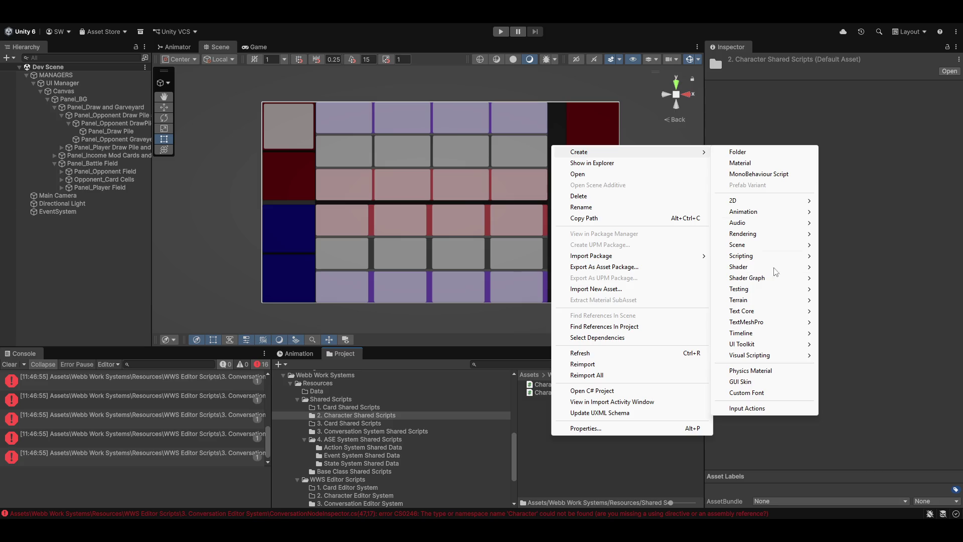
mouse_move(768, 261)
click(886, 305)
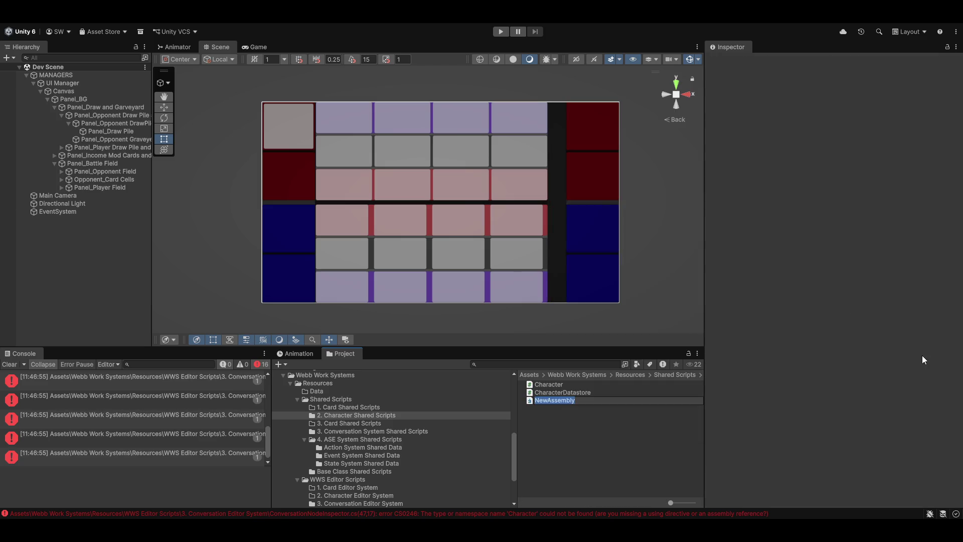
text(WWS.Cha)
text(racter.Sh)
text(aredScr)
text(ipts)
key(Return)
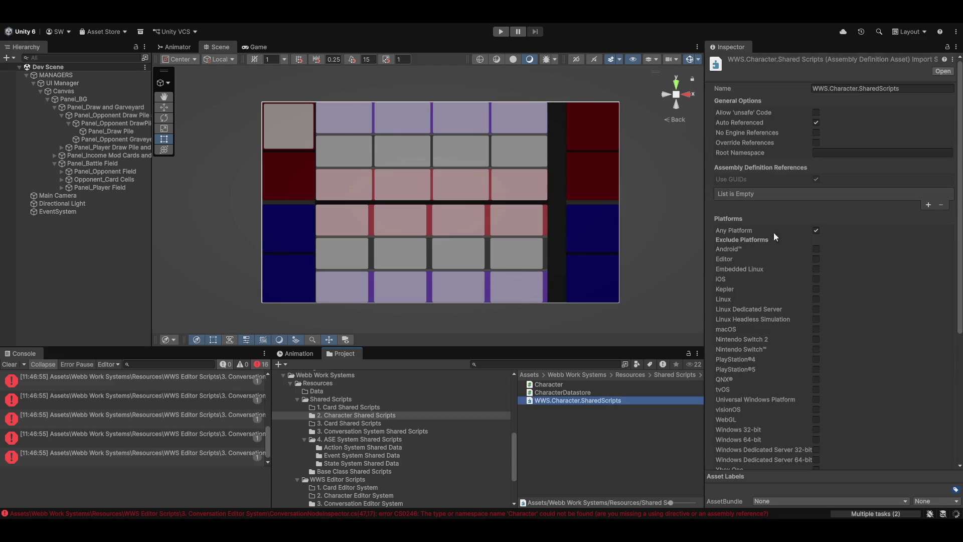
Turn off Auto Referenced, add WWS.BaseClass.Shared as an assembly definition reference, and save.
click(817, 123)
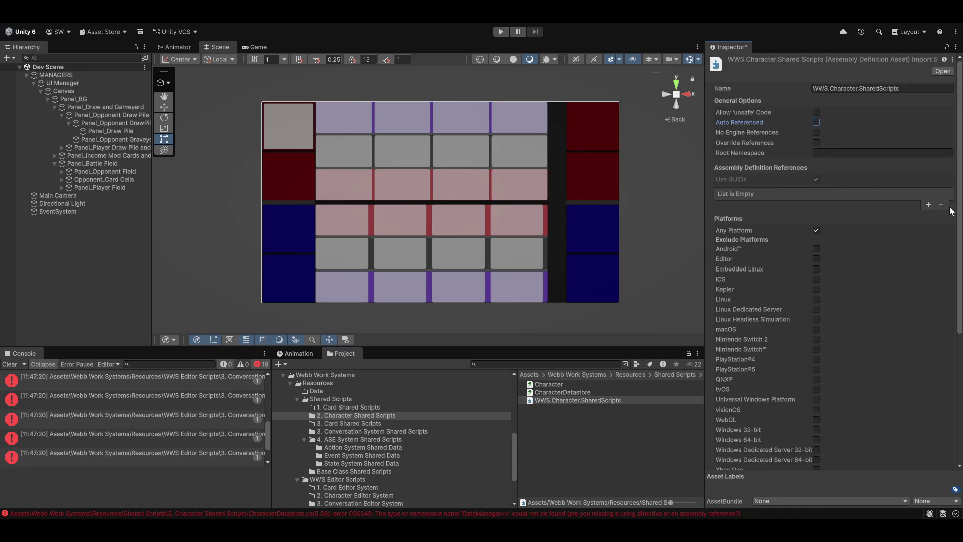
click(928, 206)
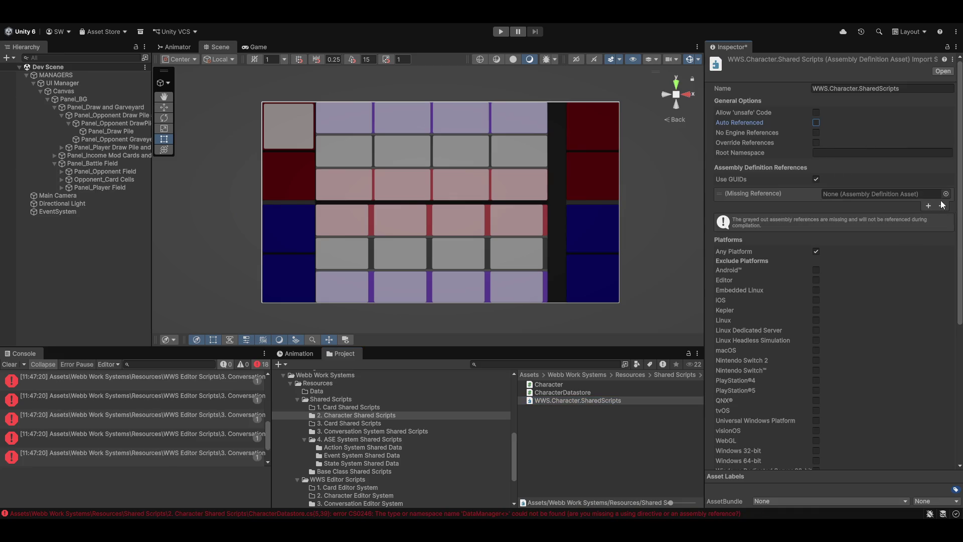
click(949, 194)
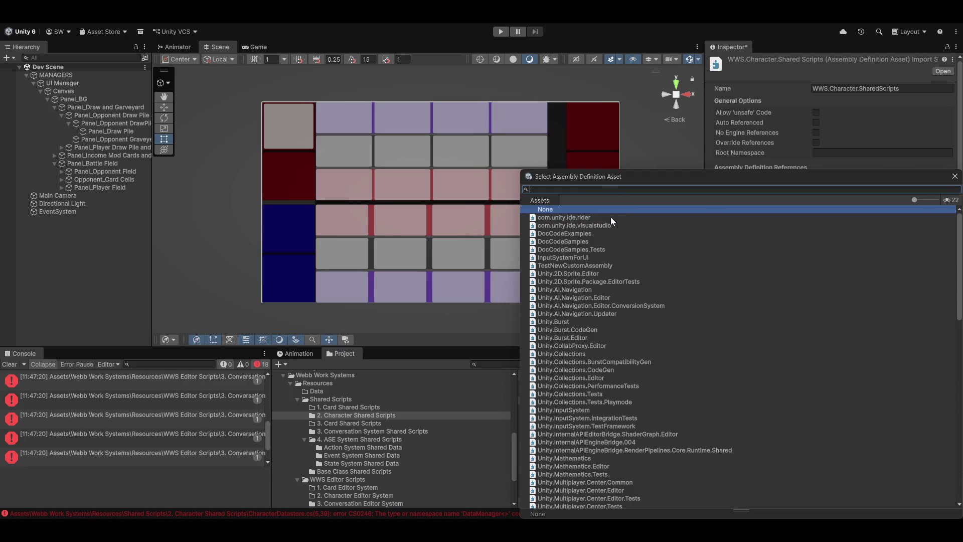
text(wws)
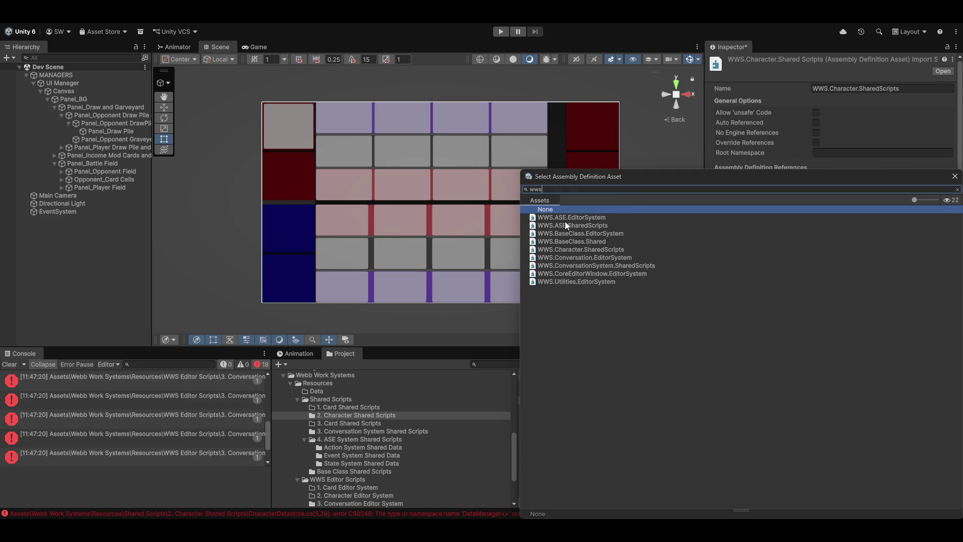
double_click(585, 242)
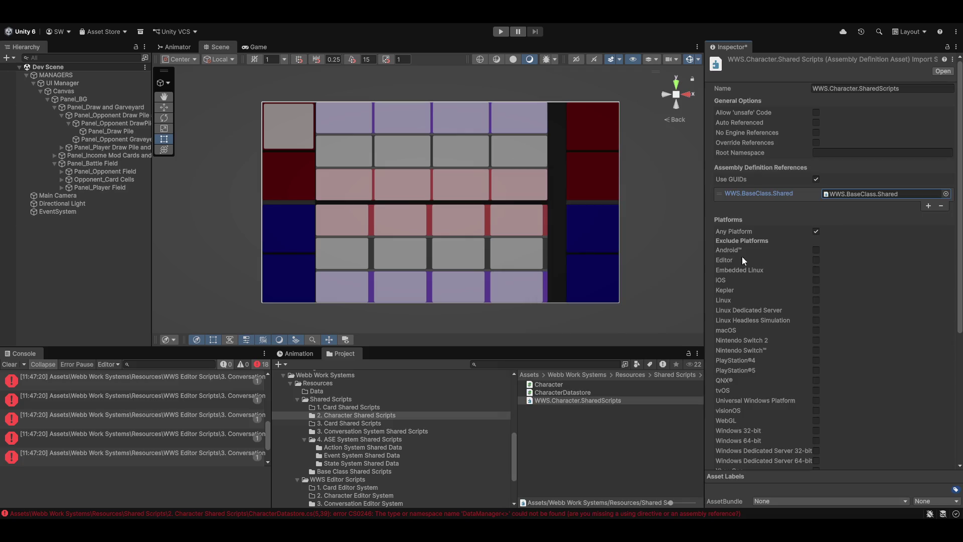
click(896, 195)
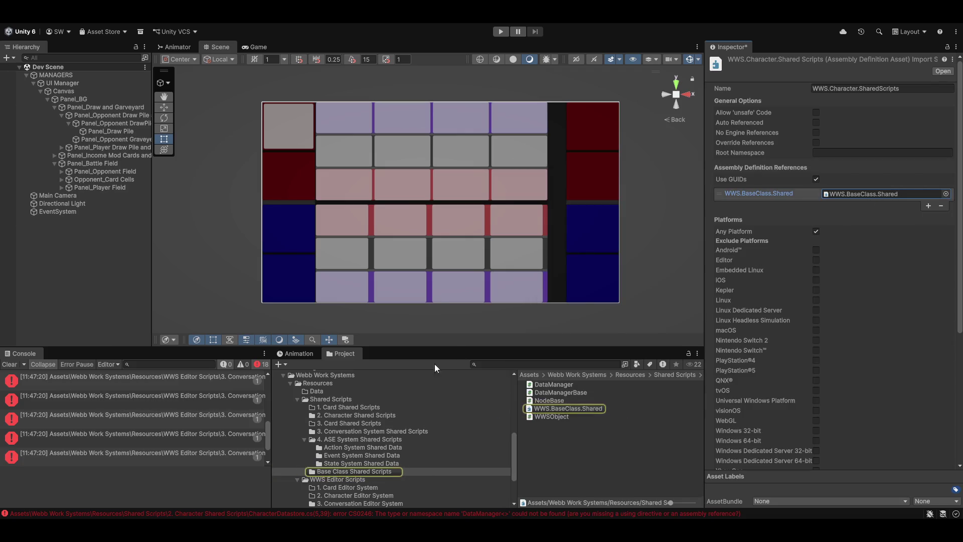
click(582, 409)
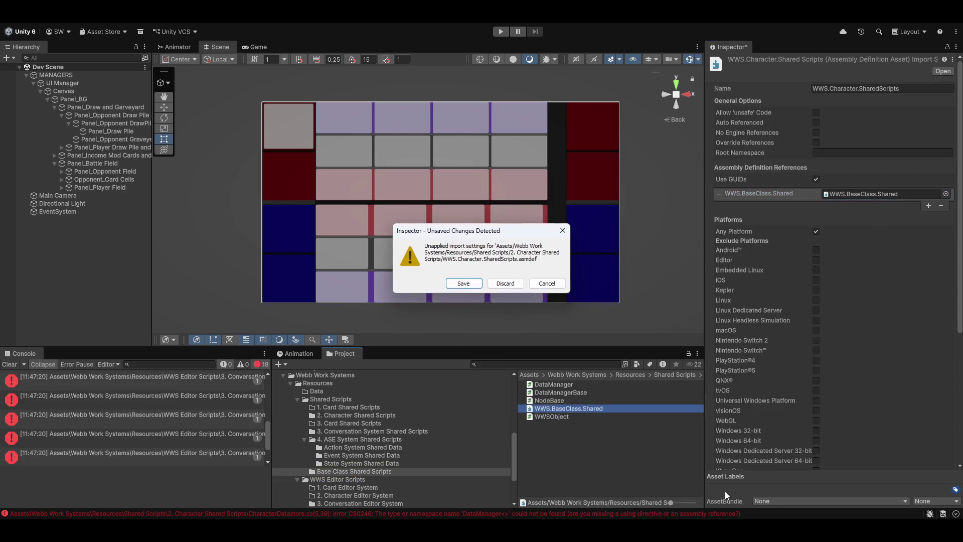
click(473, 283)
Rename WWS.BaseClass.Shared to WWS.BaseClass.SharedScripts and reload the solution in Visual Studio.
click(595, 411)
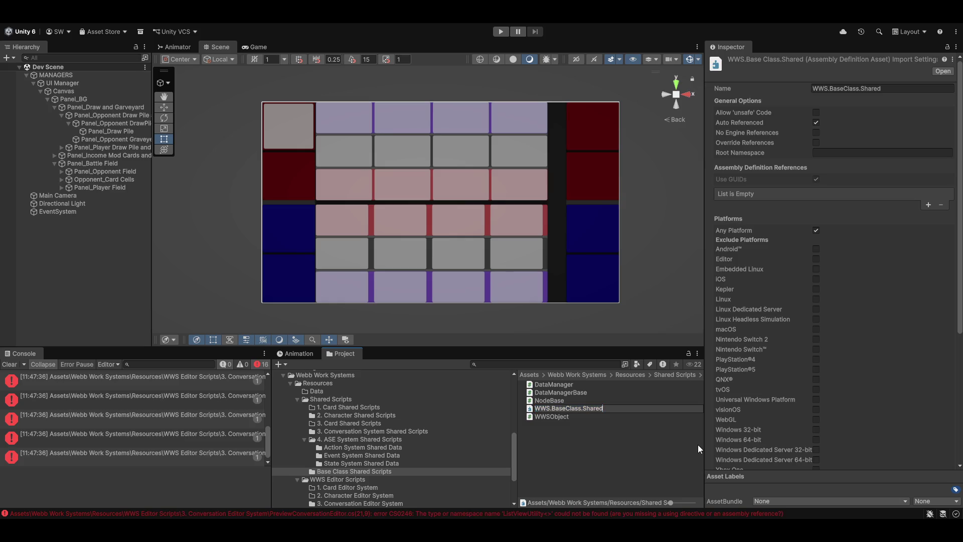
text(Scripts)
key(Return)
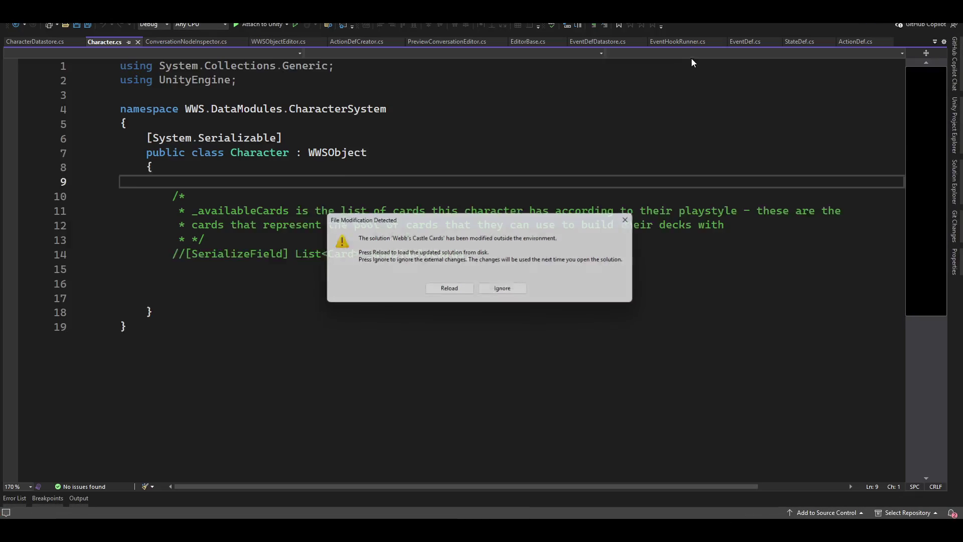
click(450, 291)
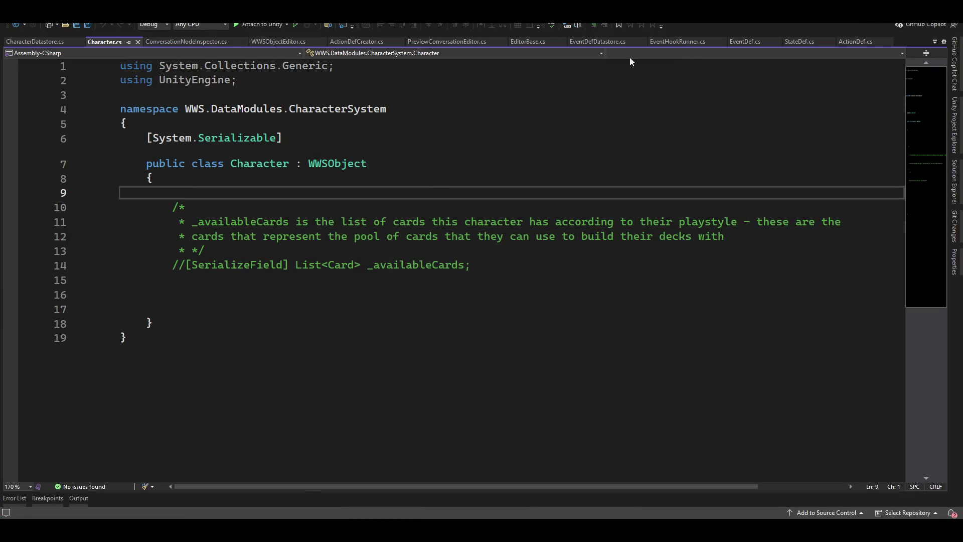
key(alt+Tab)
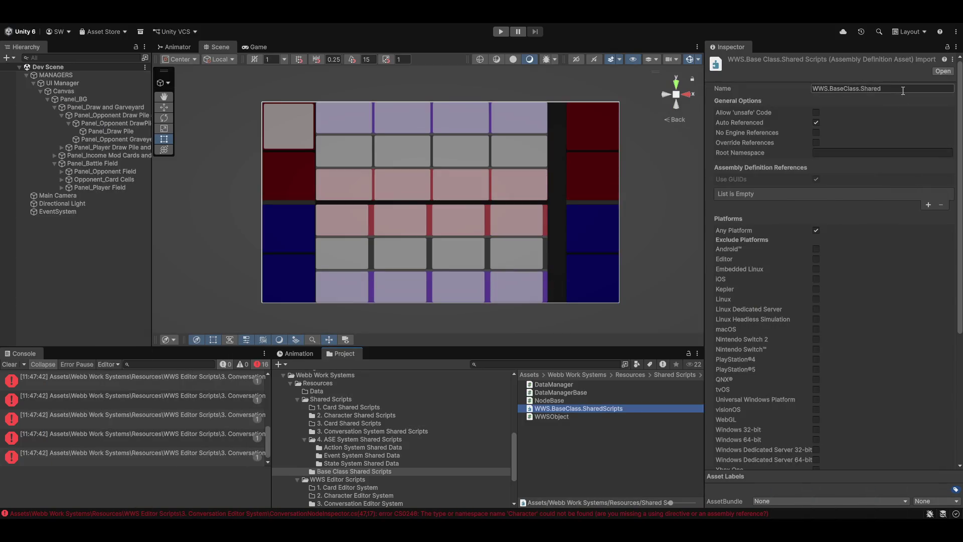
Save the pending WWS.BaseClass.SharedScripts assembly changes, then select the first console compile error.
key(End)
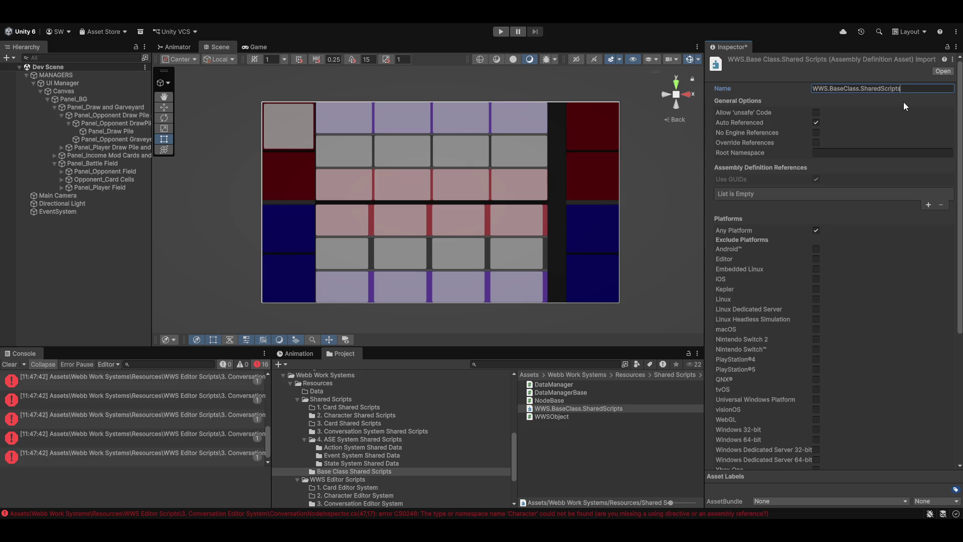
click(623, 452)
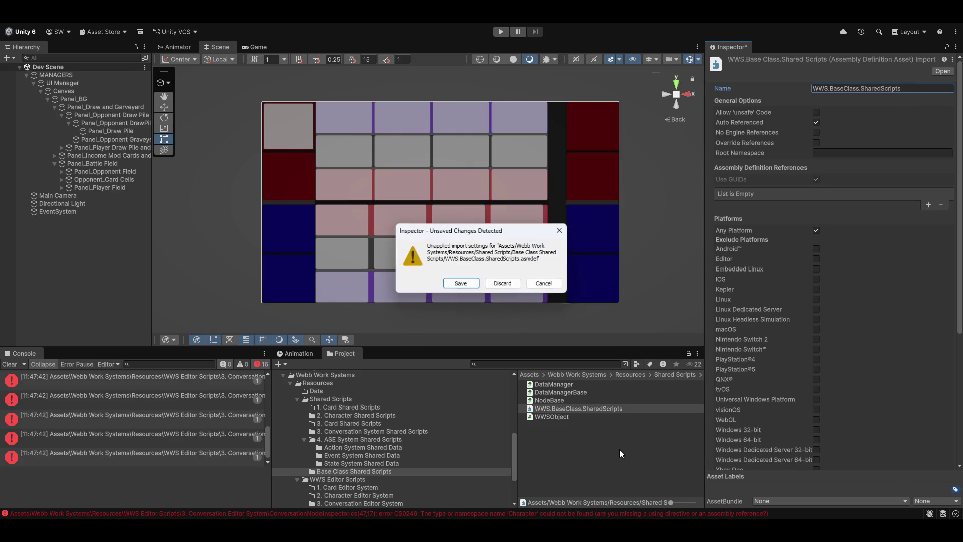
click(463, 286)
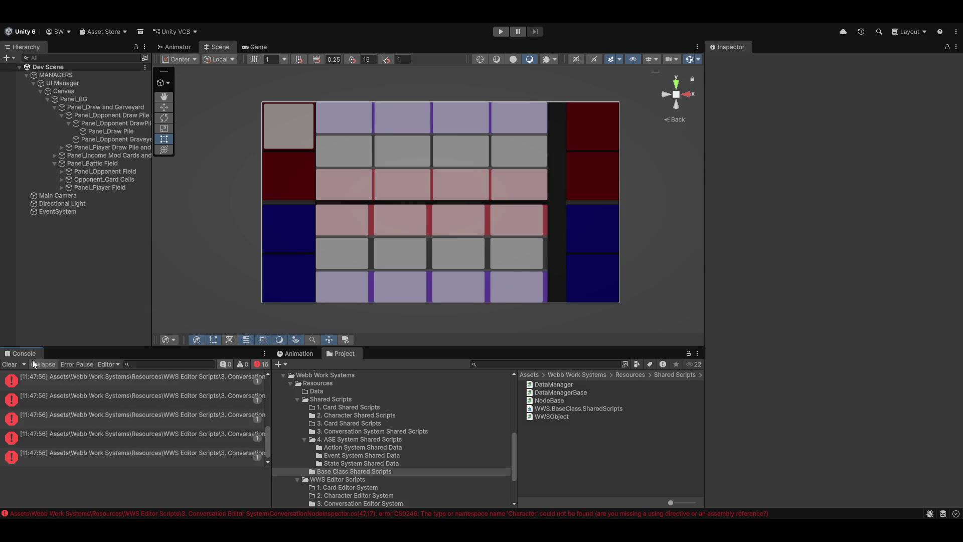
click(105, 377)
Open ConversationNodeInspector.cs, reload the changed solution, and view fixes for CharacterDatastore on line 39.
double_click(106, 380)
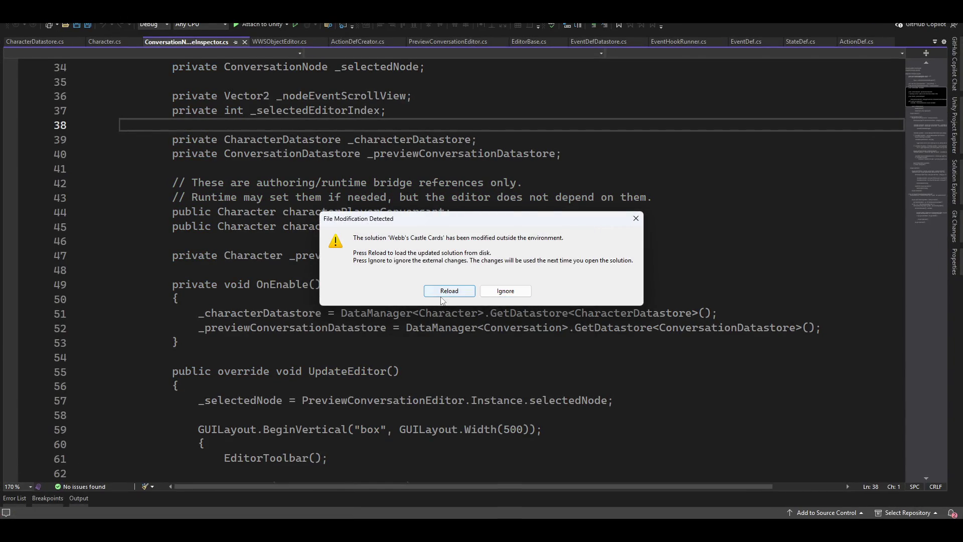
click(448, 289)
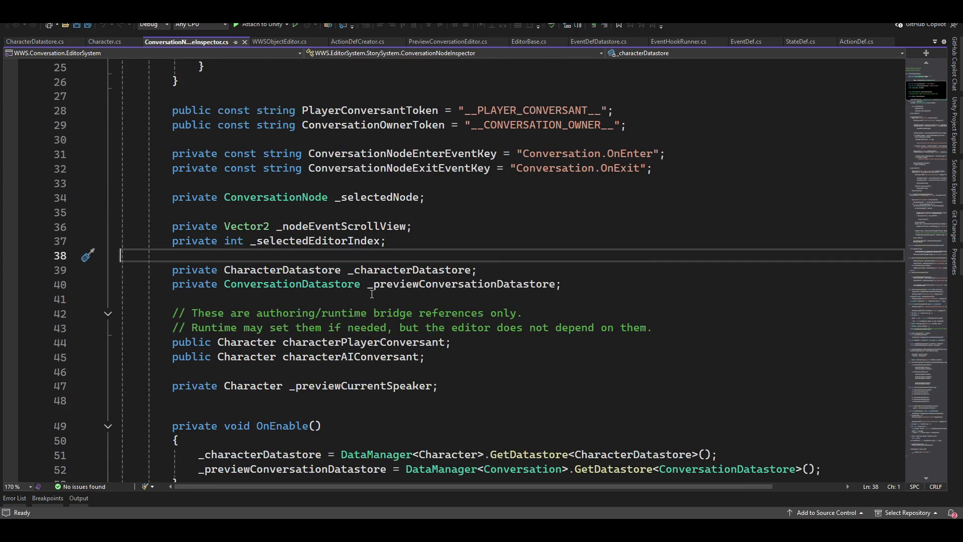
click(264, 270)
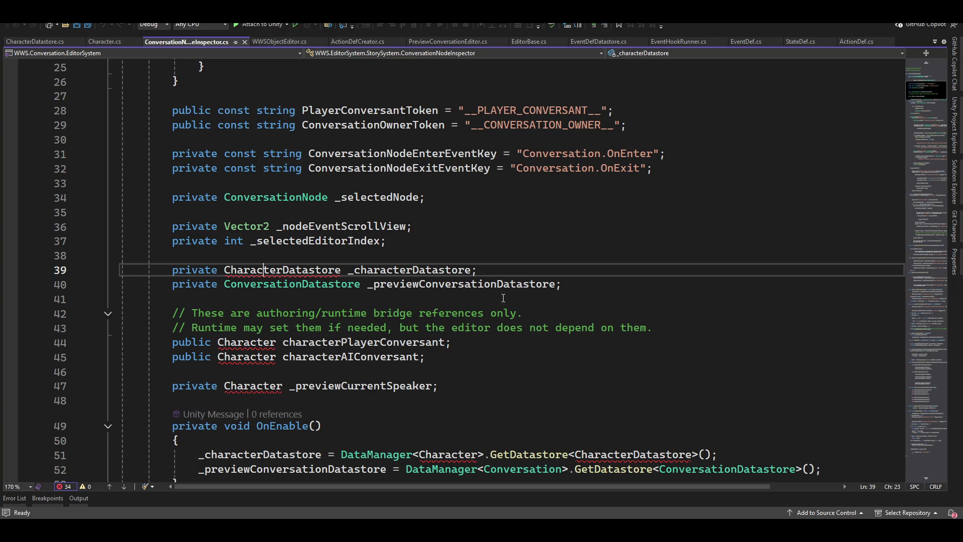
key(ctrl+period)
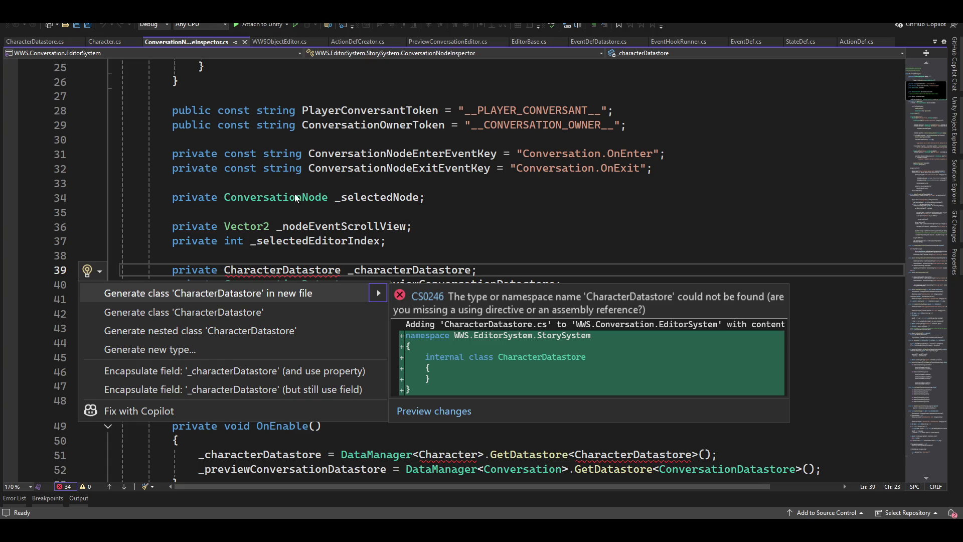
key(Escape)
Uncomment the WWS.DataModules.CharacterSystem using directive on line 4 with Ctrl+K, Ctrl+U.
scroll(297, 296, up, 8)
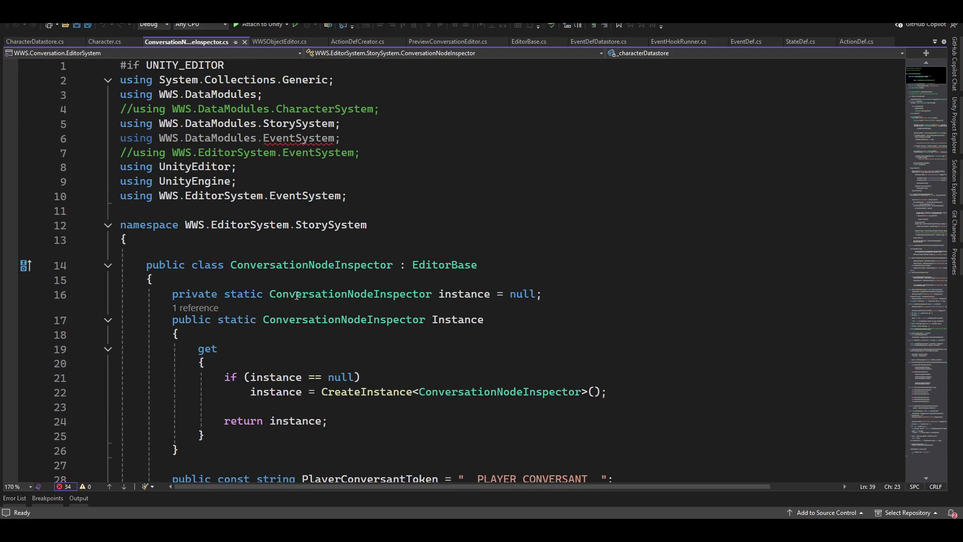
click(369, 138)
click(400, 109)
key(ctrl+k)
key(ctrl+u)
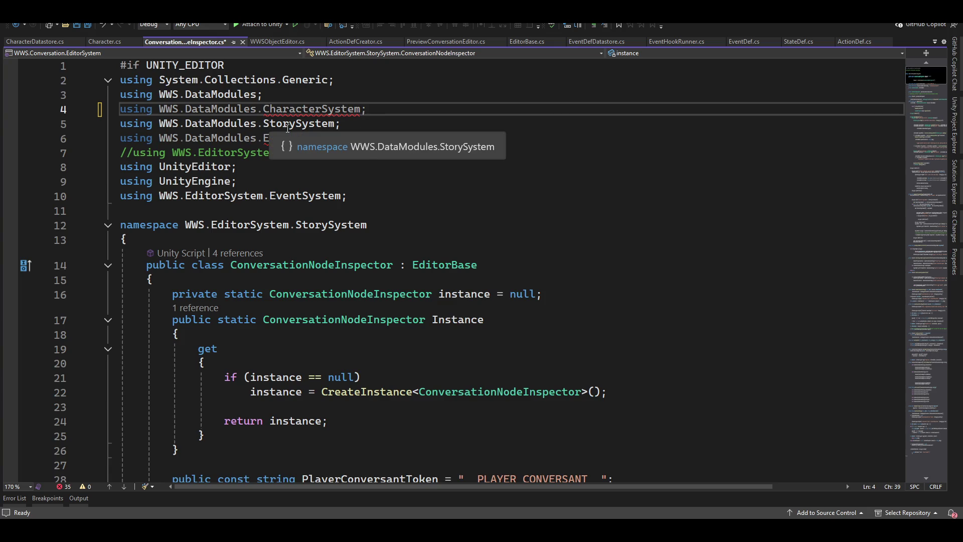
Inspect EventSystem on line 6 and CharacterDatastore's suggested fixes again, then go back to Unity.
double_click(301, 142)
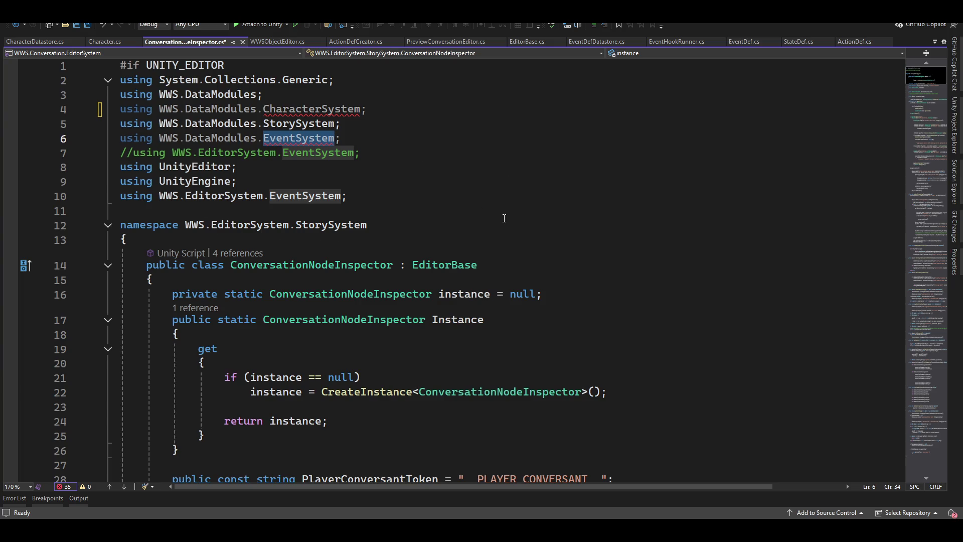
scroll(458, 219, down, 7)
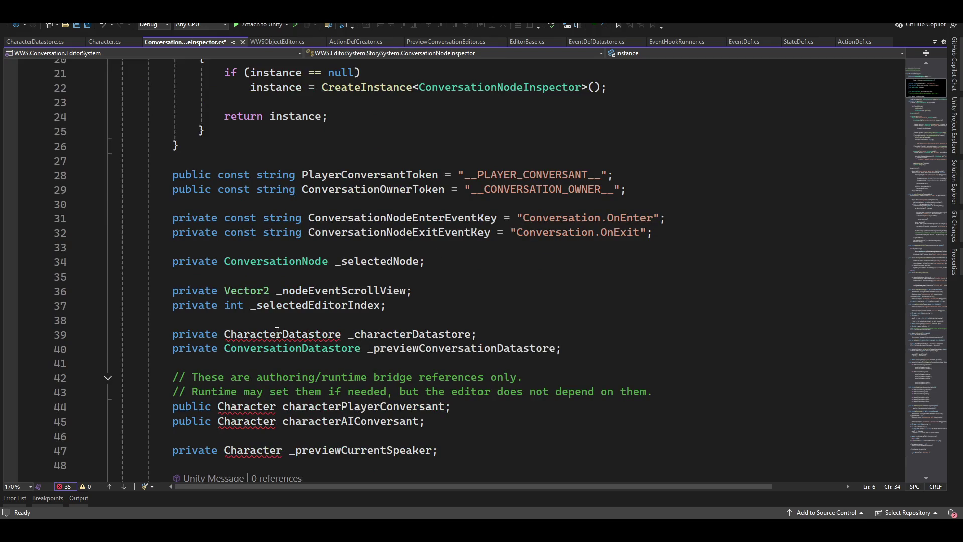
click(277, 333)
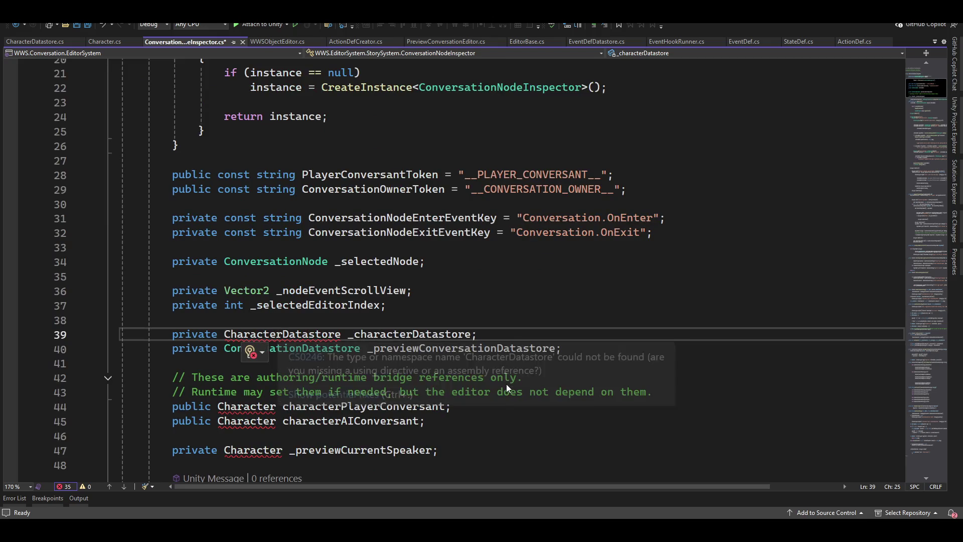
key(ctrl+period)
key(Escape)
scroll(697, 218, up, 3)
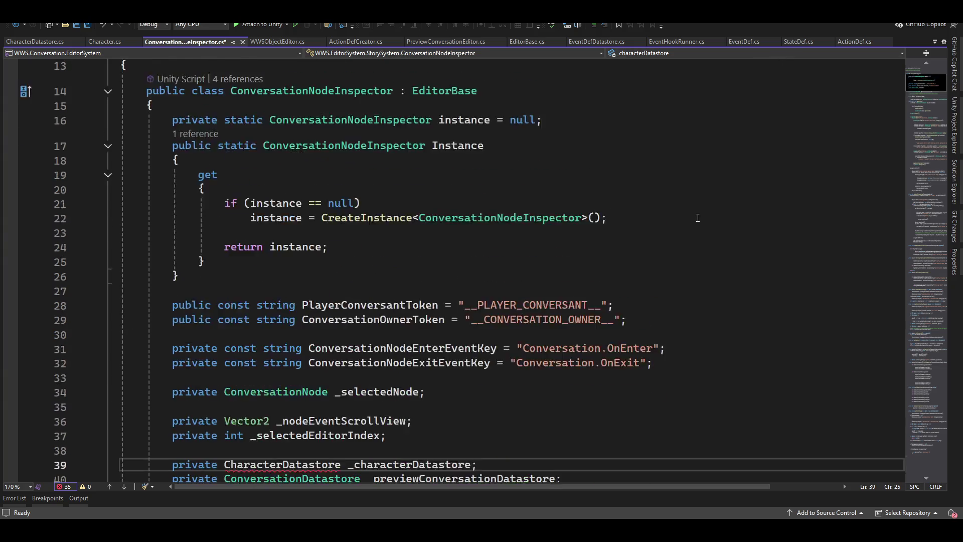
scroll(698, 217, up, 4)
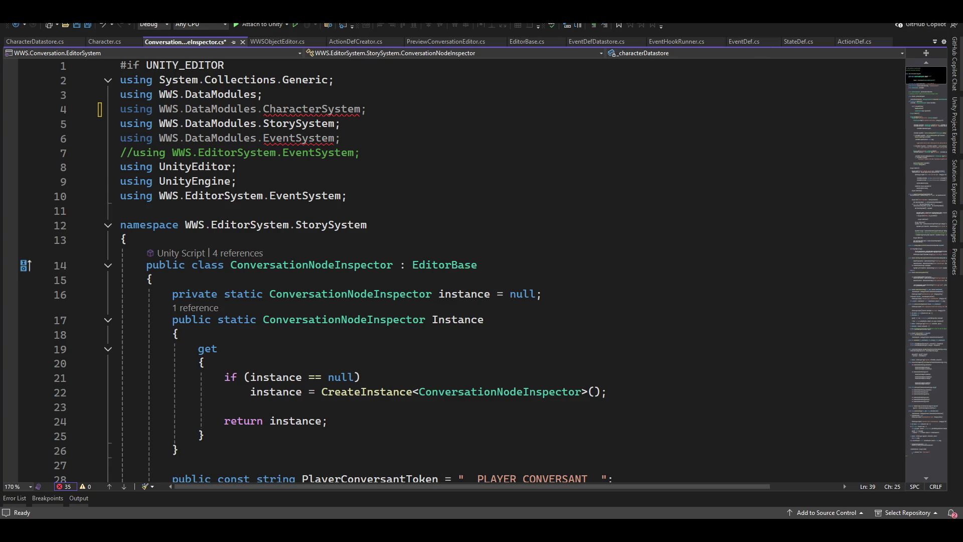
key(alt+Tab)
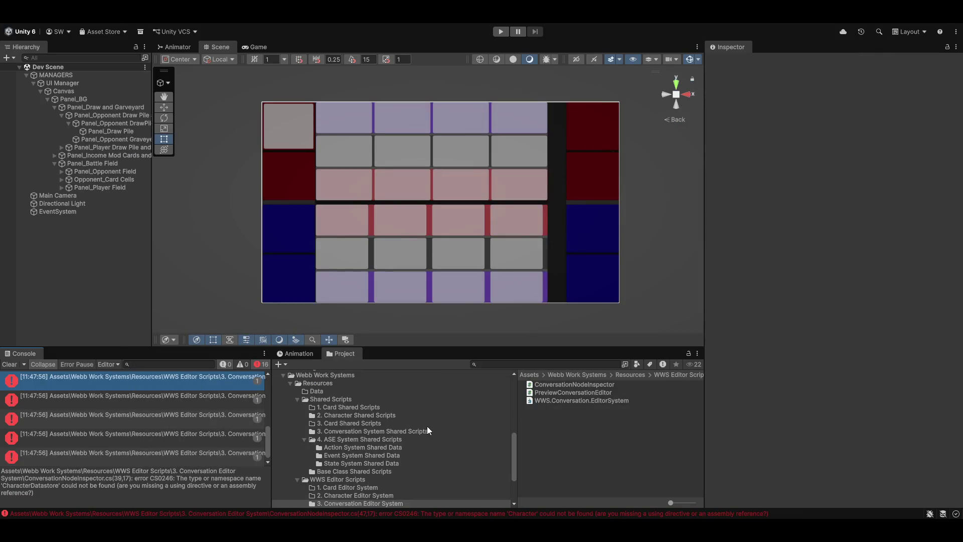
Add WWS.Character.SharedScripts to WWS.Conversation.EditorSystem's references, save, and open the erroring script.
click(565, 402)
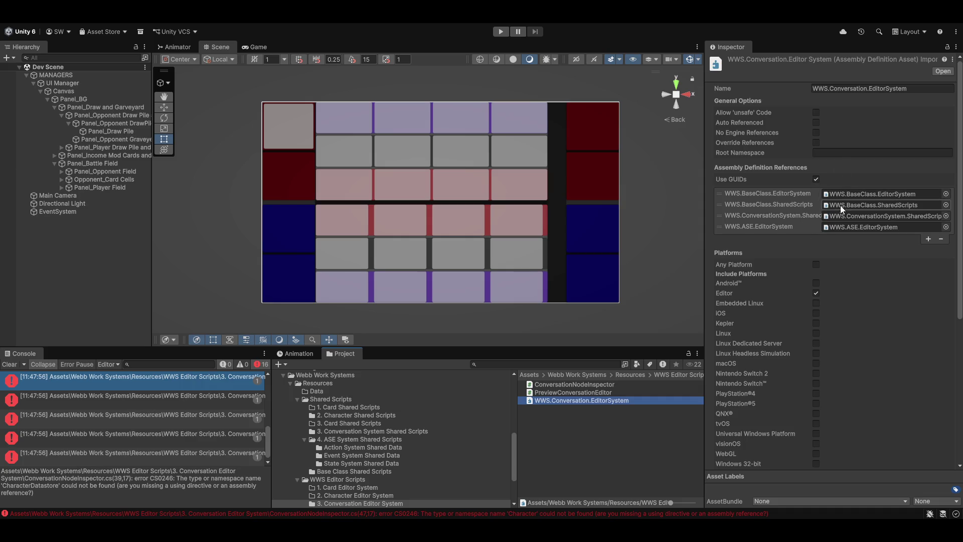
click(929, 240)
click(947, 238)
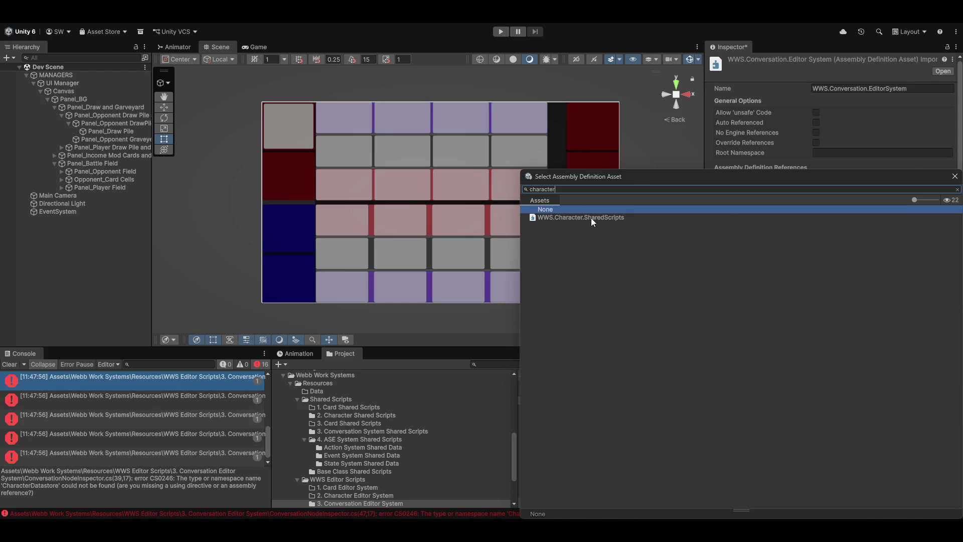
double_click(593, 222)
click(611, 469)
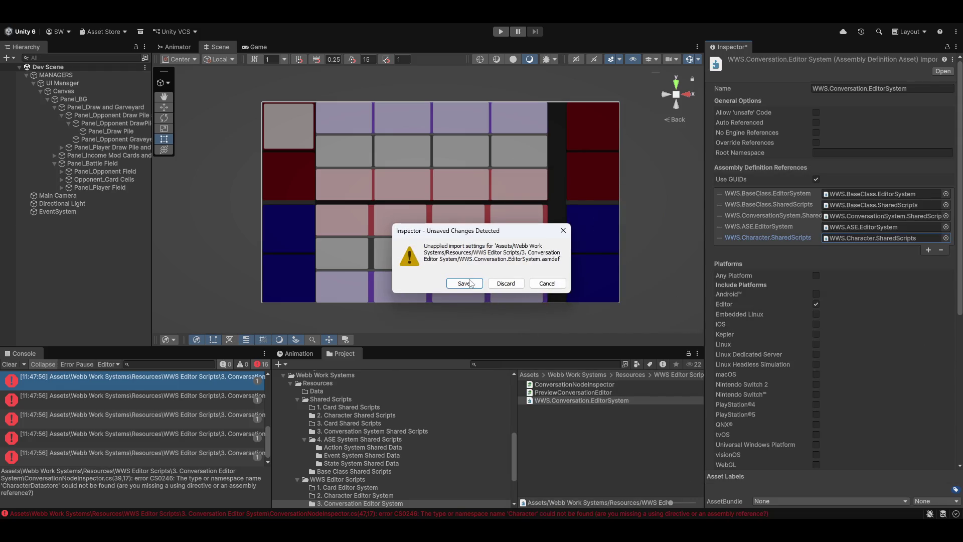
click(463, 283)
double_click(163, 419)
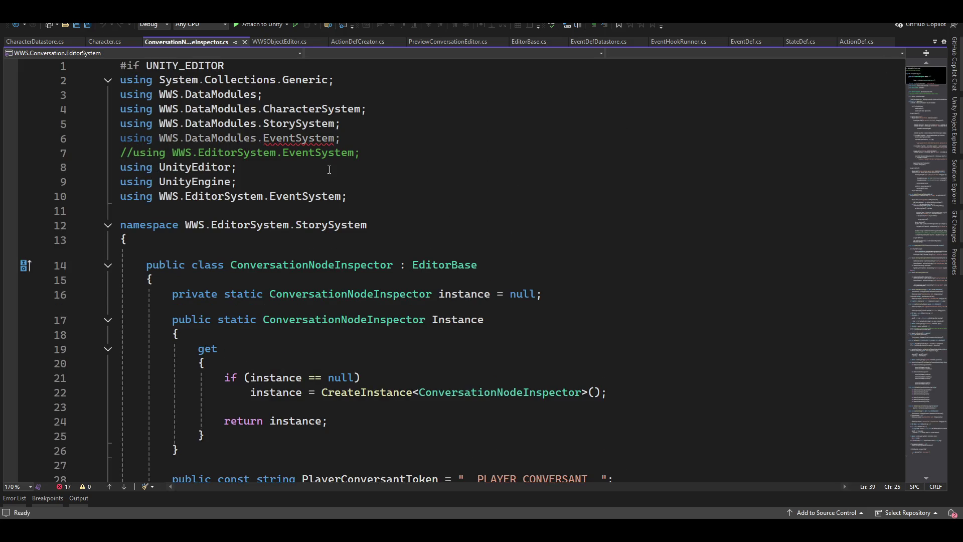
Remove the commented-out WWS.EditorSystem.EventSystem using on line 7 of ConversationNodeInspector.cs.
scroll(366, 223, down, 9)
scroll(281, 243, up, 4)
scroll(281, 243, up, 9)
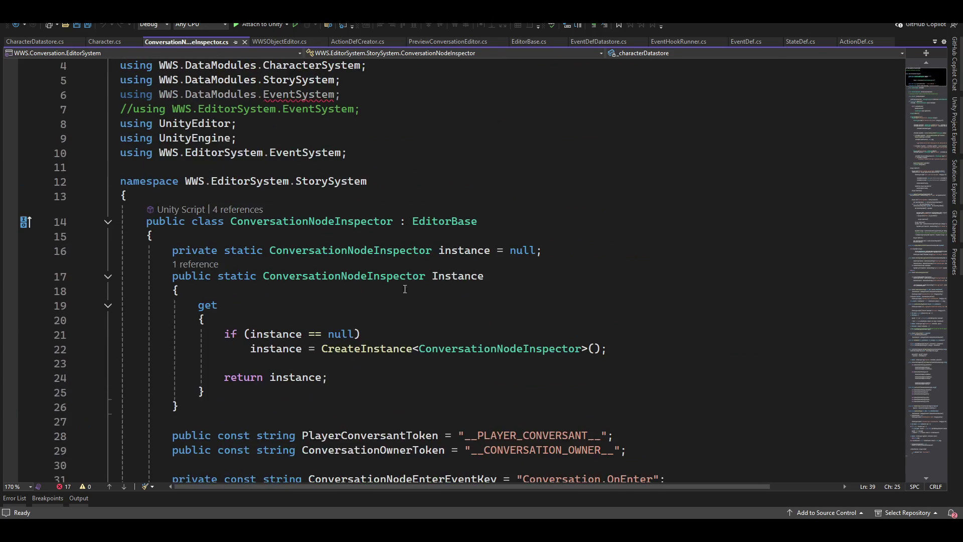
click(428, 155)
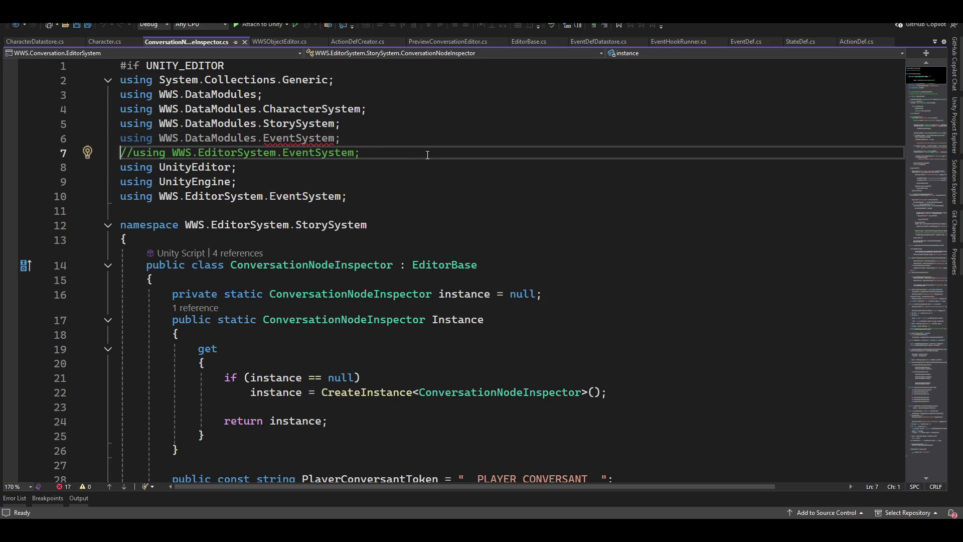
key(shift+Home)
key(BackSpace)
key(BackSpace)
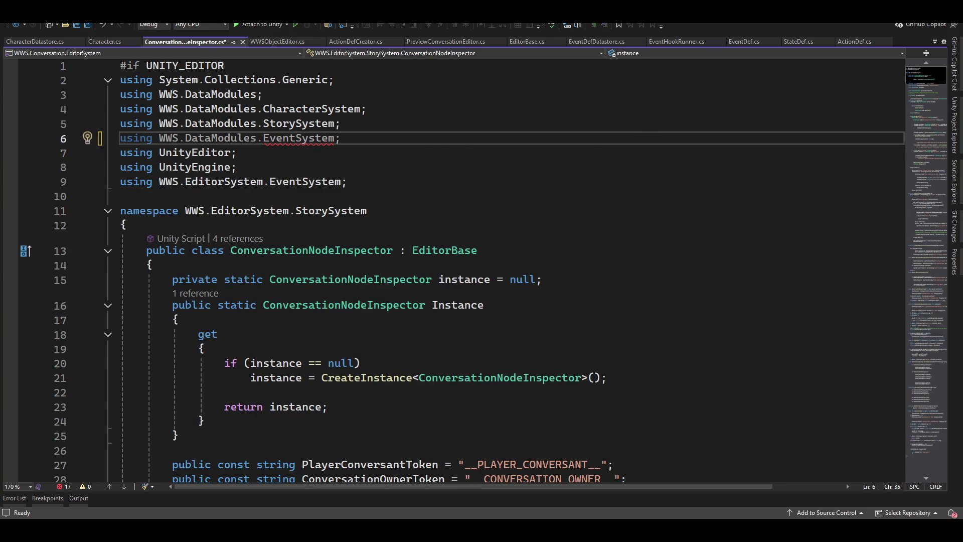
key(alt+Tab)
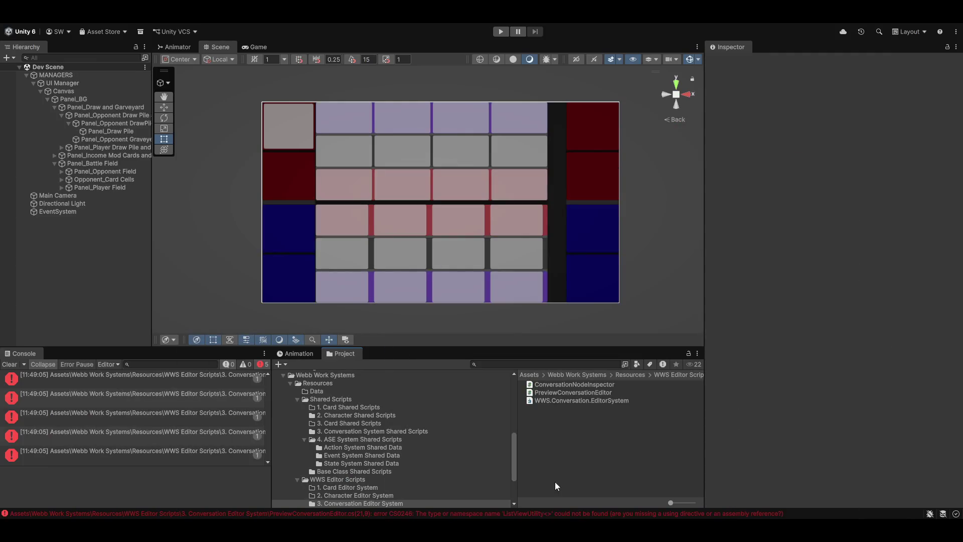
Search 'ase' and add WWS.ASE.SharedScripts as another WWS.Conversation.EditorSystem reference, then save.
click(565, 402)
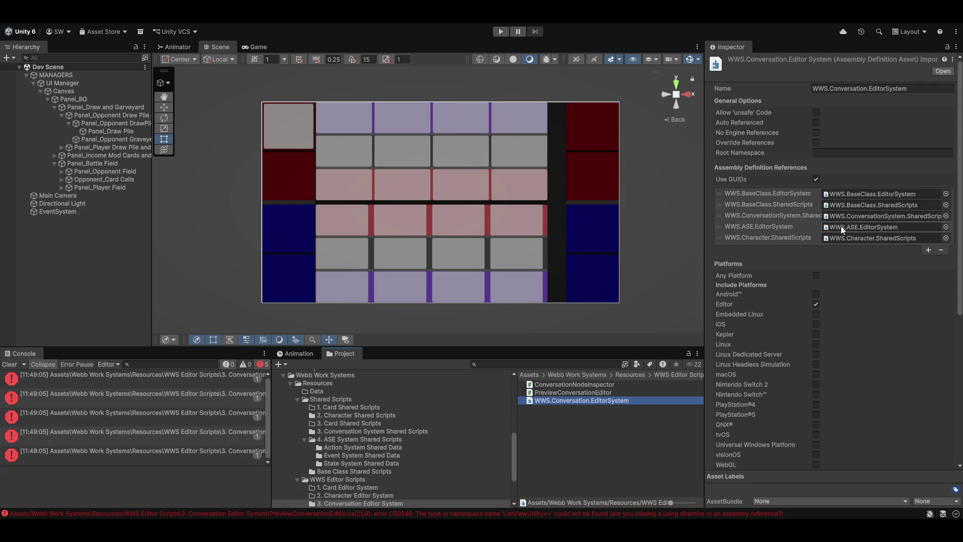
click(928, 250)
click(946, 250)
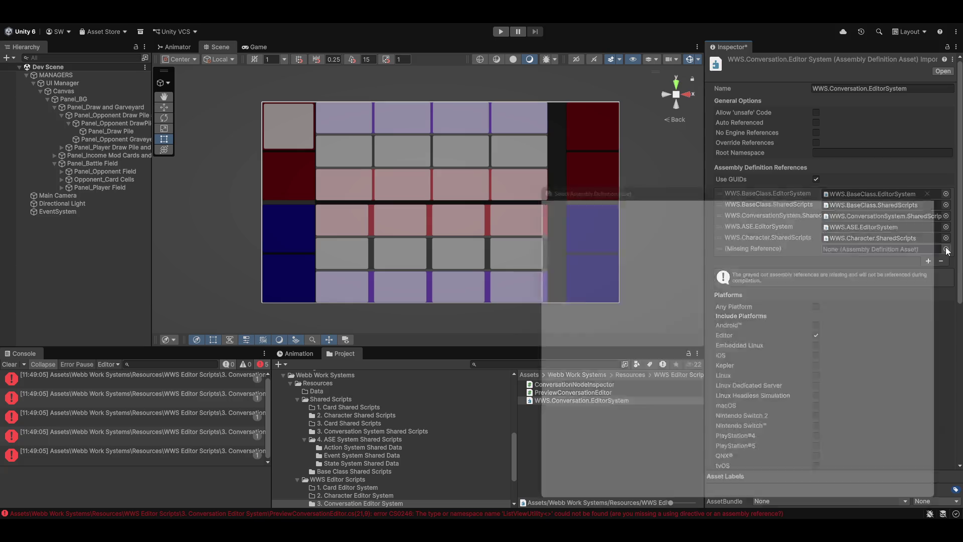
text(ase)
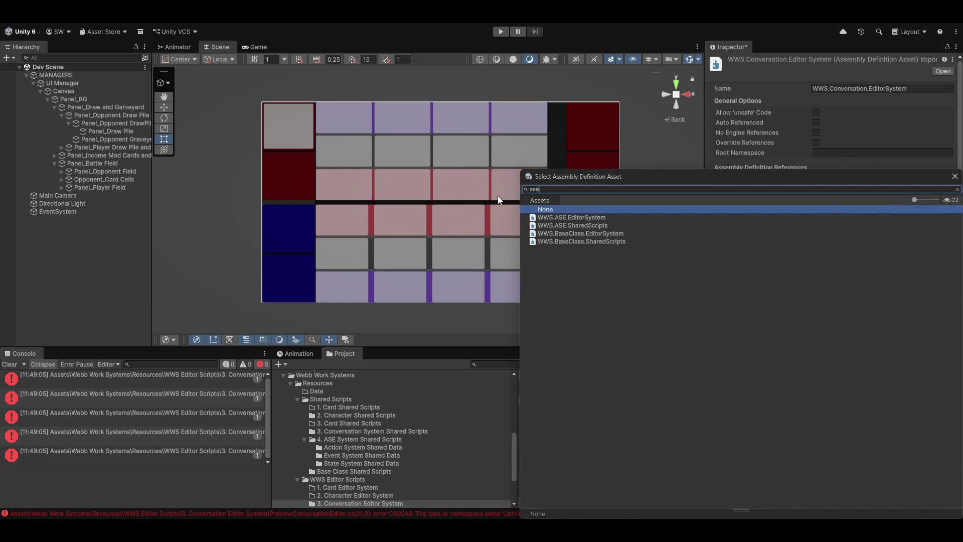
double_click(566, 226)
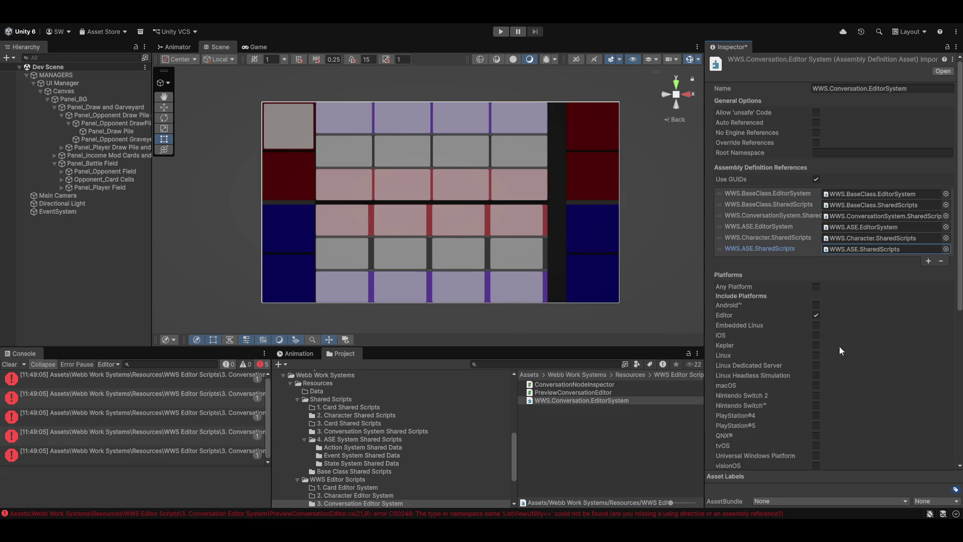
click(652, 446)
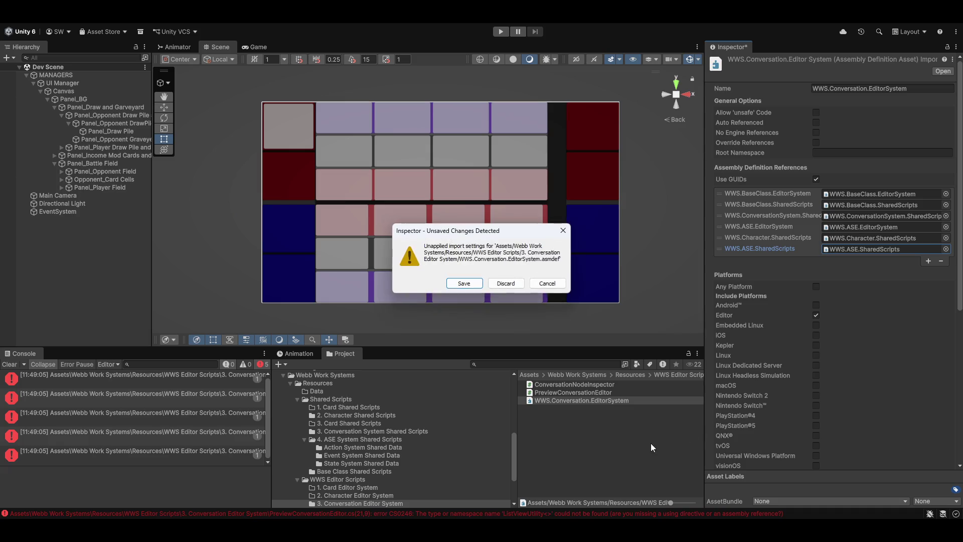
click(460, 286)
key(alt+Tab)
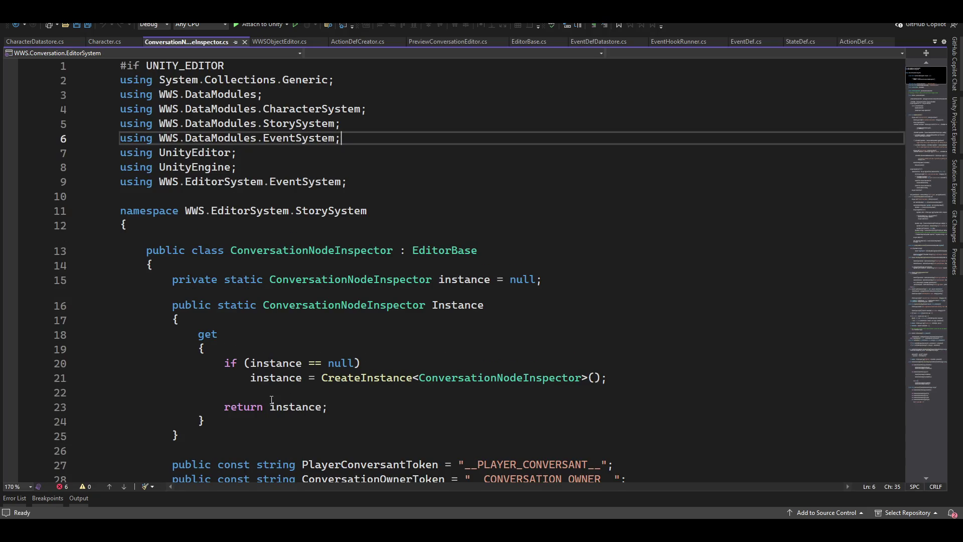
Jump from the Error List to the first CS1061 'Character does not contain Stats' error.
scroll(362, 370, down, 6)
scroll(362, 370, down, 20)
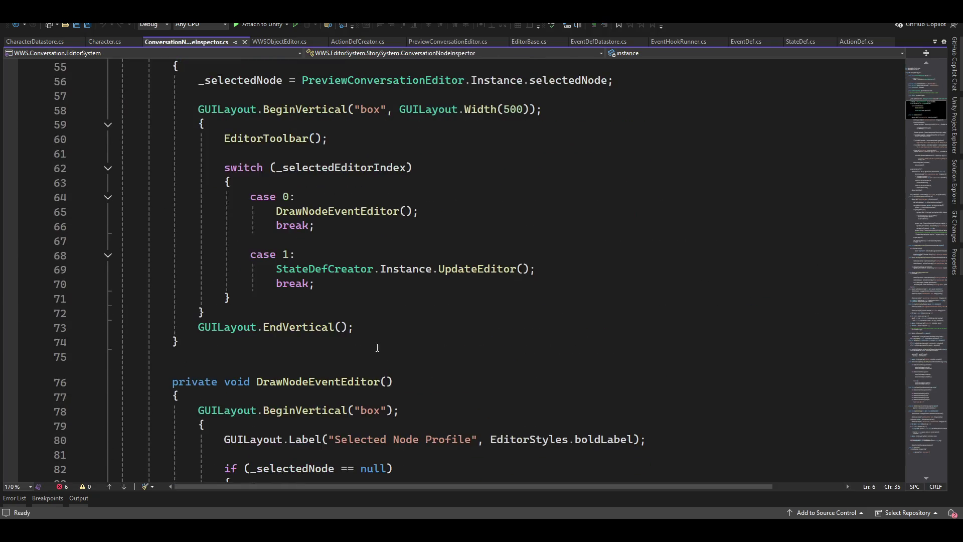
scroll(426, 330, down, 12)
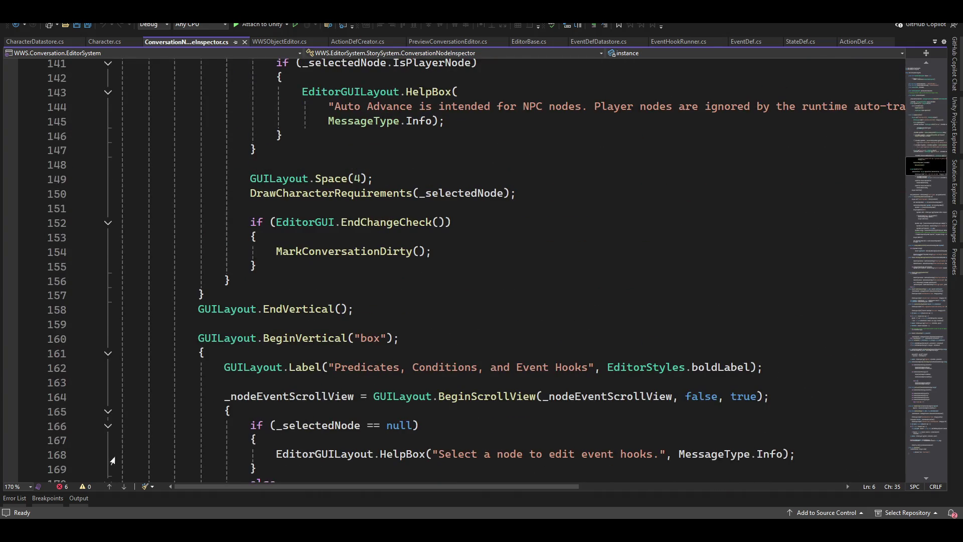
click(61, 487)
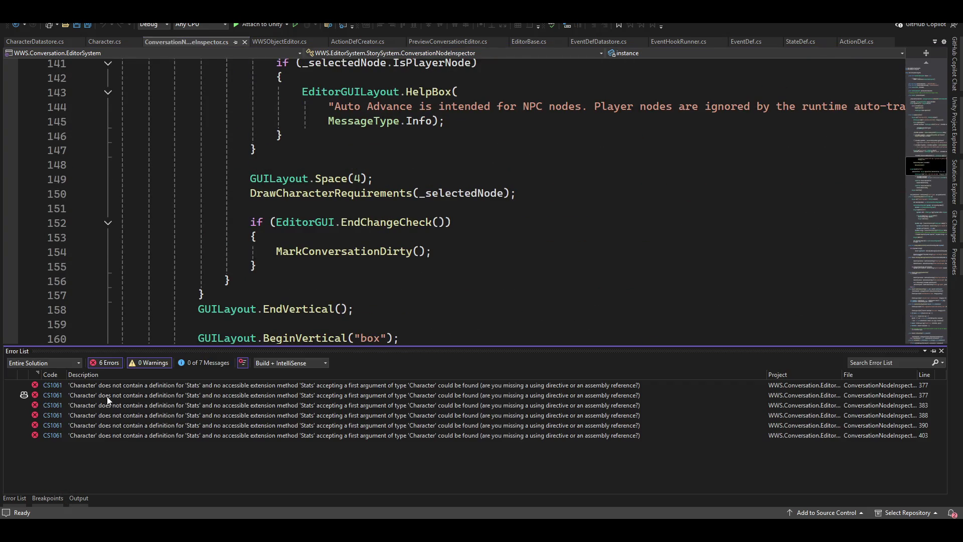
double_click(95, 384)
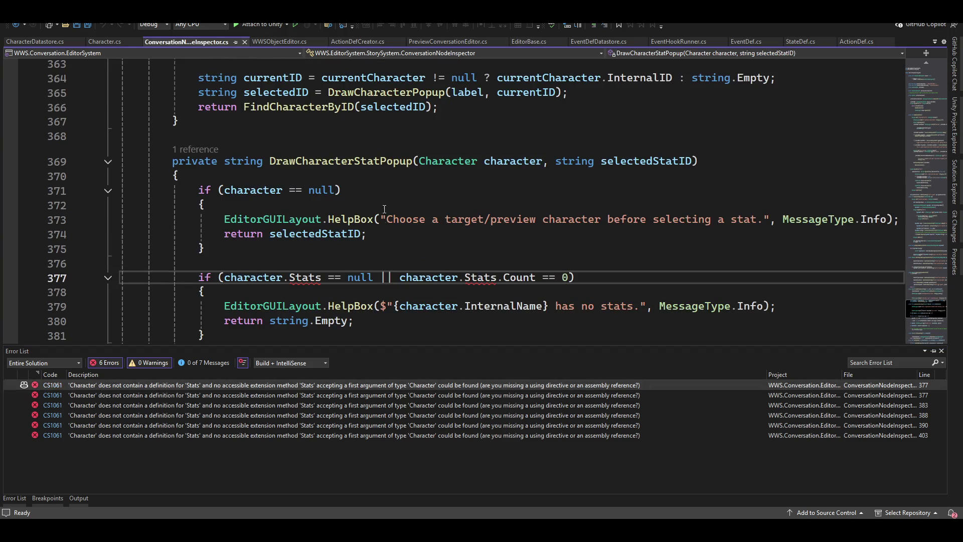
click(244, 281)
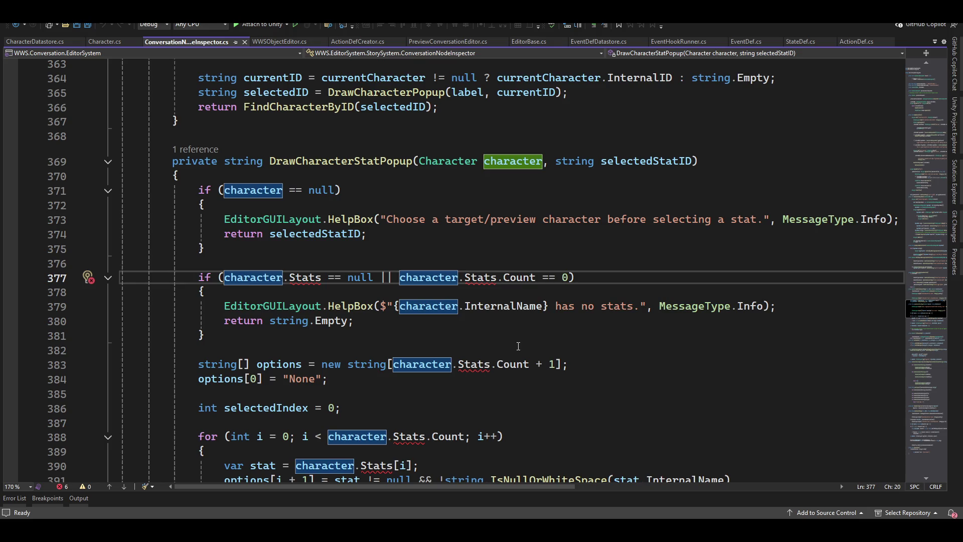
Scroll through DrawCharacterStatPopup to review the code relying on the missing Stats member.
scroll(414, 316, down, 3)
scroll(419, 266, down, 2)
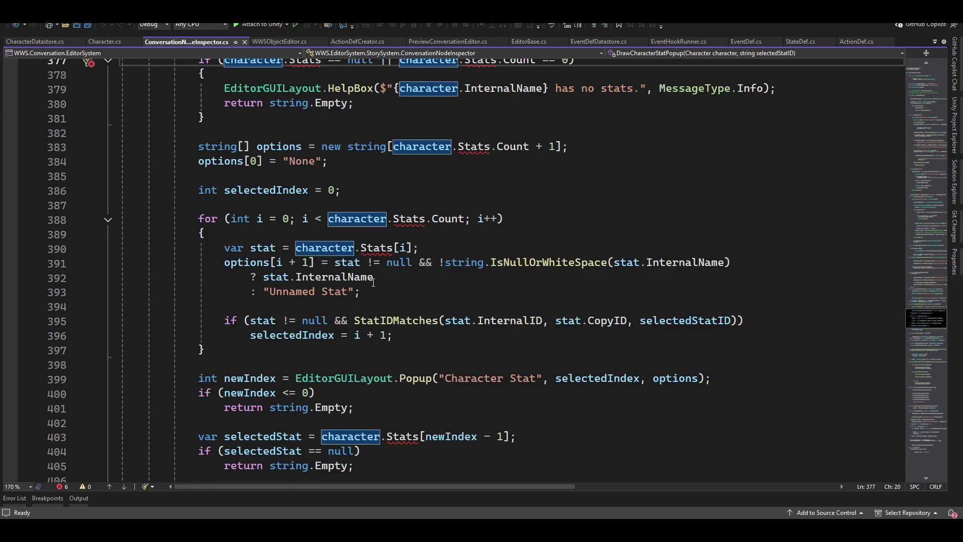
scroll(370, 282, down, 4)
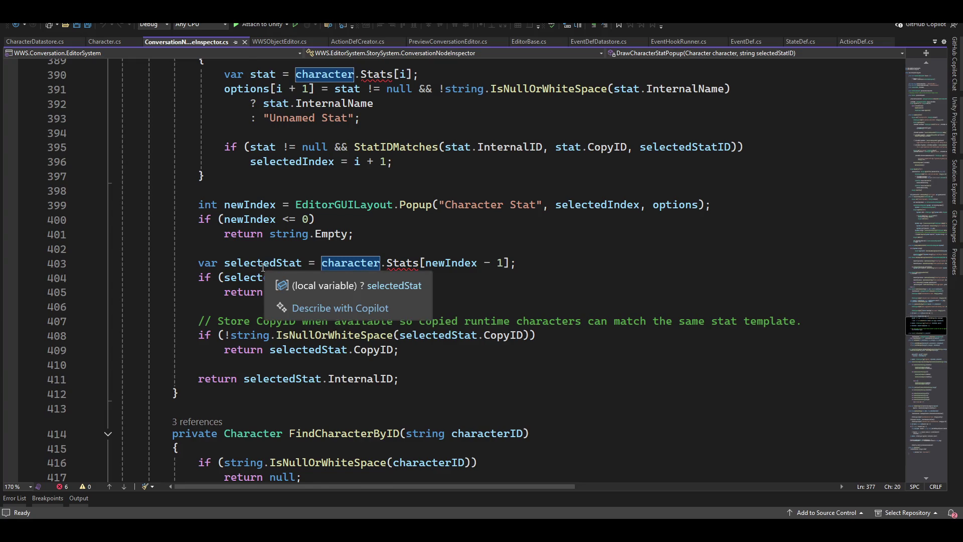
scroll(267, 269, up, 6)
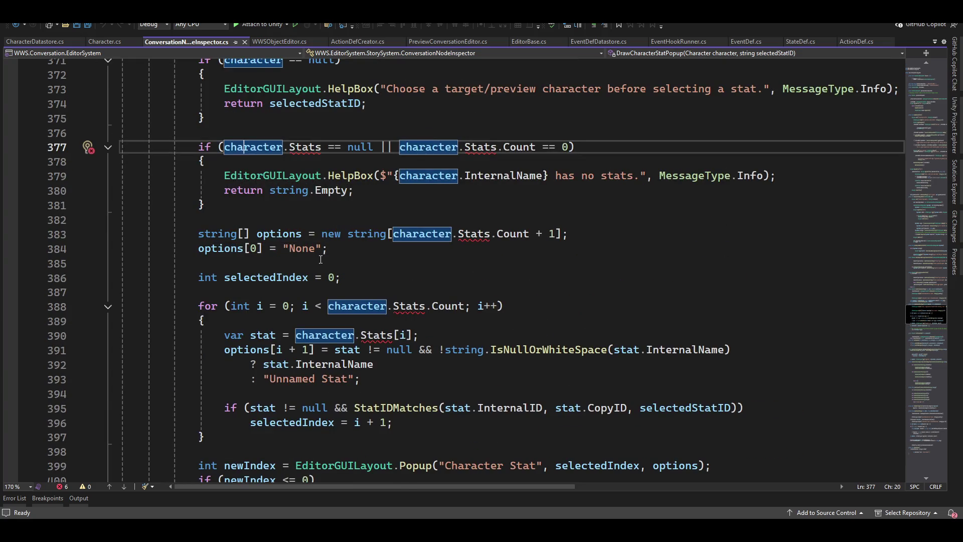
scroll(320, 259, up, 3)
scroll(360, 286, up, 2)
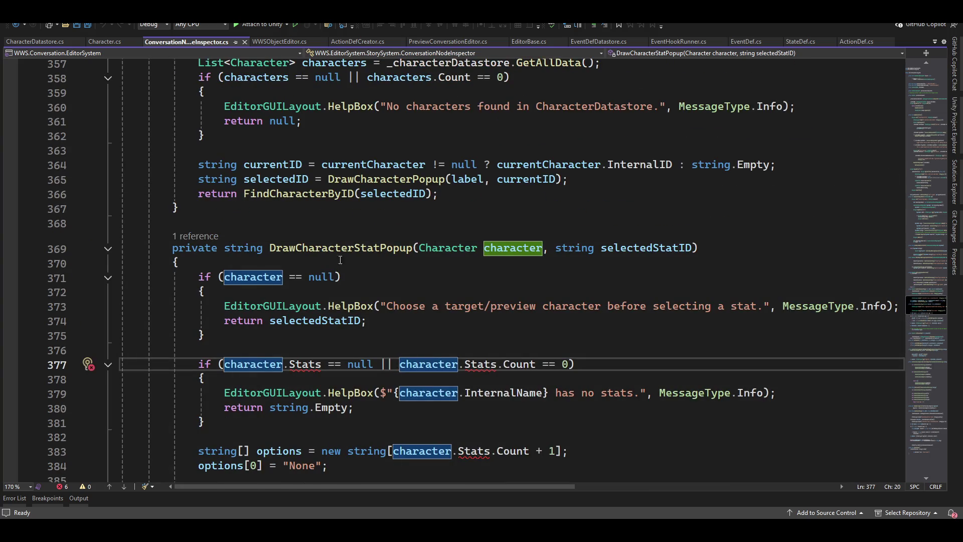
scroll(325, 281, up, 8)
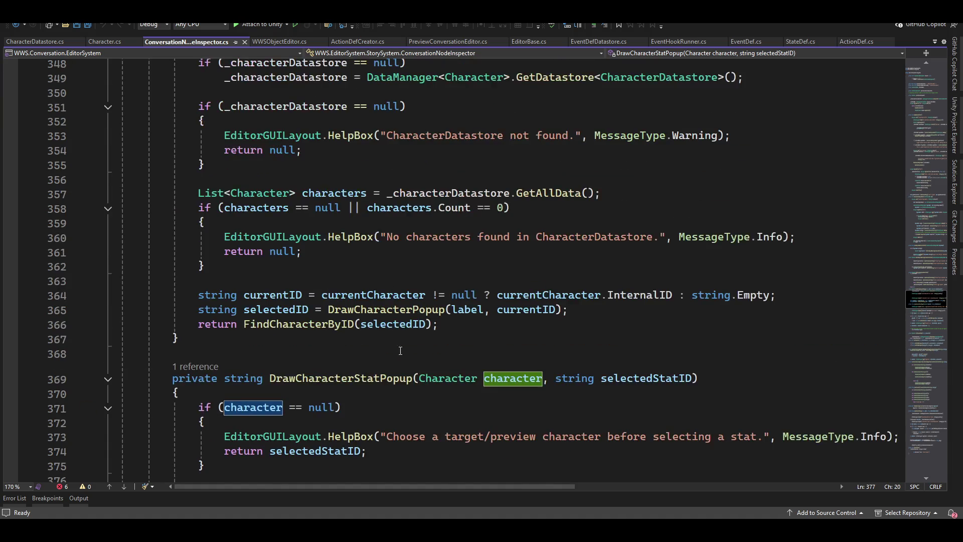
scroll(255, 340, down, 6)
scroll(255, 340, down, 7)
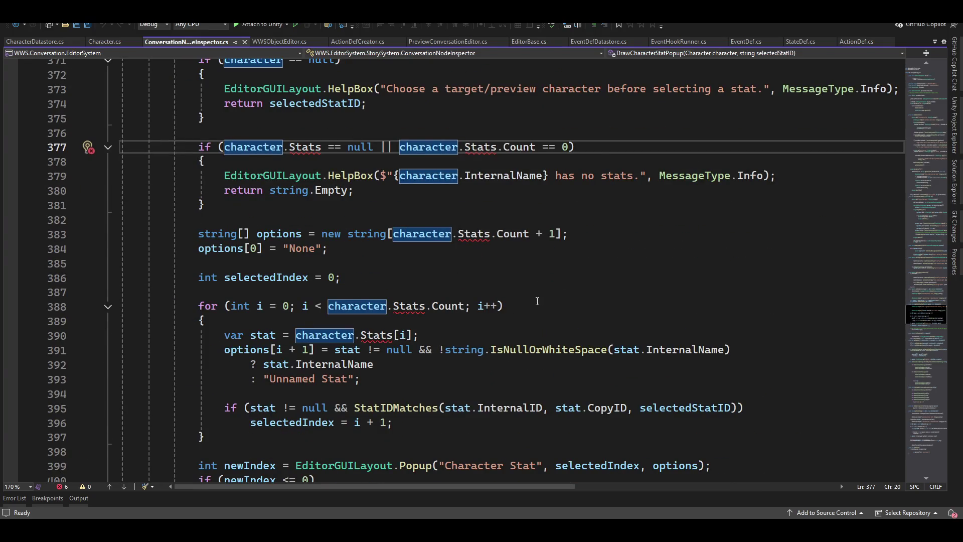
scroll(538, 301, down, 8)
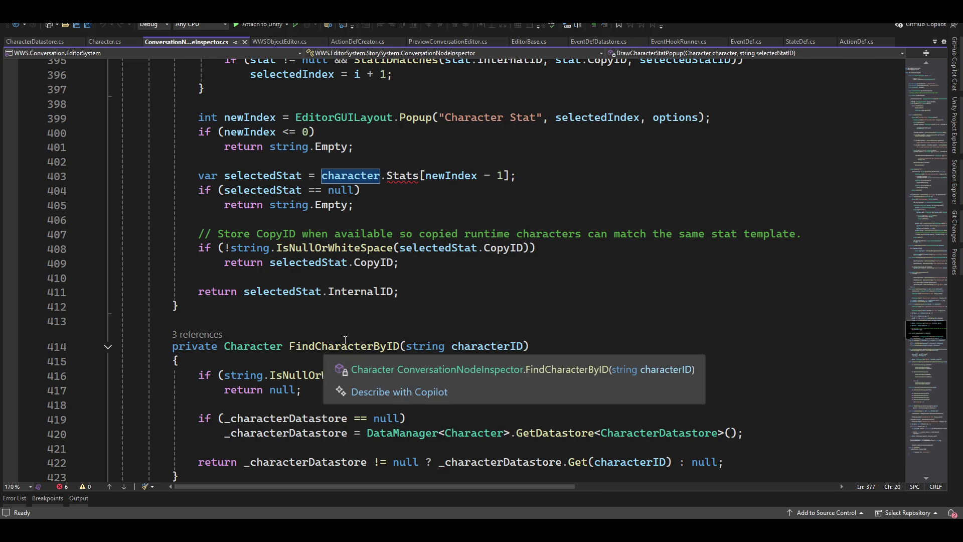
mouse_move(399, 184)
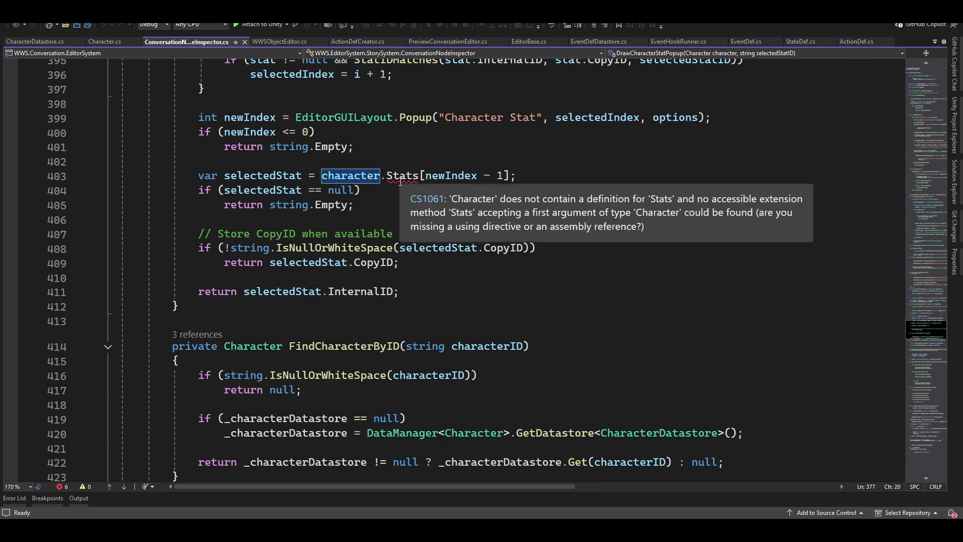
scroll(557, 237, up, 8)
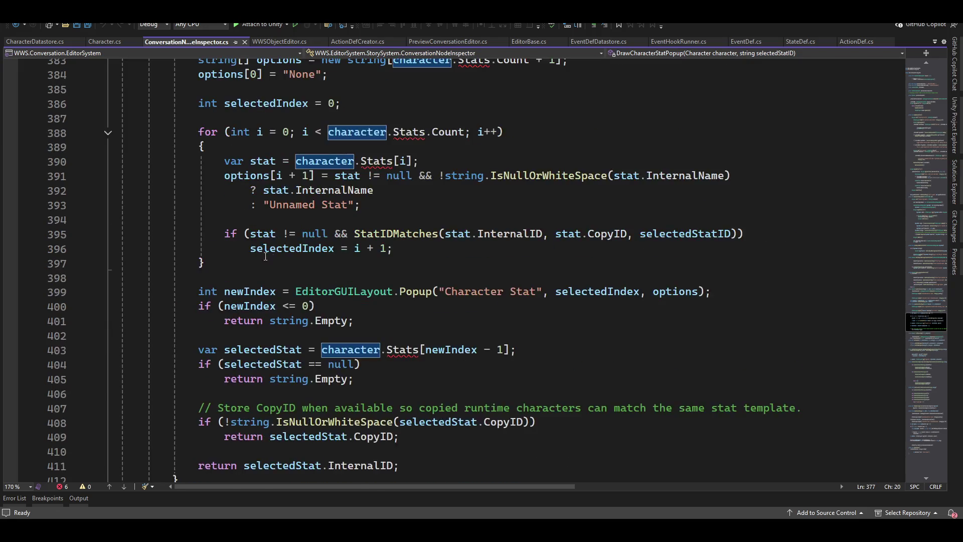
scroll(293, 61, down, 3)
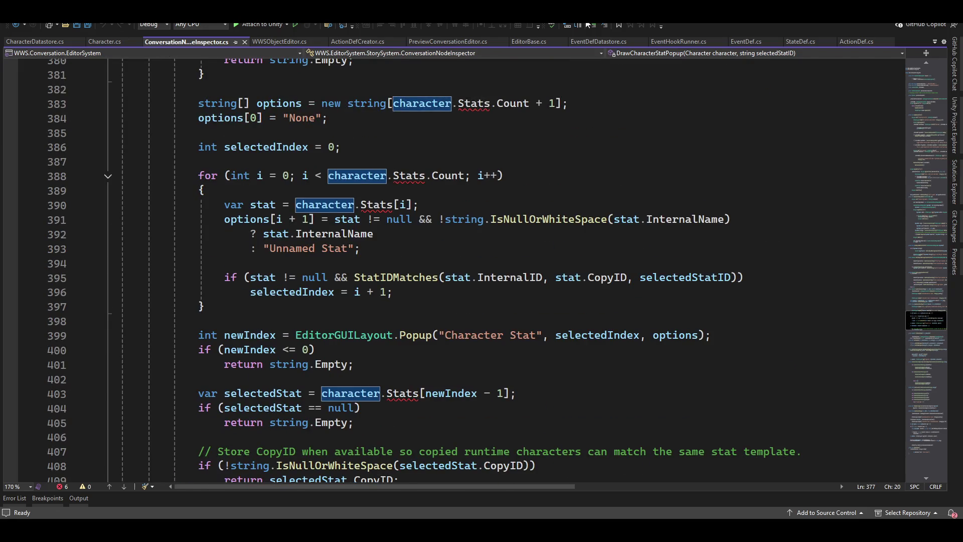
key(alt+Tab)
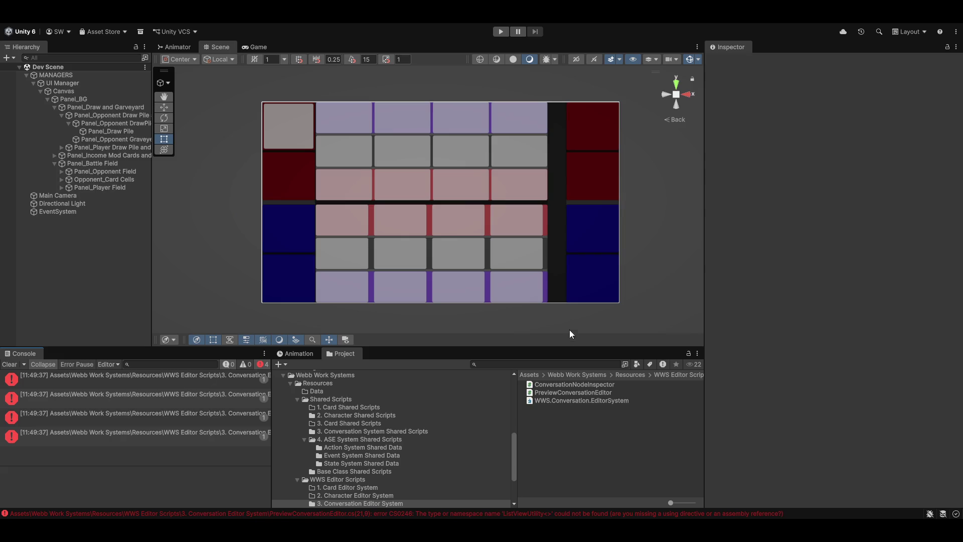
Check each of the four console errors and open PreviewConversationEditor.cs from the first.
click(171, 379)
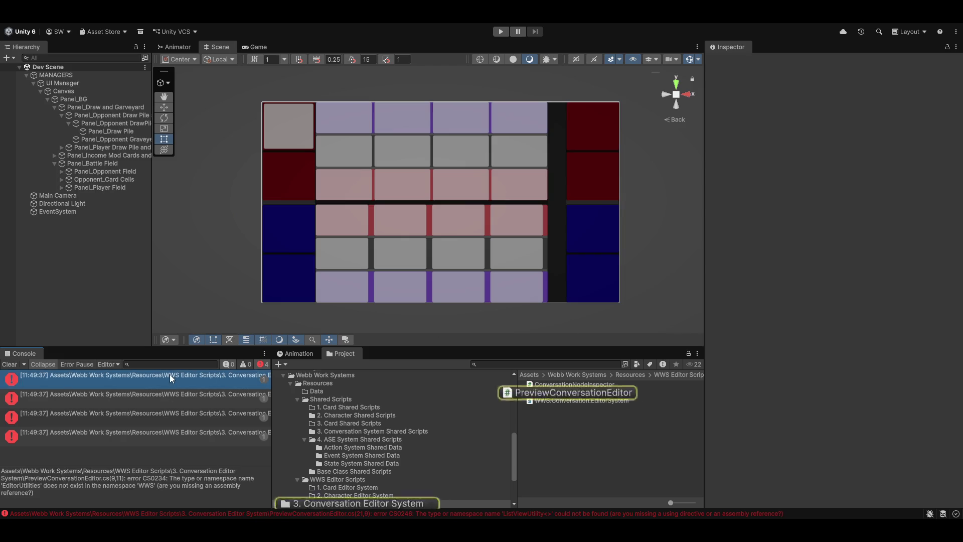
click(160, 399)
click(158, 424)
click(155, 436)
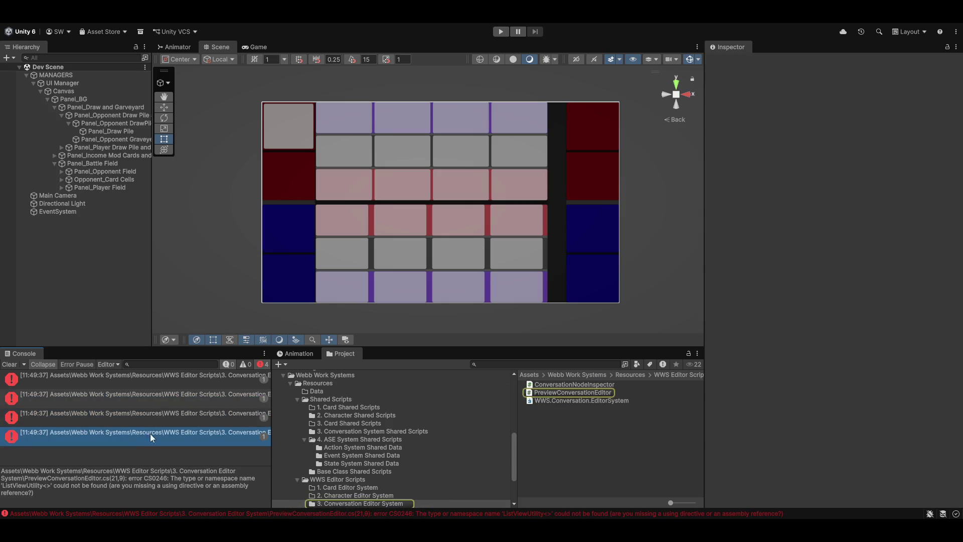
double_click(133, 382)
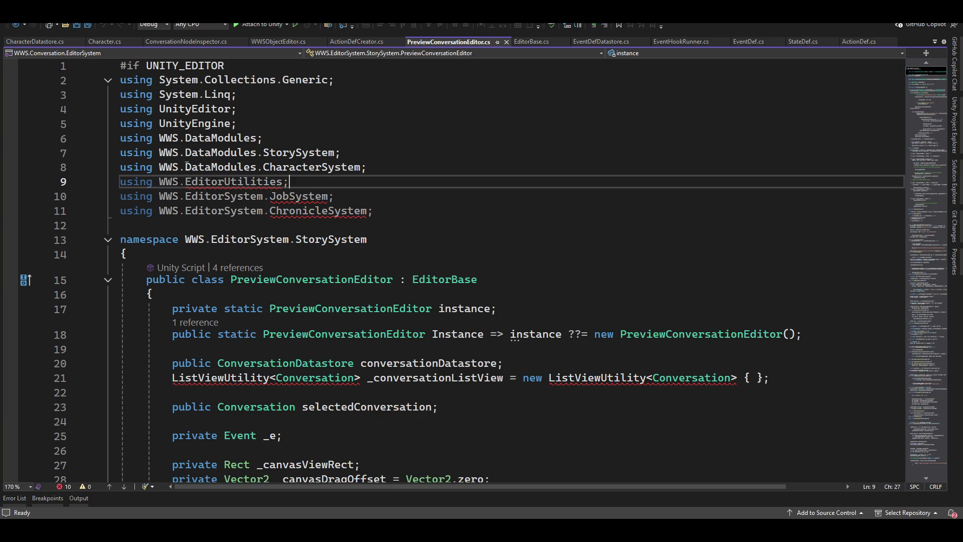
Delete the case 1 (JobEditor) and case 2 (ChronicleCreator) blocks from UpdateEditor.
click(350, 193)
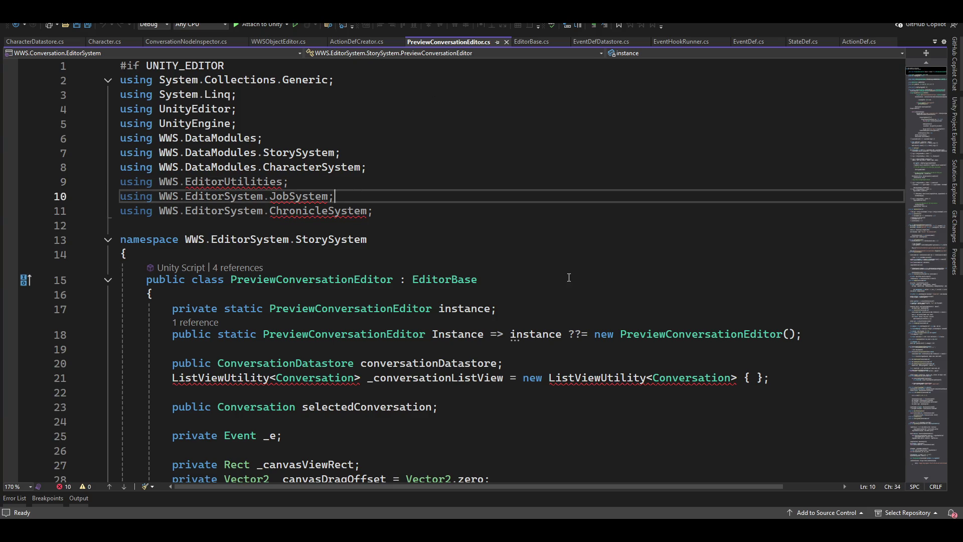
scroll(520, 338, down, 20)
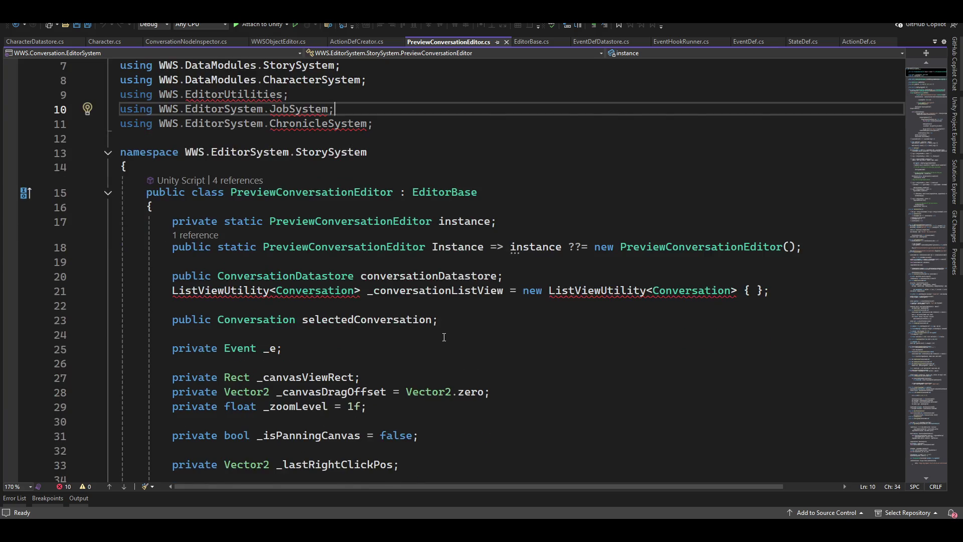
scroll(381, 350, down, 18)
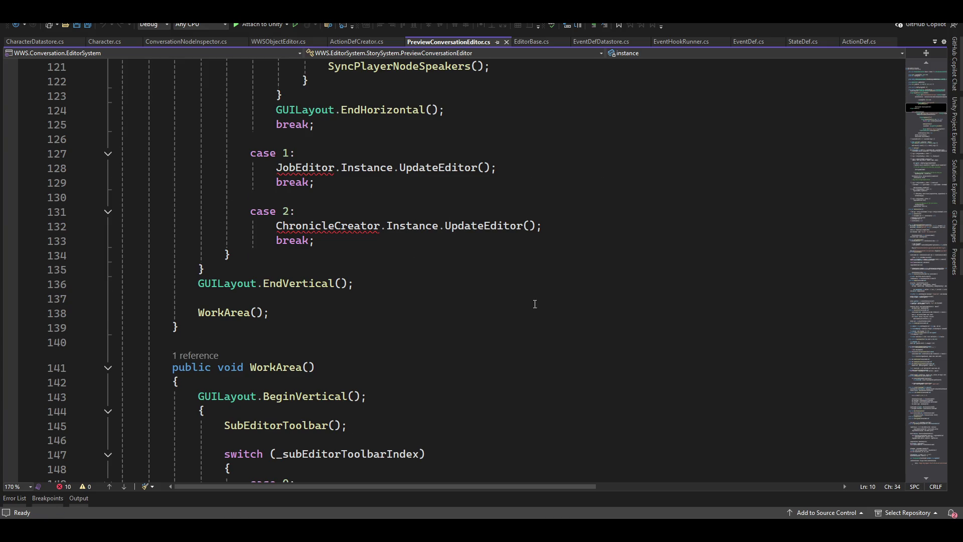
scroll(535, 304, up, 5)
scroll(535, 304, down, 3)
drag(245, 241, 534, 335)
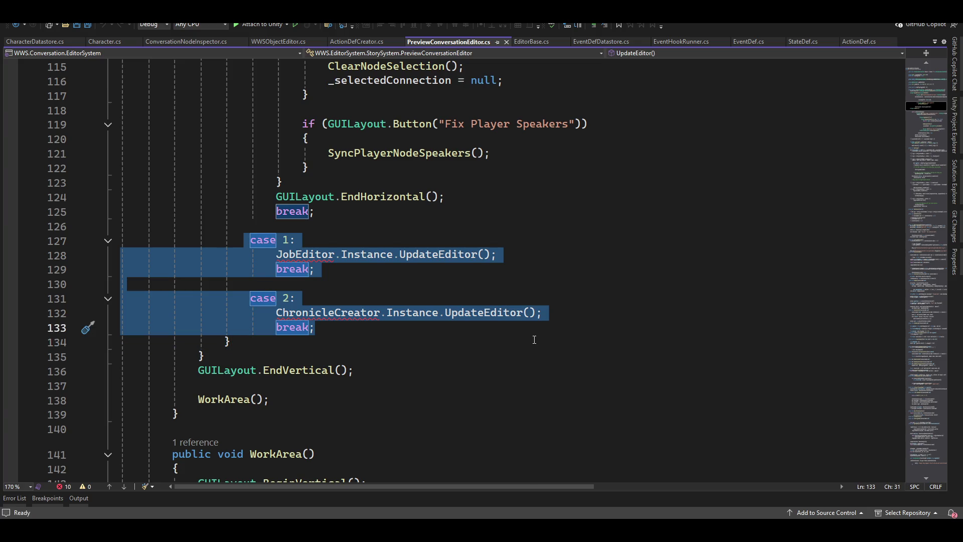
key(BackSpace)
key(BackSpace)
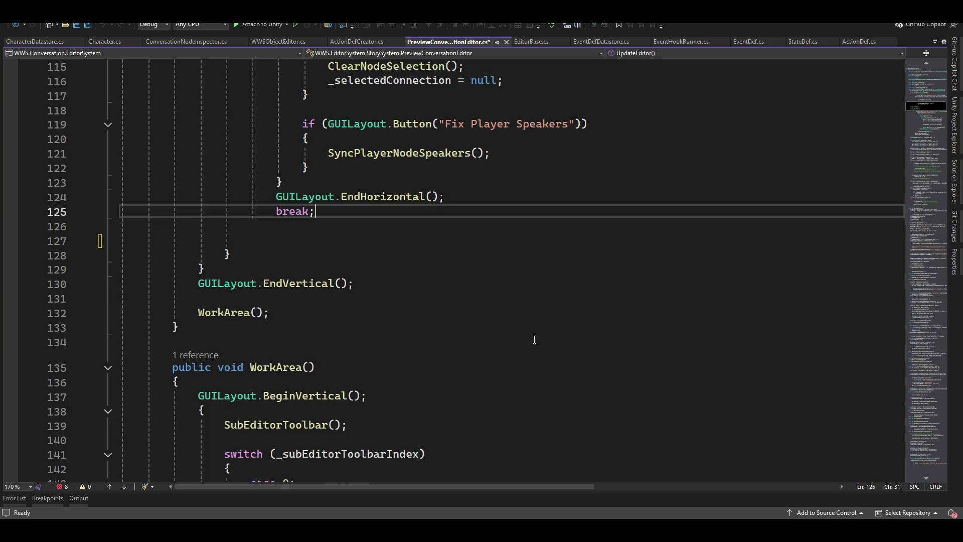
Go back to the using directives at the top, then bring up the build error list.
scroll(329, 332, up, 12)
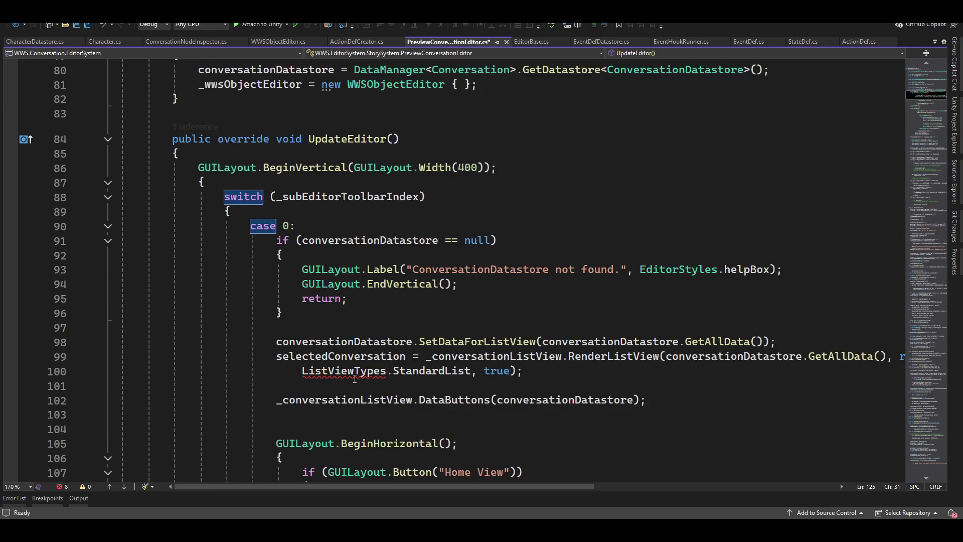
scroll(279, 367, up, 20)
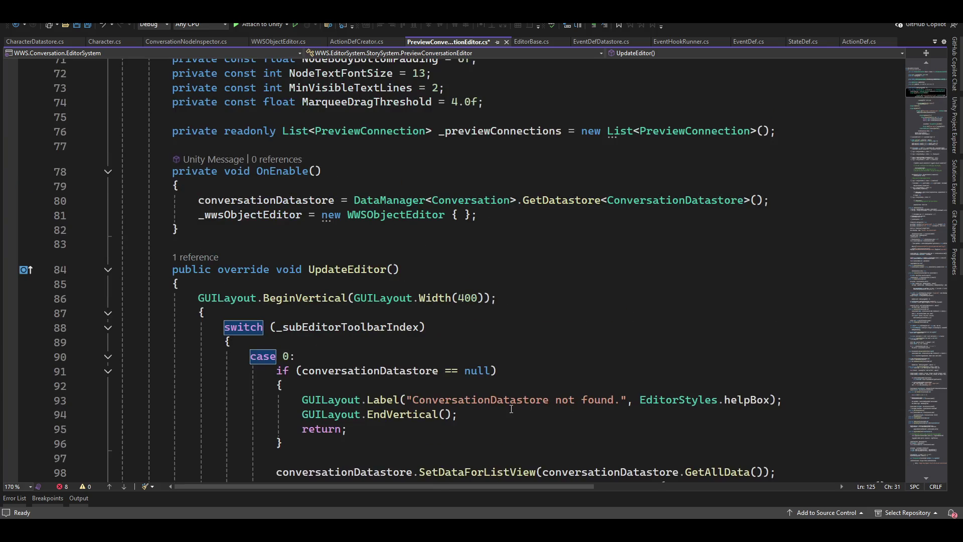
scroll(279, 368, up, 4)
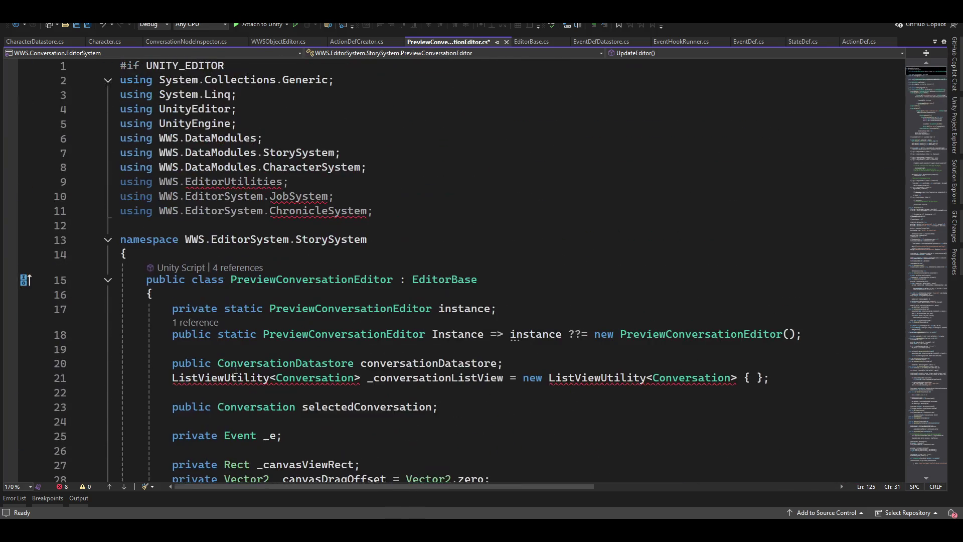
click(410, 196)
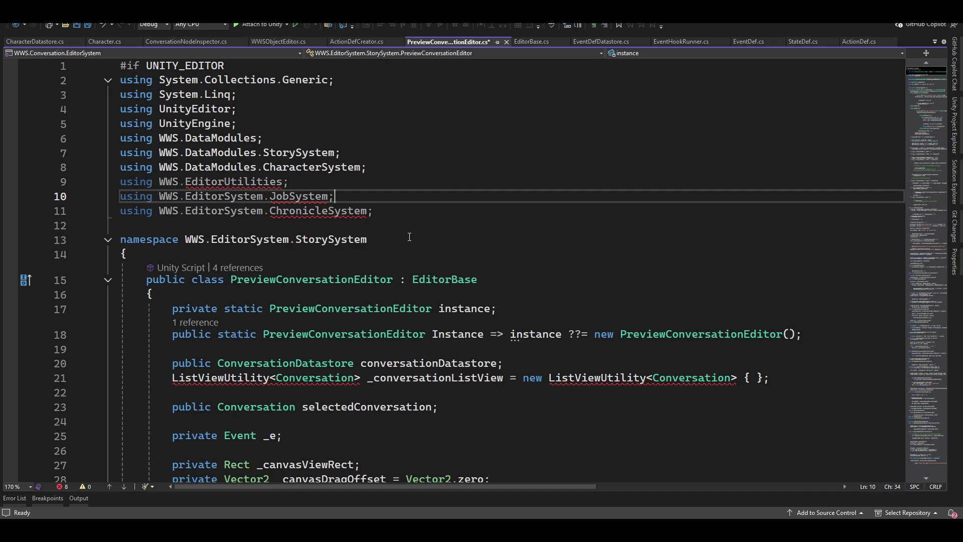
scroll(320, 390, down, 20)
scroll(320, 390, down, 20)
scroll(309, 378, down, 17)
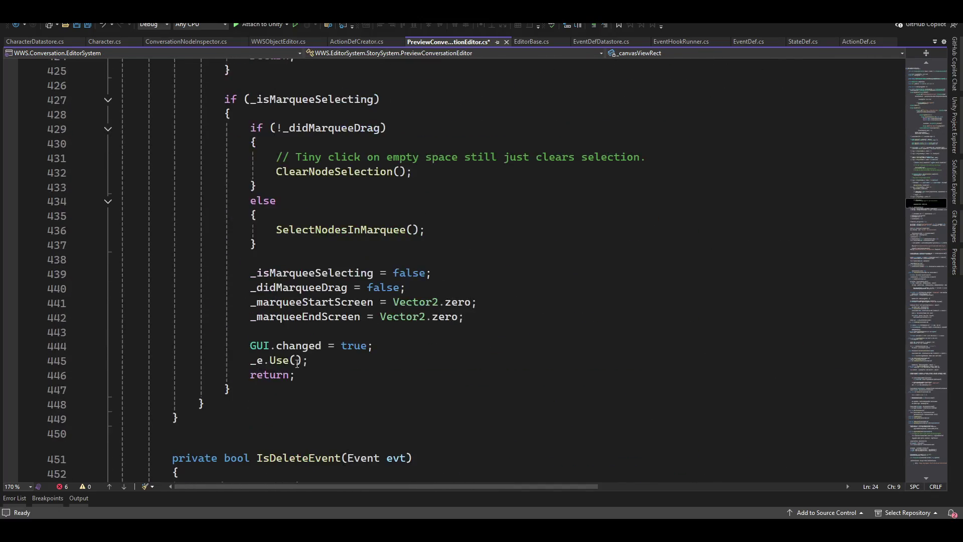
click(66, 486)
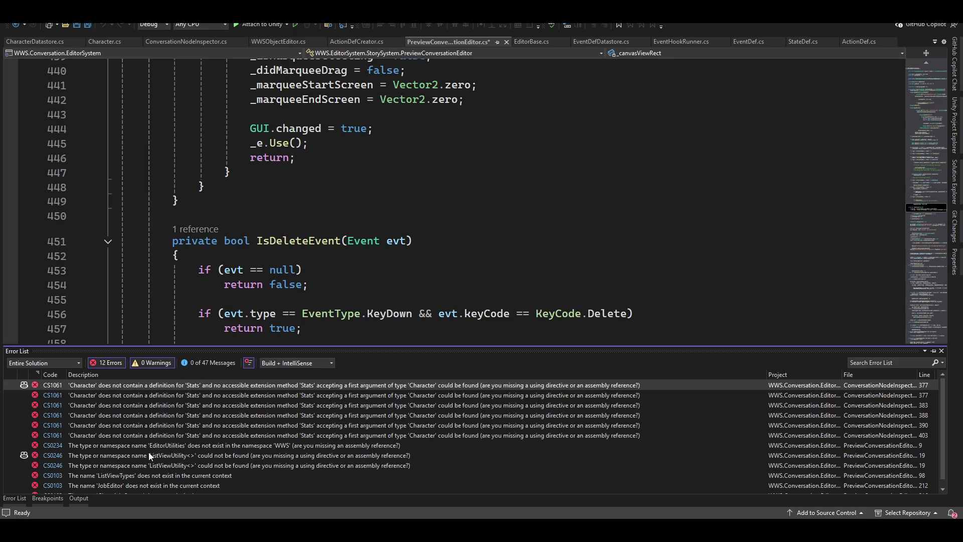
From the line 212 JobEditor error, delete the case 1 and case 2 blocks and leftover blank lines.
scroll(143, 472, down, 1)
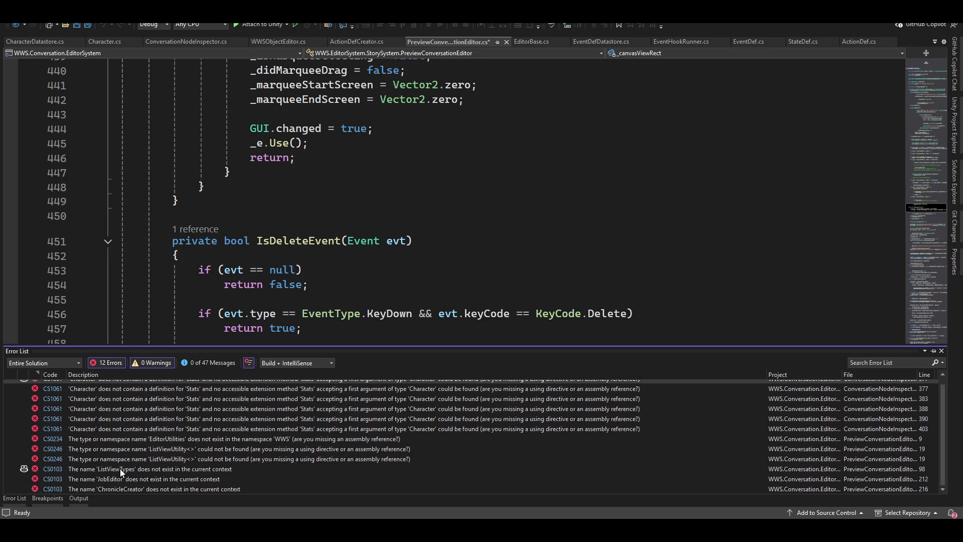
double_click(121, 479)
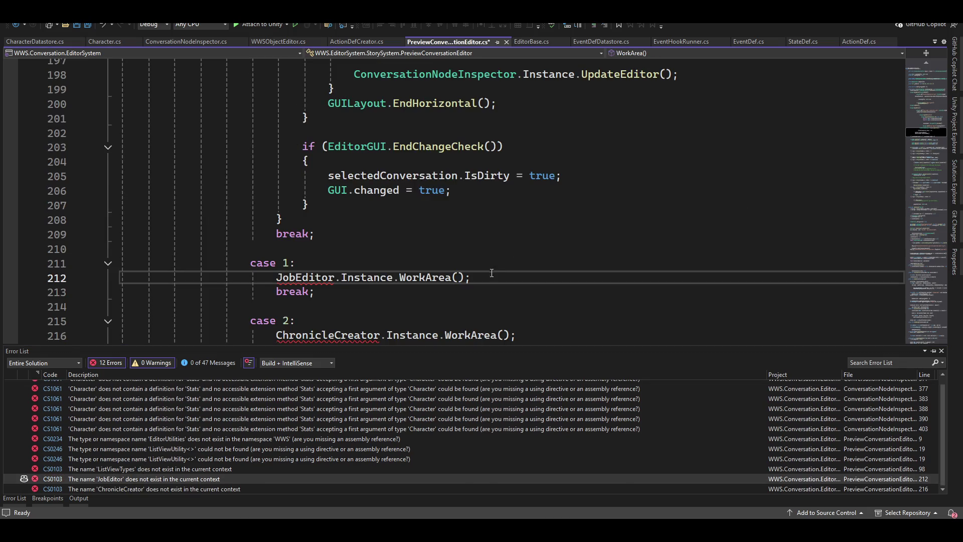
key(Up)
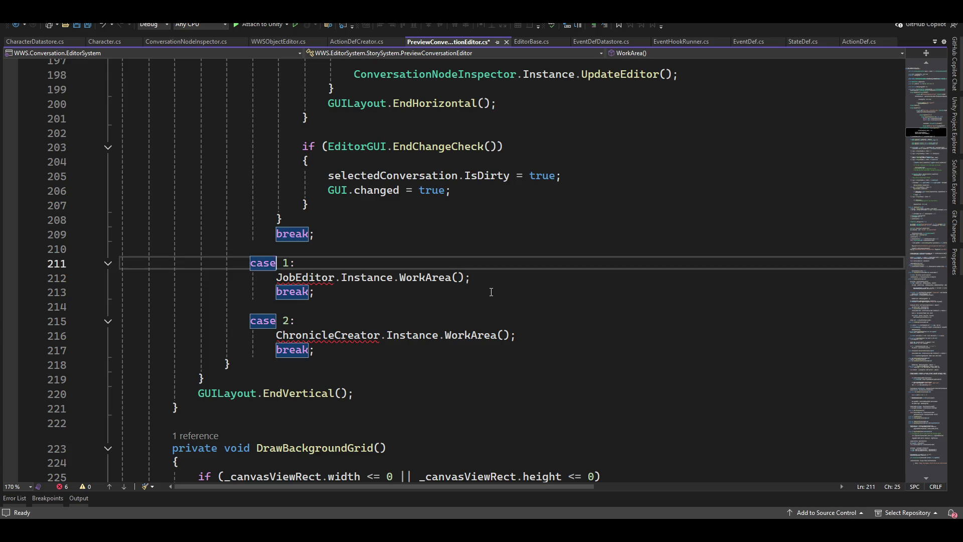
key(shift+Down)
key(shift+Down)
key(shift+Down)
key(shift+End)
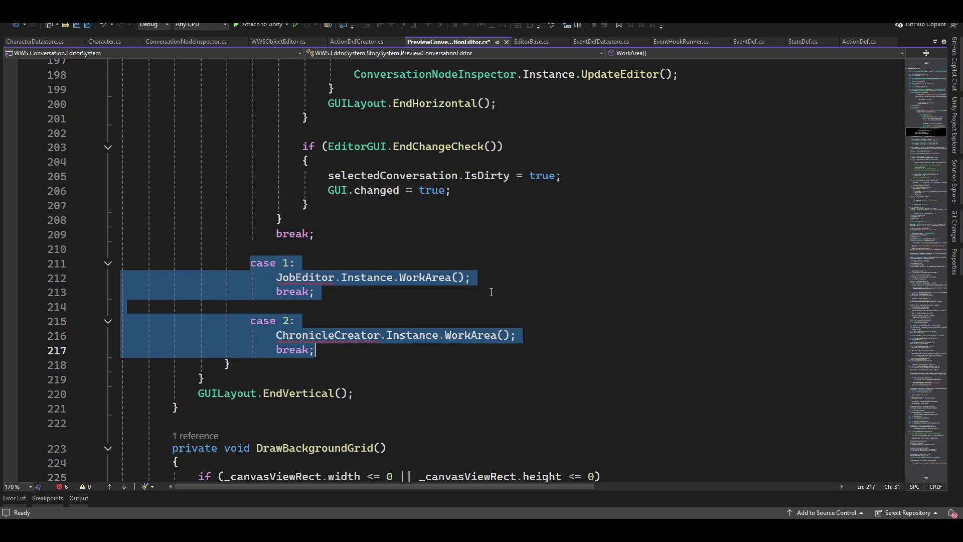
key(Delete)
key(Up)
key(Up)
key(End)
key(Delete)
key(Delete)
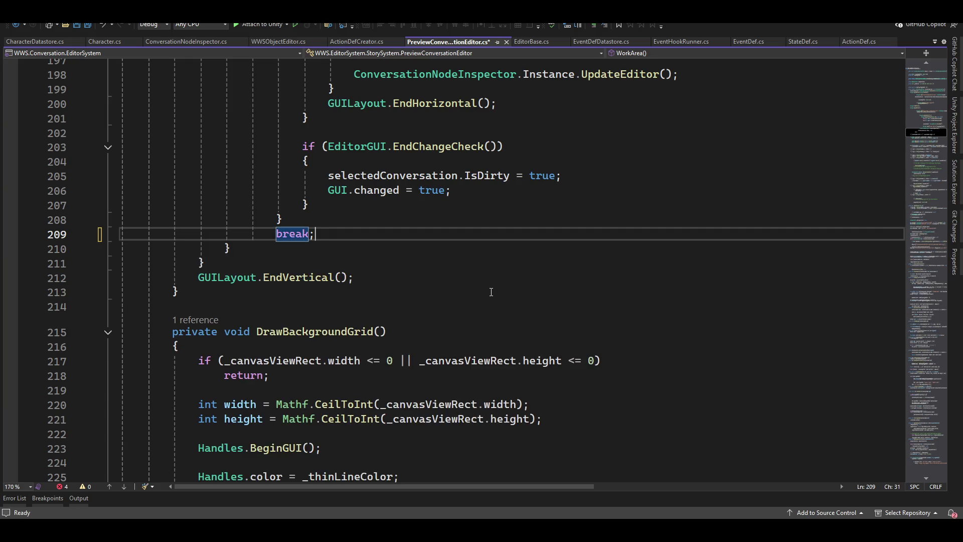
Check the edited switch and save PreviewConversationEditor.cs.
scroll(492, 292, down, 12)
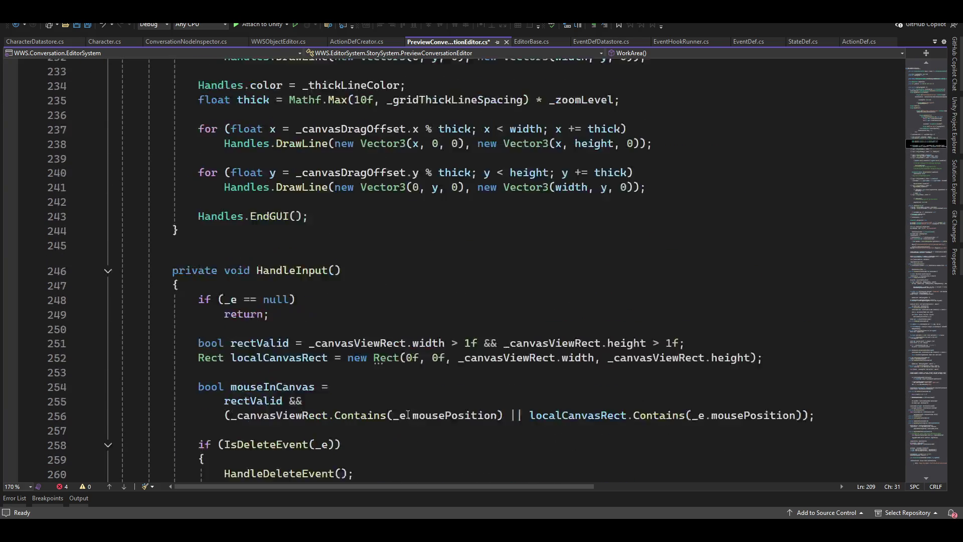
scroll(398, 425, up, 9)
scroll(398, 425, up, 20)
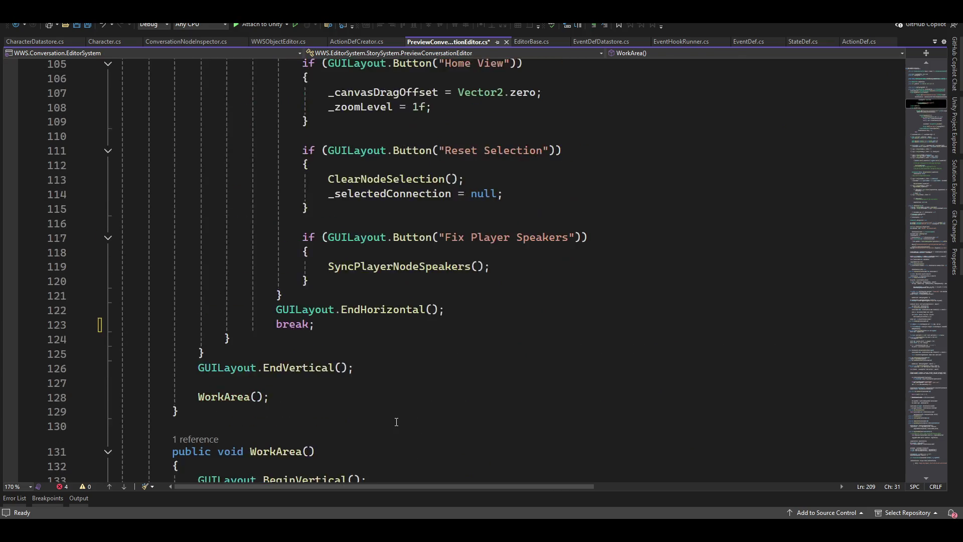
scroll(396, 422, up, 4)
scroll(397, 423, down, 11)
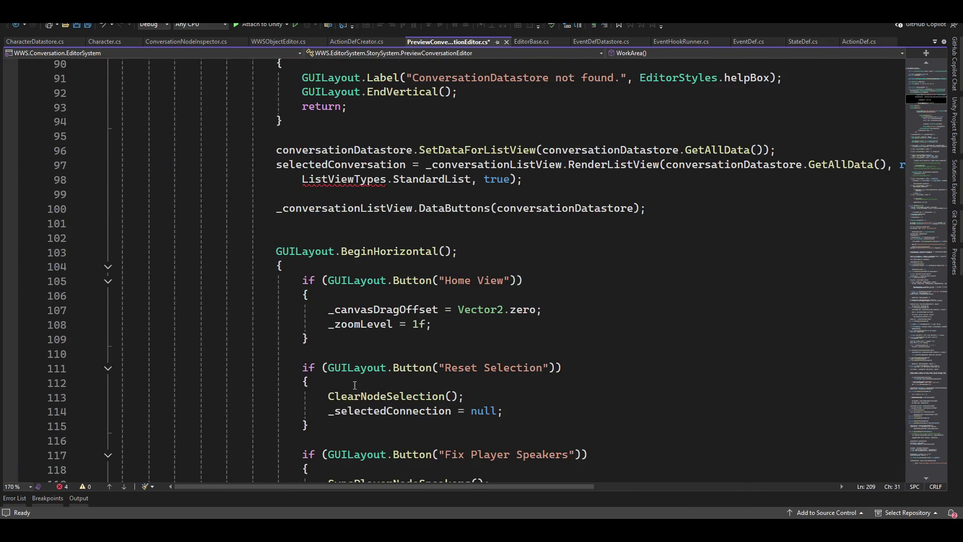
scroll(554, 327, up, 3)
mouse_move(360, 316)
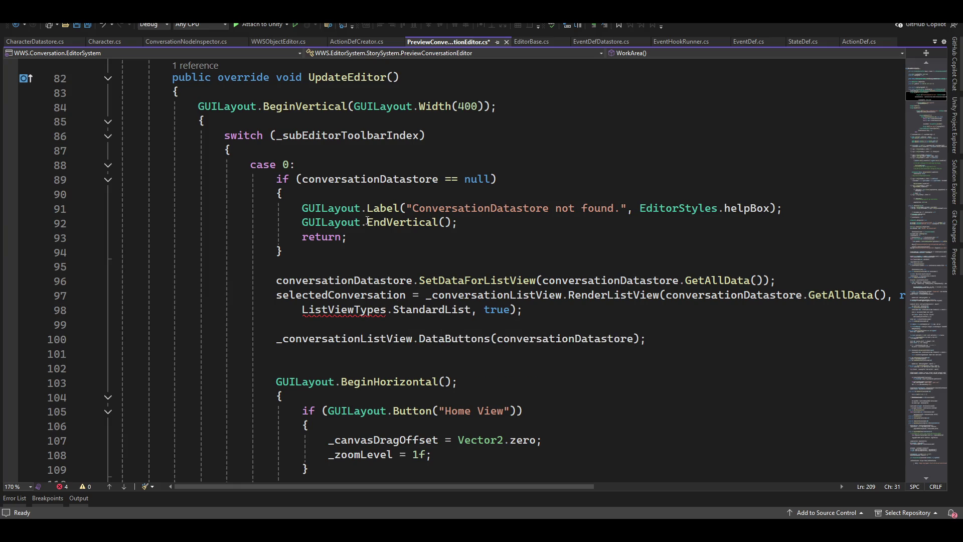
key(ctrl+s)
Add WWS.Utilities.EditorSystem to the assembly definition references in Unity and apply.
key(alt+Tab)
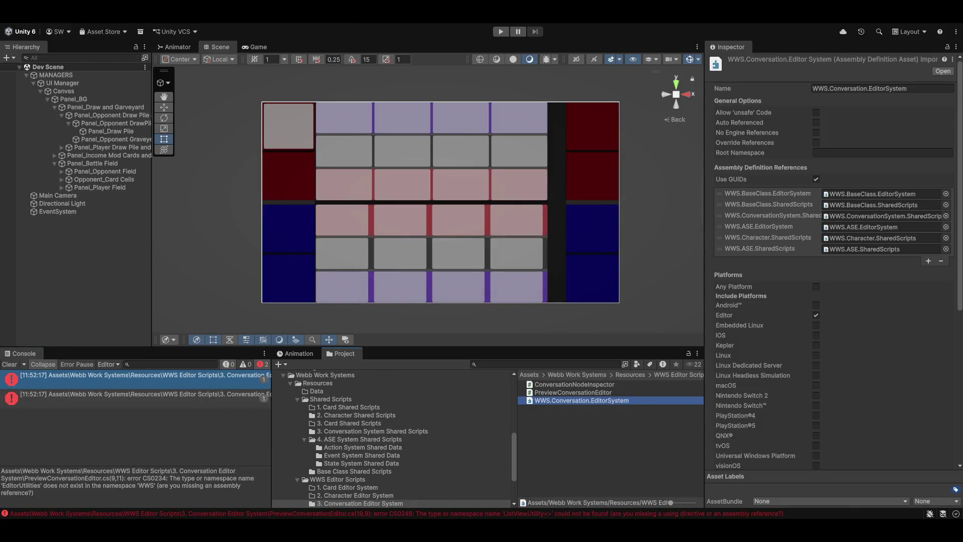
click(929, 260)
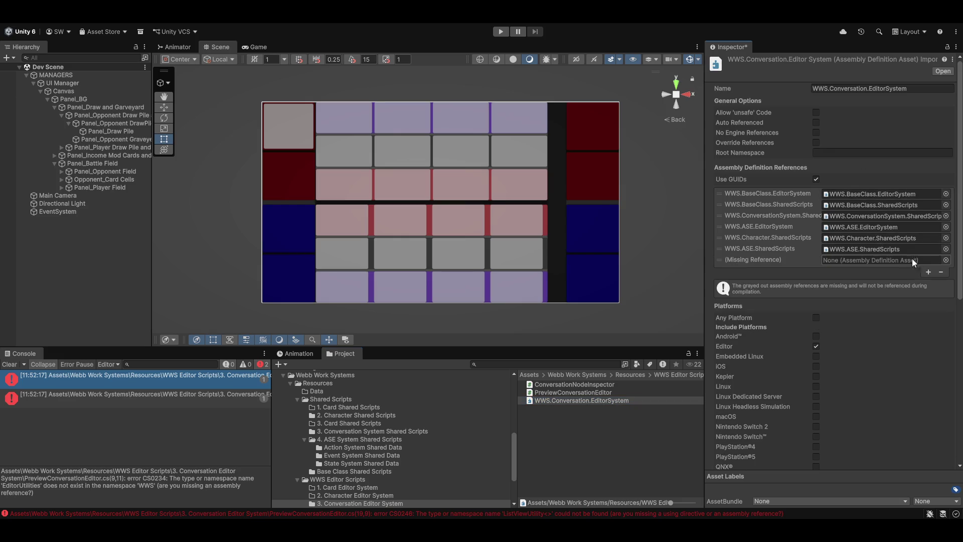
click(946, 260)
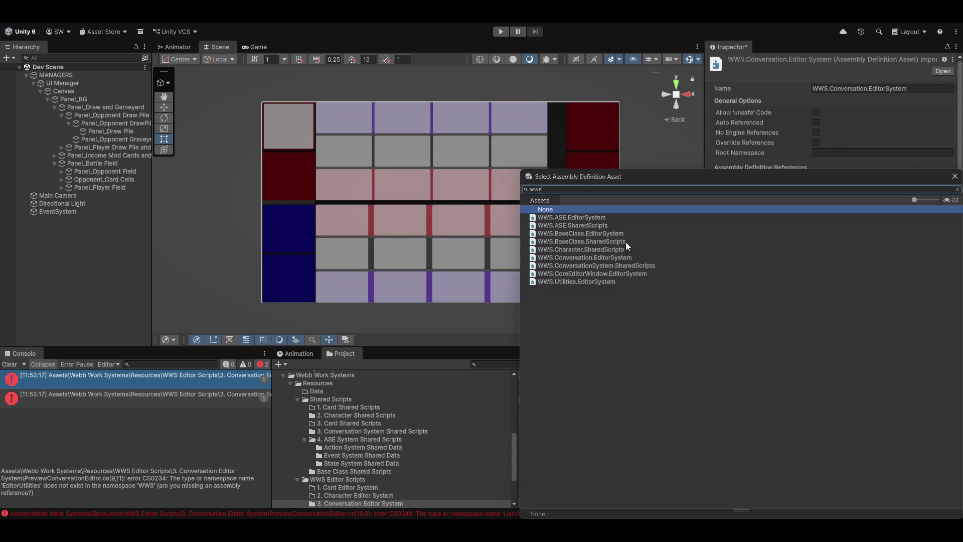
double_click(596, 282)
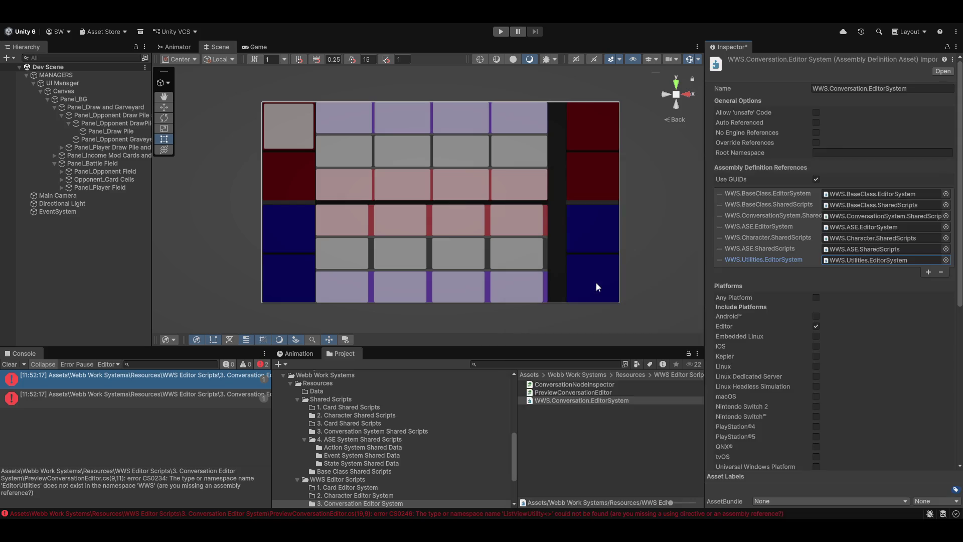
click(516, 450)
click(512, 282)
Read the first remaining compile error in the console and open its source line.
key(alt+Tab)
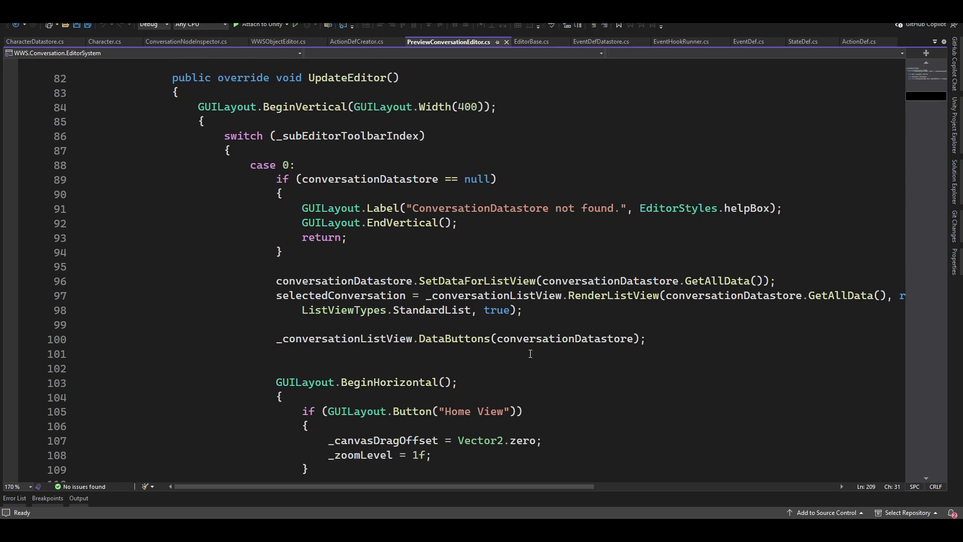
key(alt+Tab)
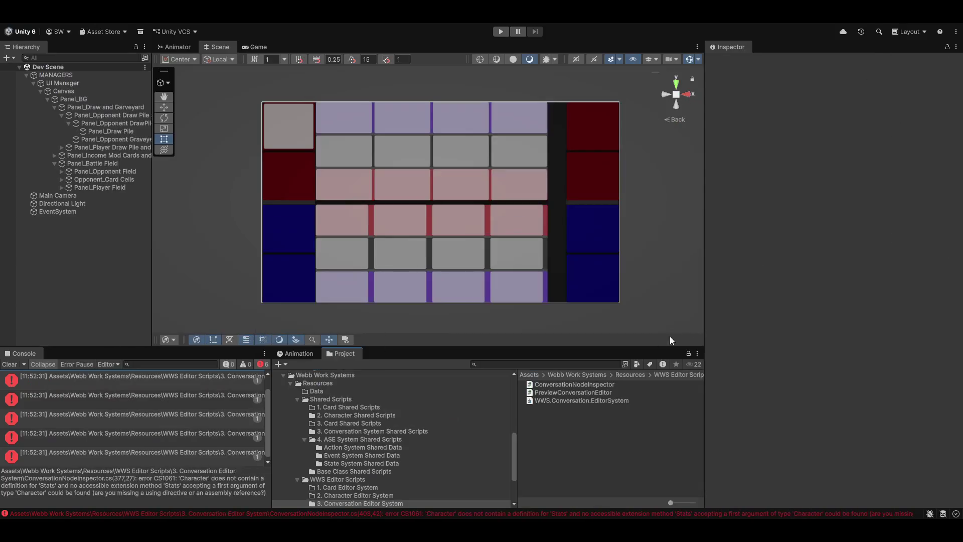
click(10, 364)
click(146, 378)
double_click(146, 379)
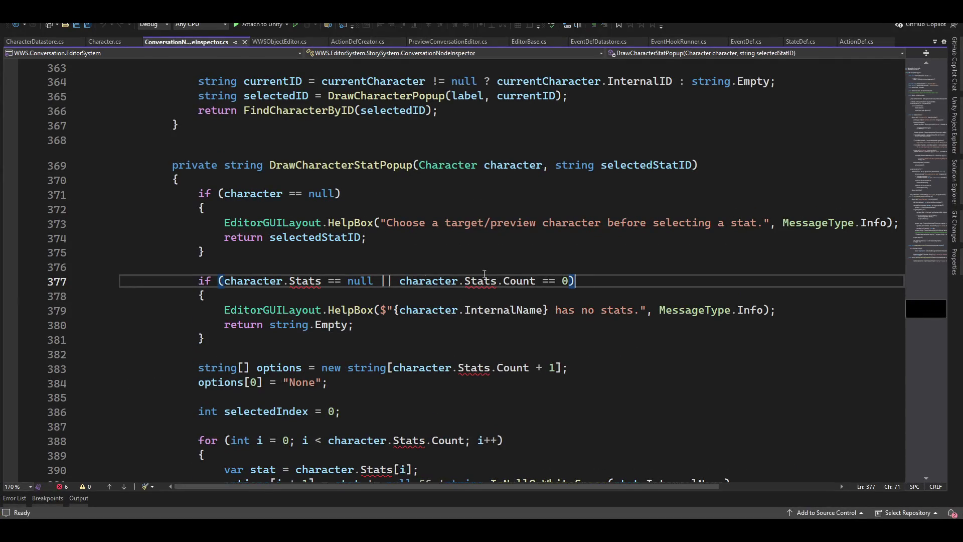
Look over the Stats check near line 377, then return to Unity's console.
scroll(367, 317, down, 3)
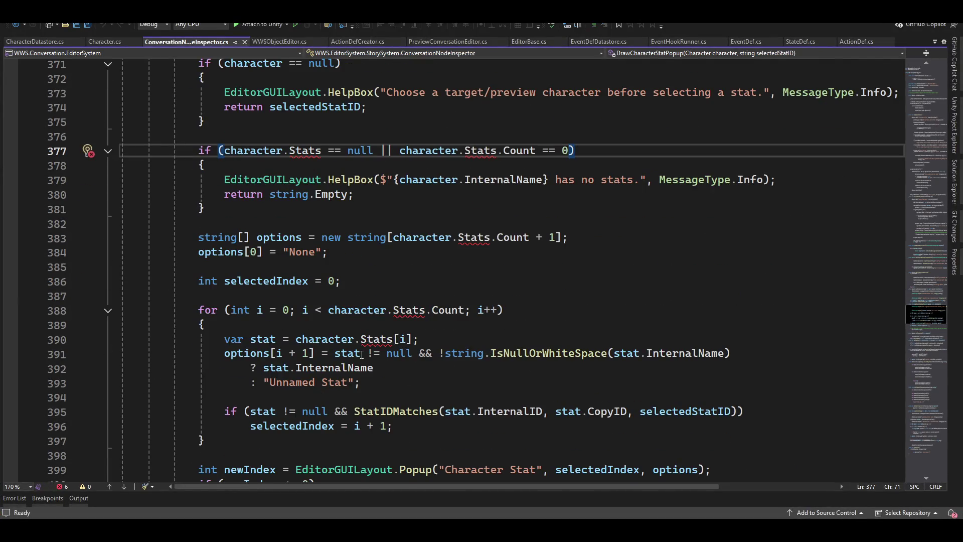
scroll(372, 361, up, 2)
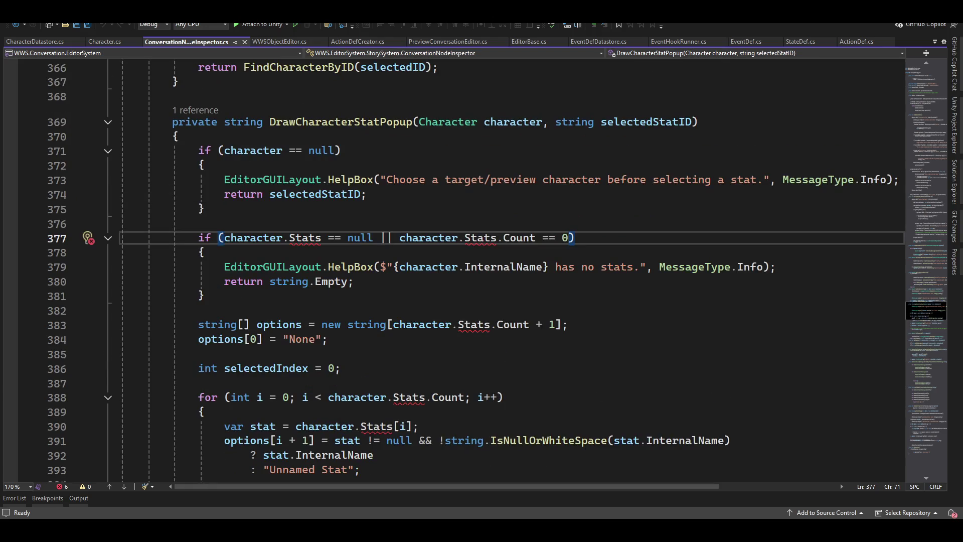
key(alt+Tab)
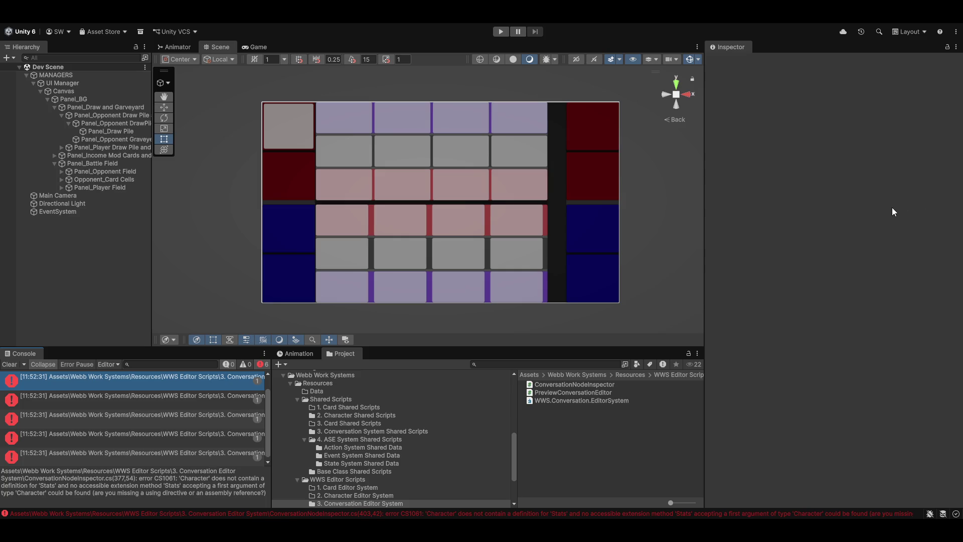
click(12, 364)
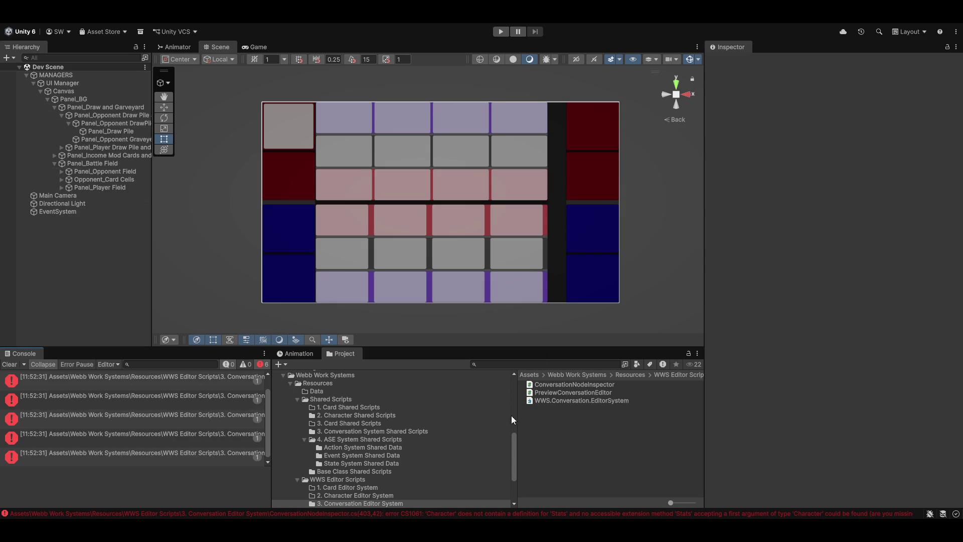
Open Character.cs from 2. Character Shared Scripts and put the caret in the class body.
scroll(348, 455, down, 3)
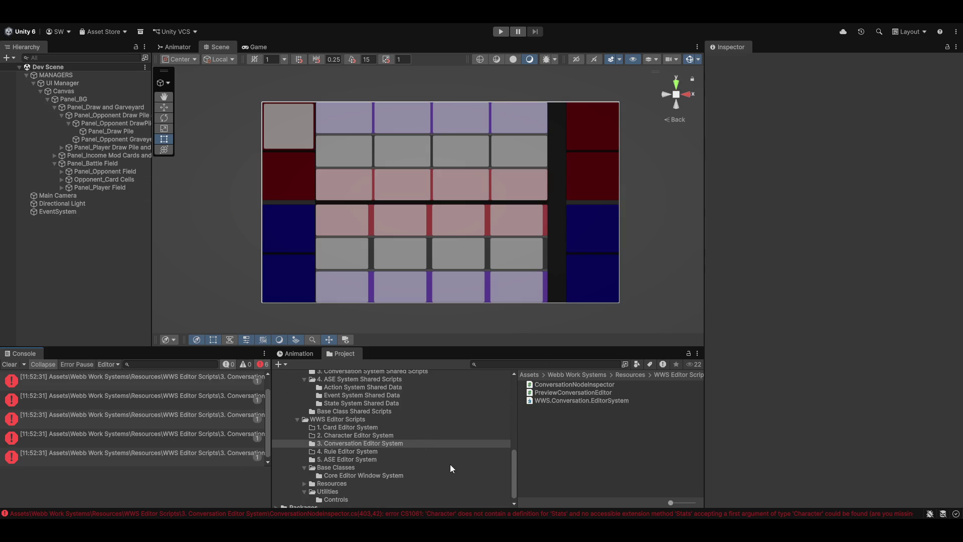
scroll(362, 434, up, 3)
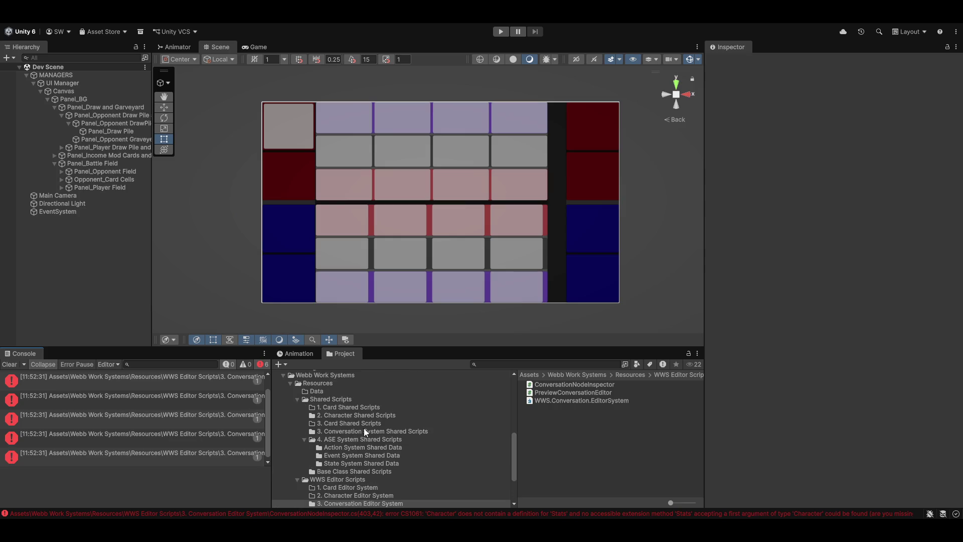
click(342, 415)
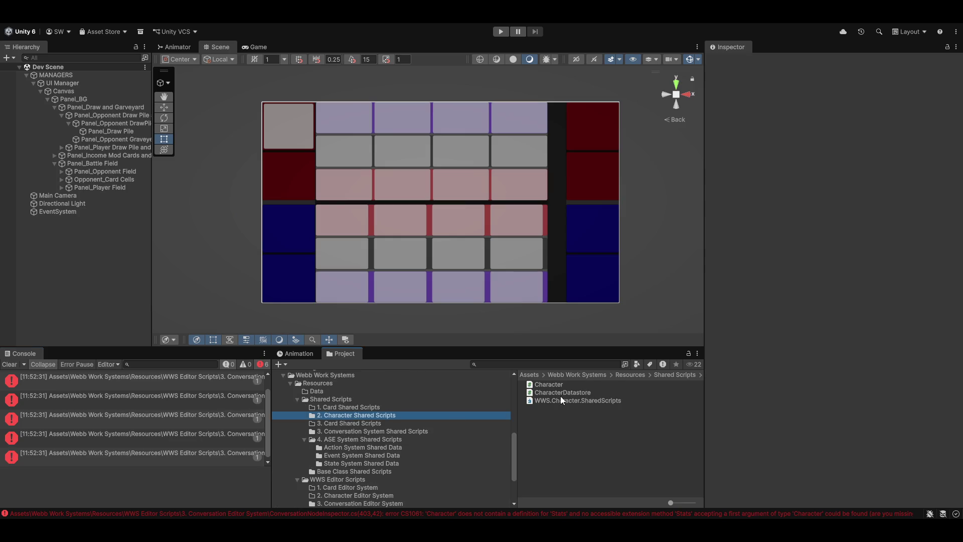
double_click(544, 386)
click(268, 313)
key(Up)
Add an empty nested 'private class Stat' to Character.
text(p)
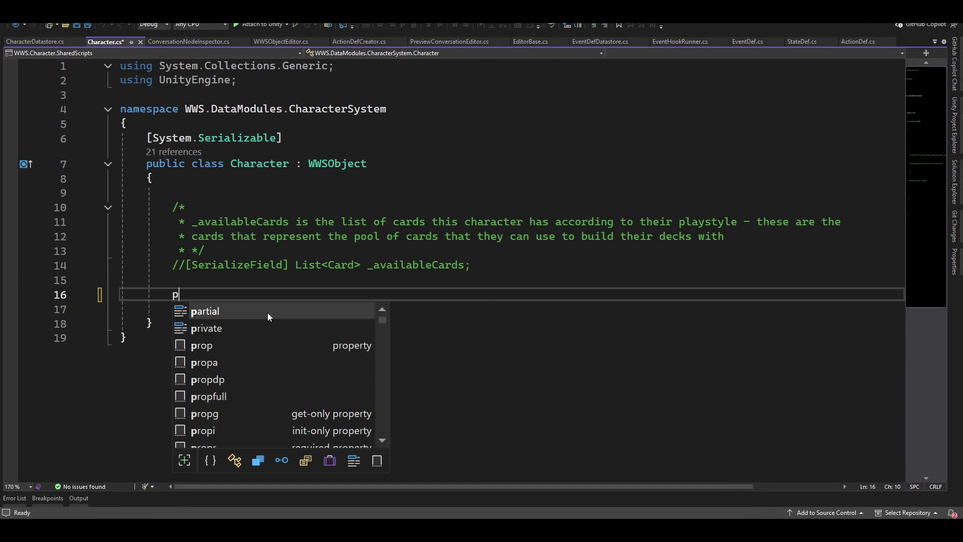
text(rivate c)
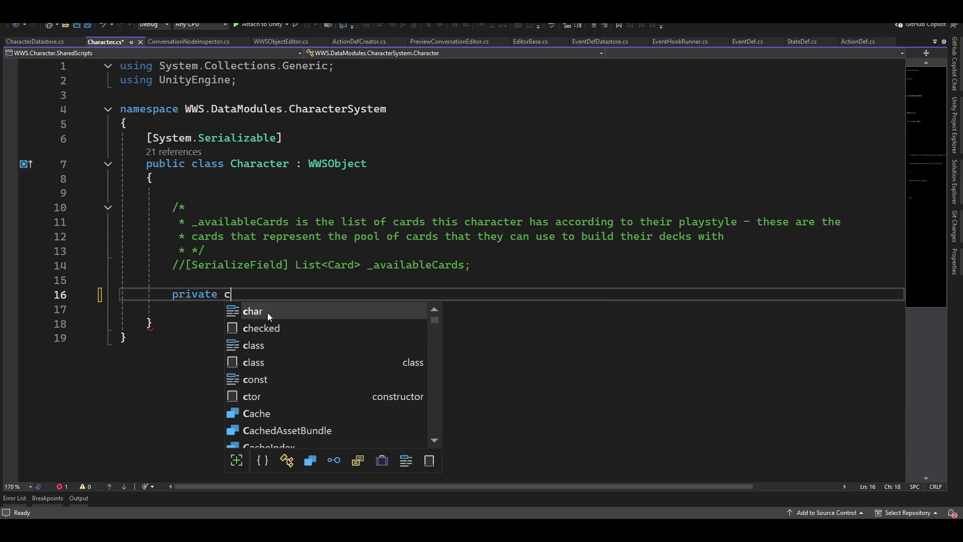
text(lass Stat)
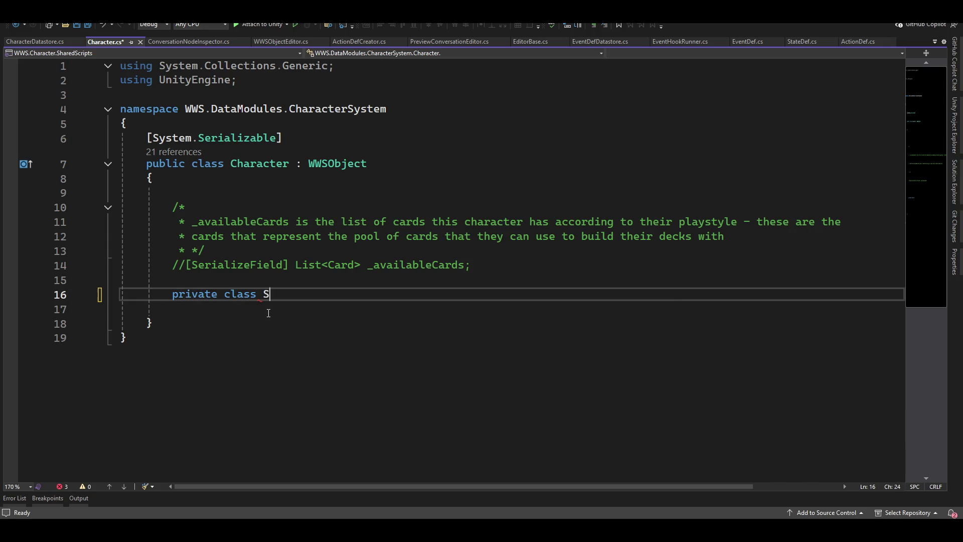
key(Return)
text({ })
key(Left)
key(Return)
key(Up)
key(Up)
key(Up)
key(Down)
key(Up)
key(Down)
key(Return)
key(Up)
text(\)
key(BackSpace)
key(Down)
Mark the Stat class with the [System.Serializable] attribute.
key(Return)
text([syste)
key(Tab)
text(.ser)
key(Tab)
key(Escape)
Declare a '[SerializeField] List<Stat> _stats;' field above the Stat class.
key(Up)
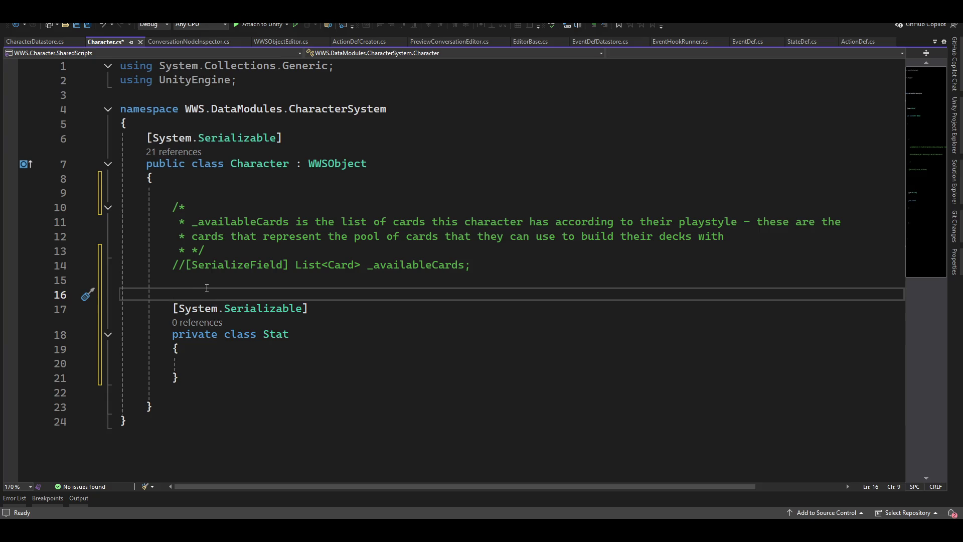
key(Up)
key(Return)
key(Up)
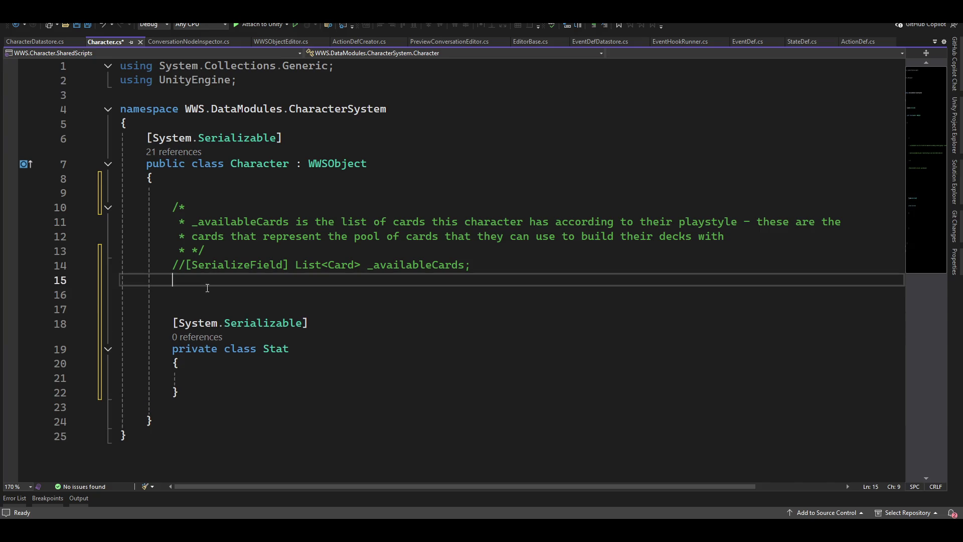
key(Return)
text([serial)
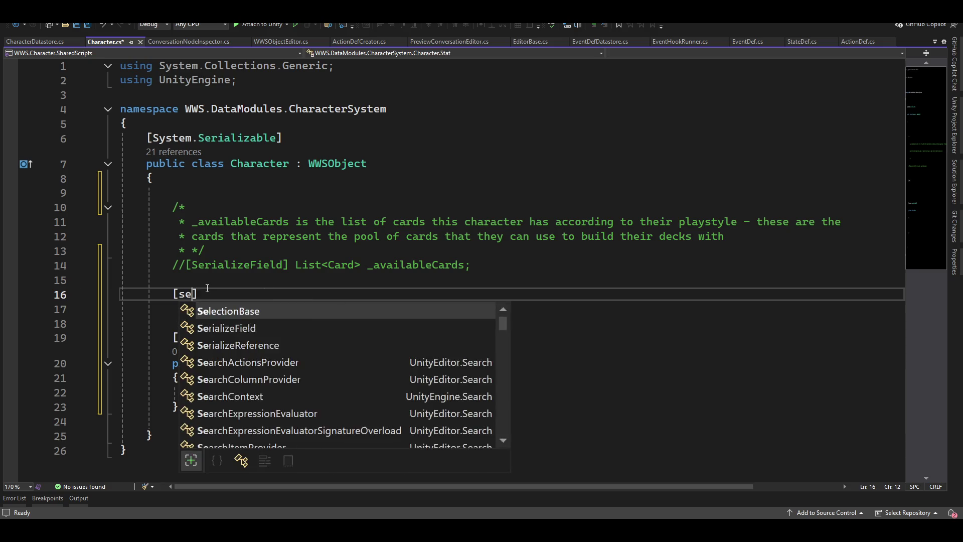
key(Tab)
text(] L)
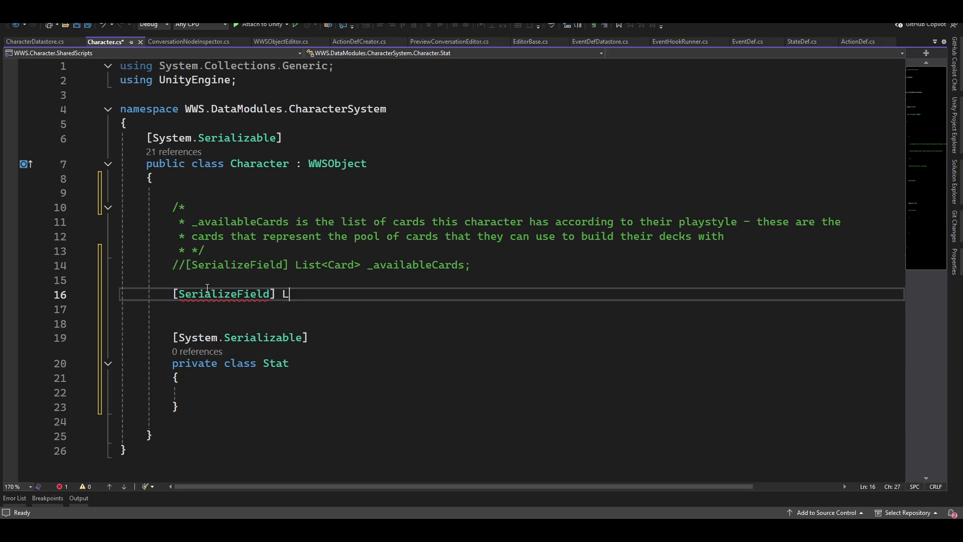
text(ist<)
text(Stat>)
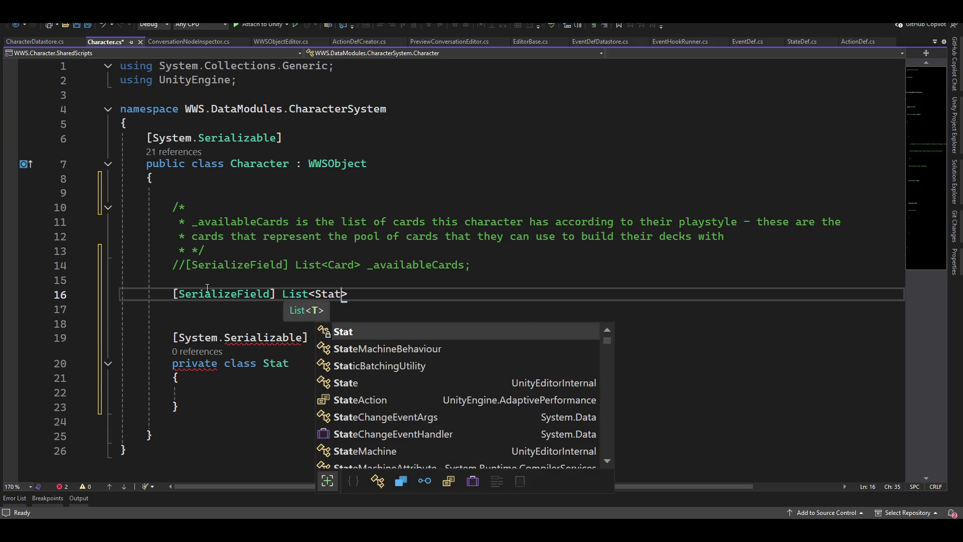
key(Tab)
text(> )
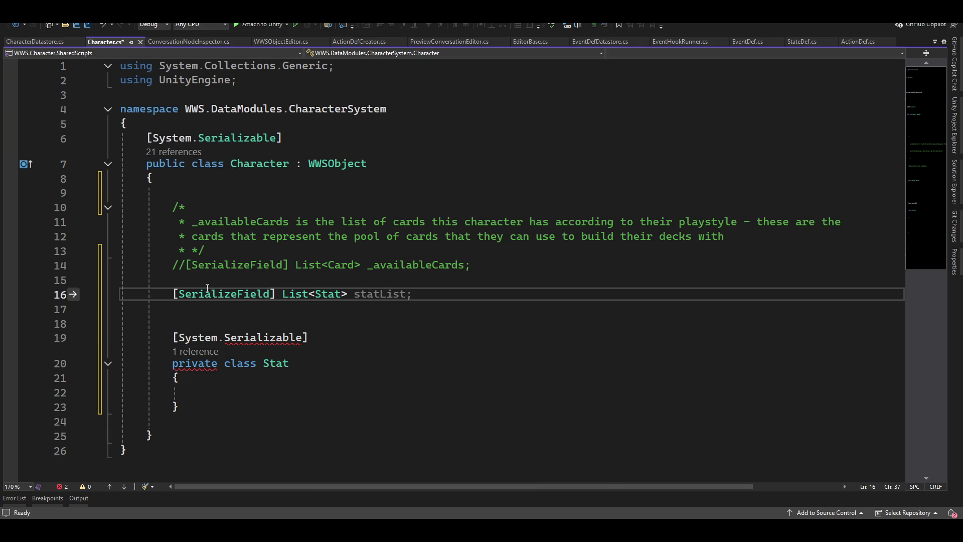
text(_stats)
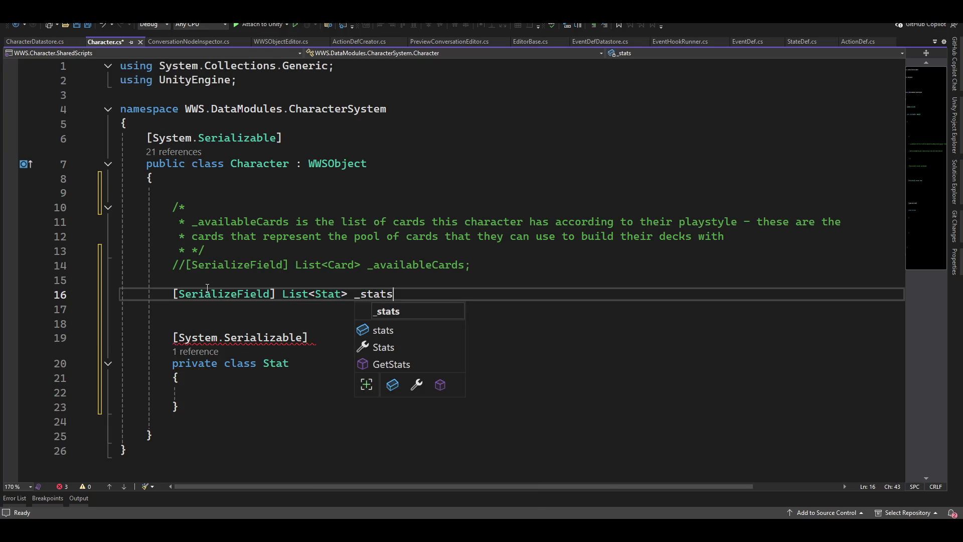
text(;)
key(Return)
key(Up)
key(End)
key(Left)
key(Left)
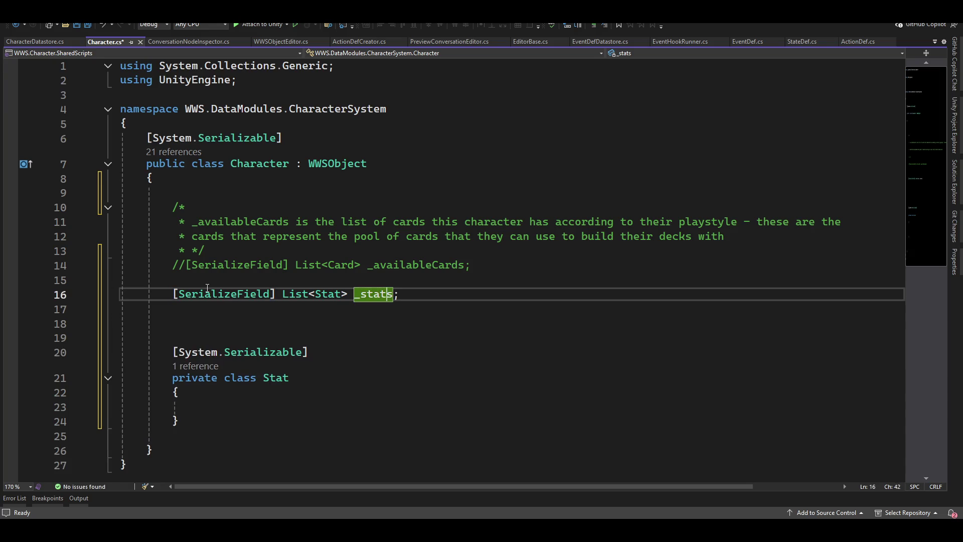
Encapsulate _stats into a Stats property, save Character.cs, and switch to Unity.
key(ctrl+period)
key(Down)
key(Down)
key(Down)
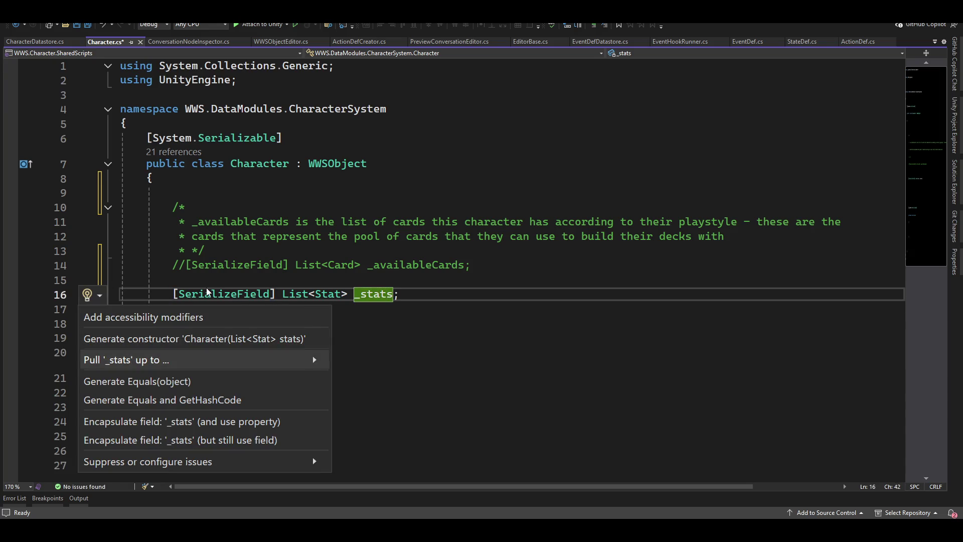
key(Return)
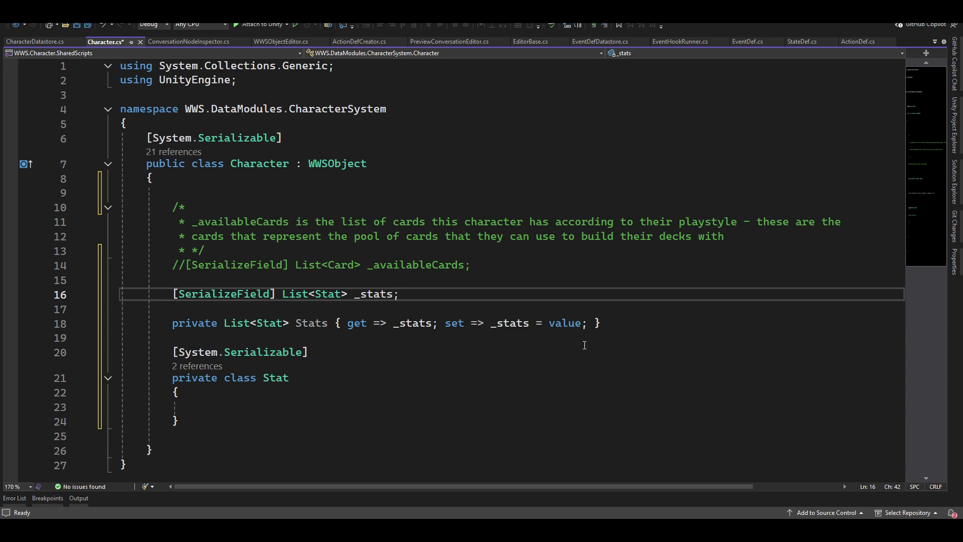
key(ctrl+s)
key(alt+Tab)
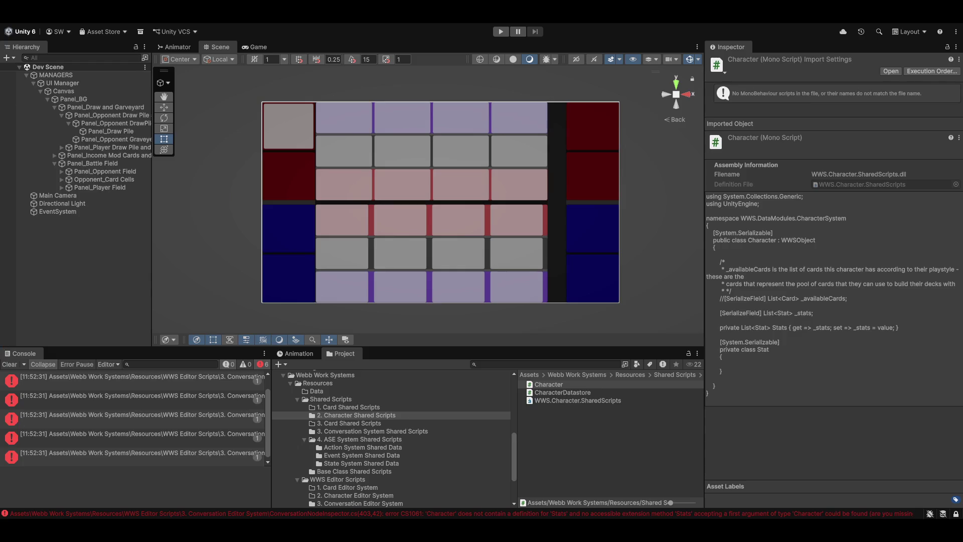
Open the Stats error at line 377 of ConversationNodeInspector.cs and jump to Stats' definition.
double_click(119, 378)
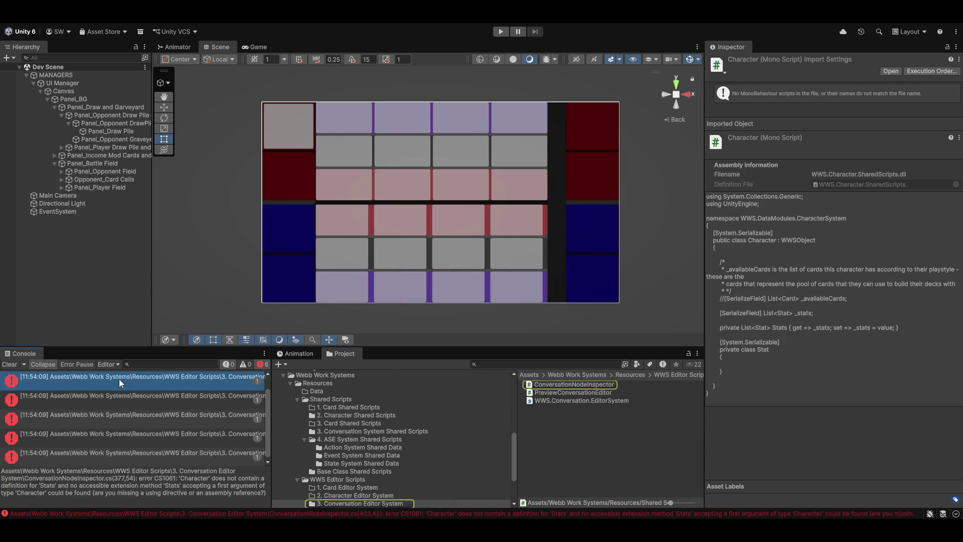
mouse_move(304, 241)
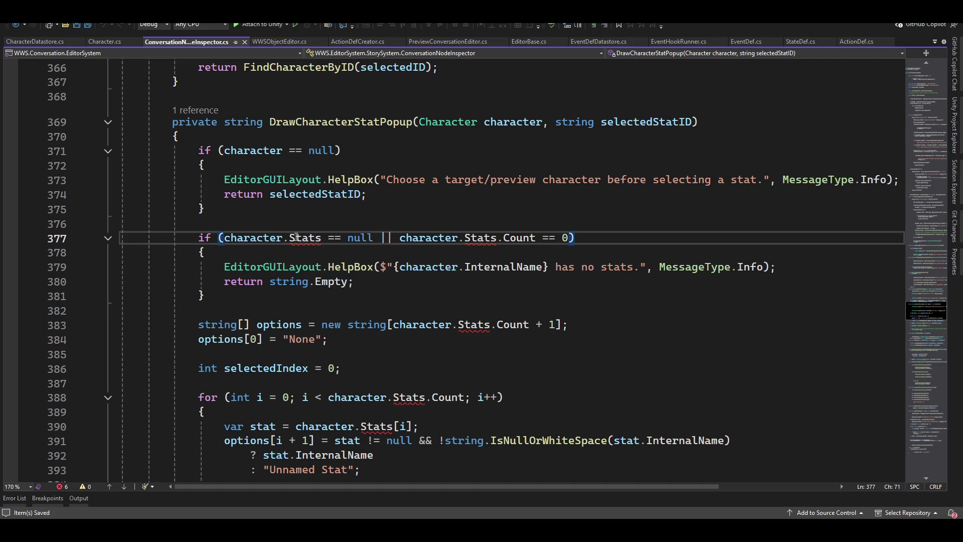
key(alt+Tab)
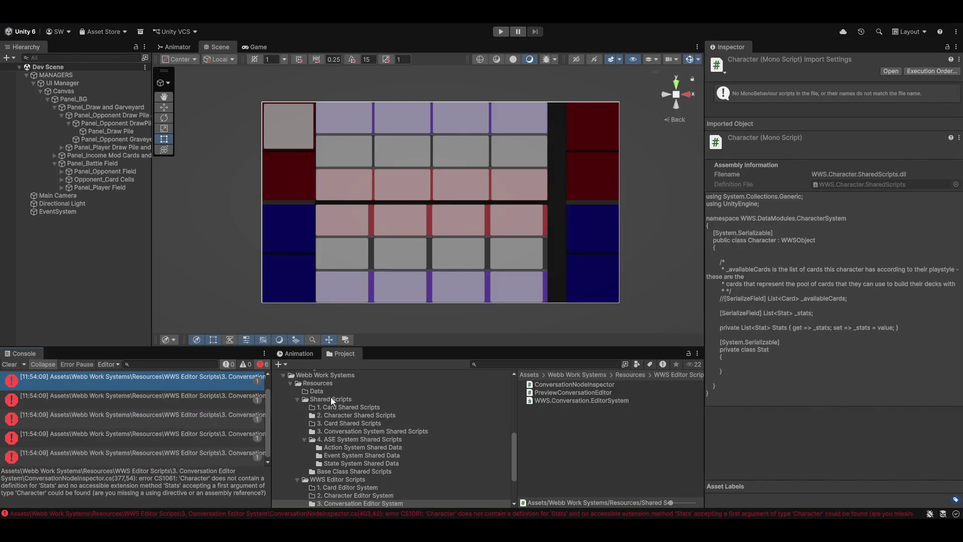
key(alt+Tab)
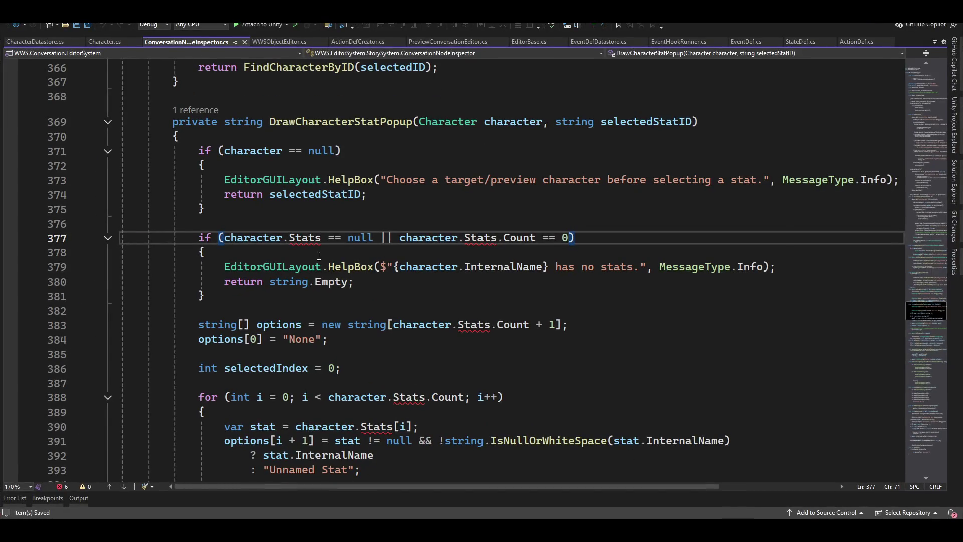
key(alt+Tab)
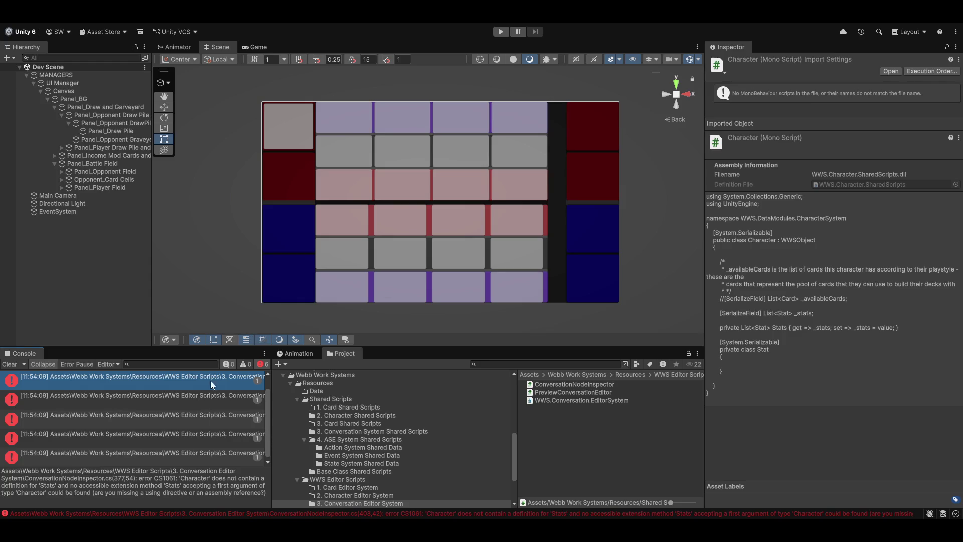
key(alt+Tab)
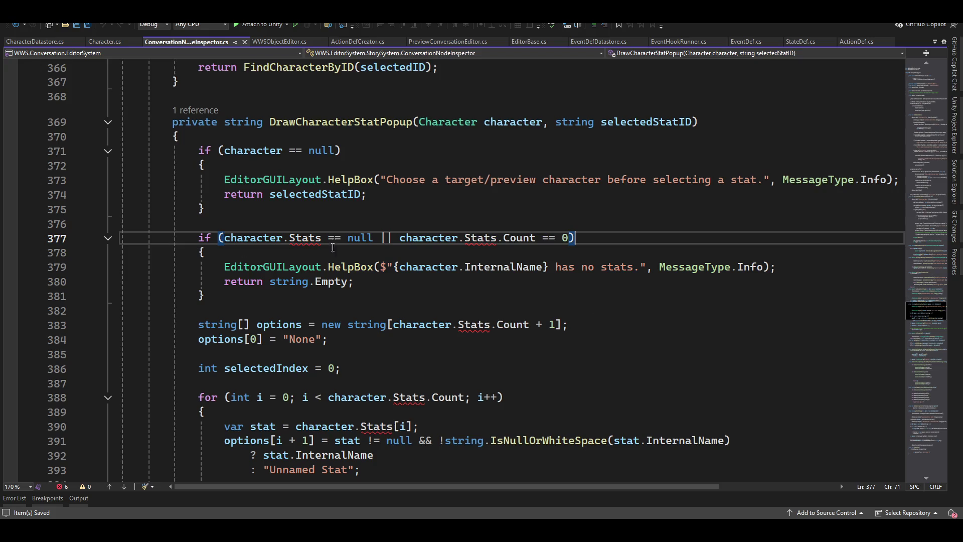
ctrl+click(304, 239)
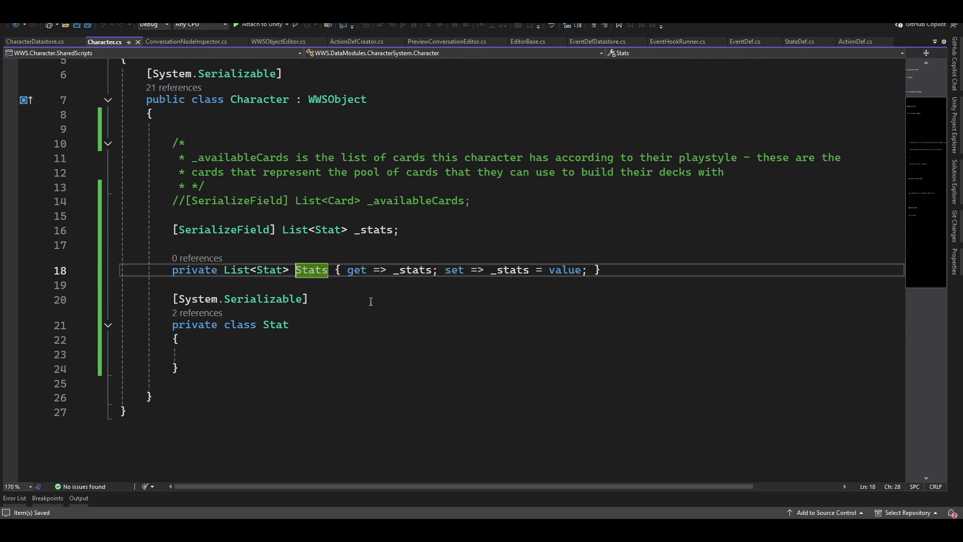
Change the Stats property's modifier from private to public.
double_click(185, 272)
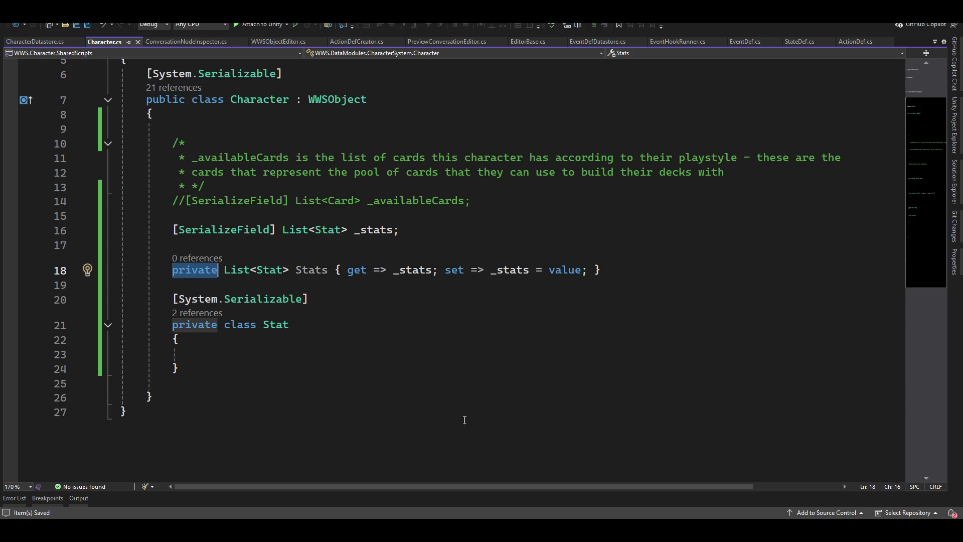
text(public)
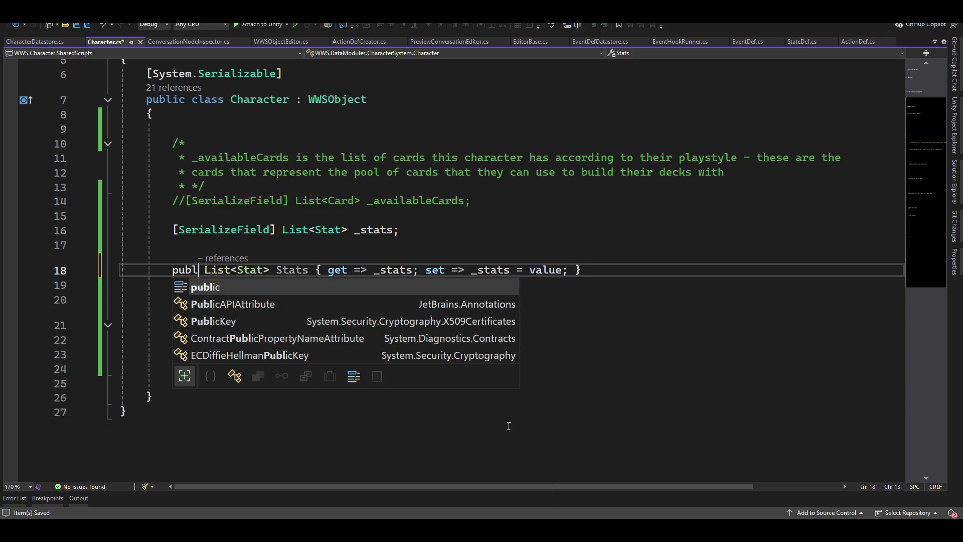
key(Escape)
key(Down)
key(Down)
key(Down)
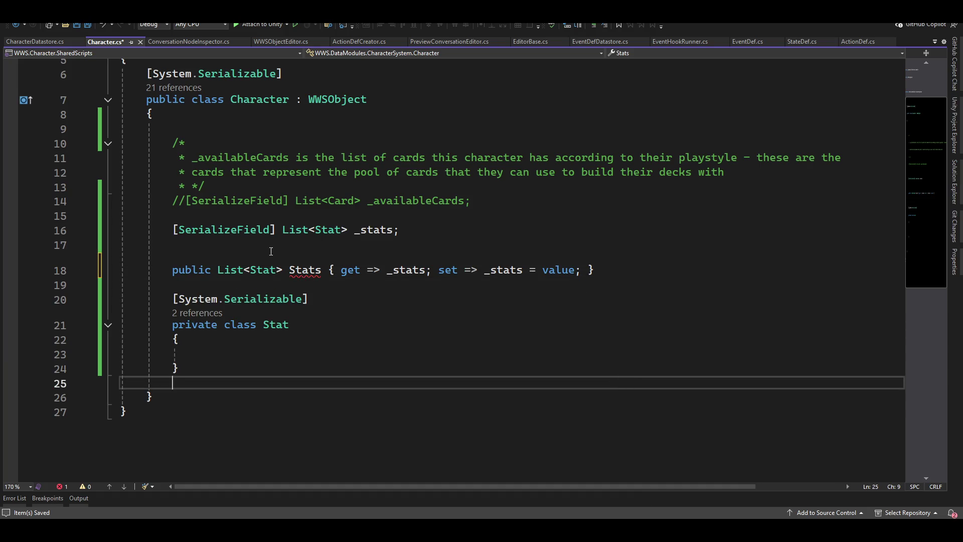
mouse_move(304, 270)
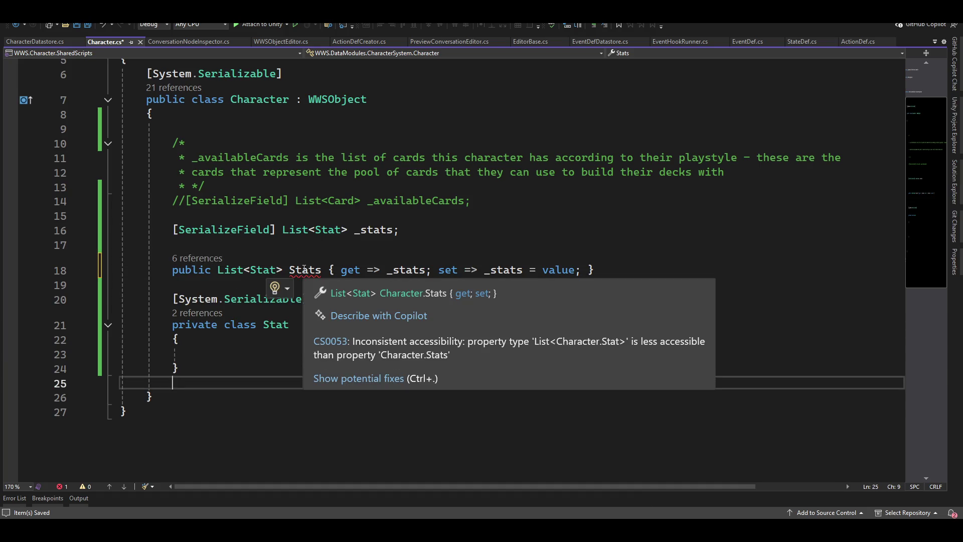
click(303, 269)
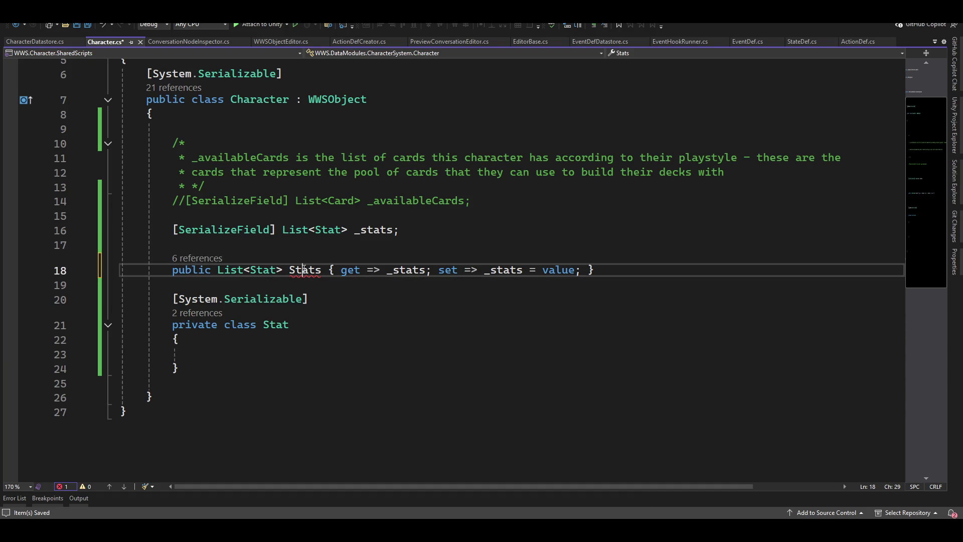
Make the nested Stat class public, save, and switch to Unity.
double_click(195, 326)
text(public)
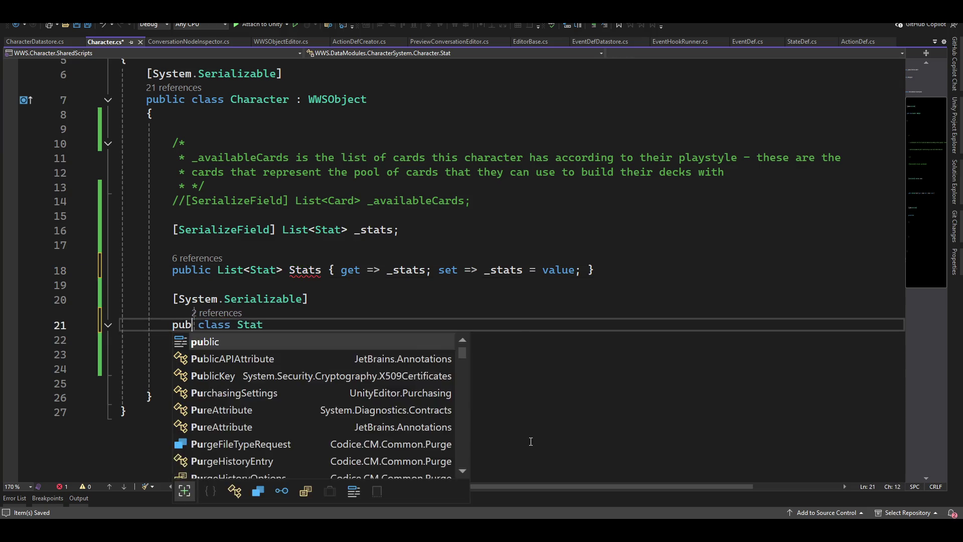
key(ctrl+s)
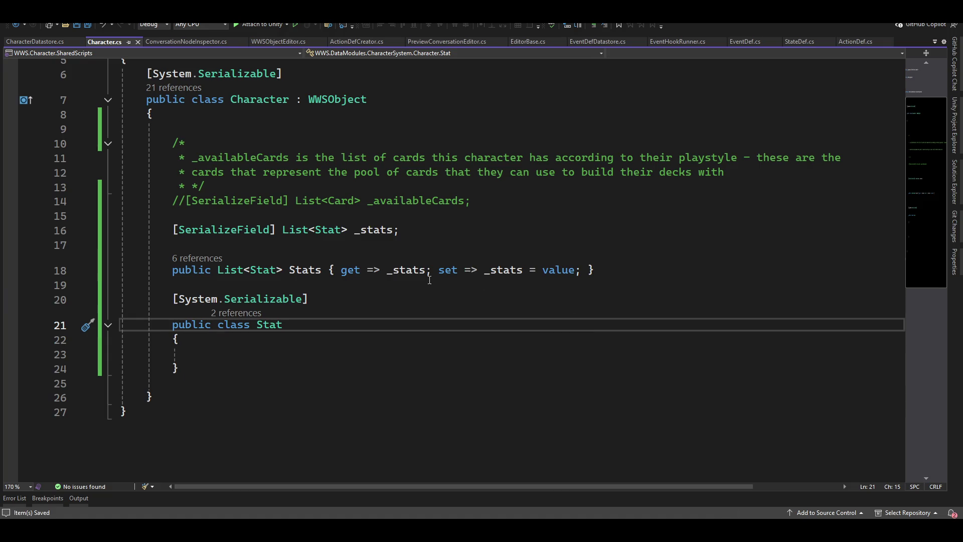
key(alt+Tab)
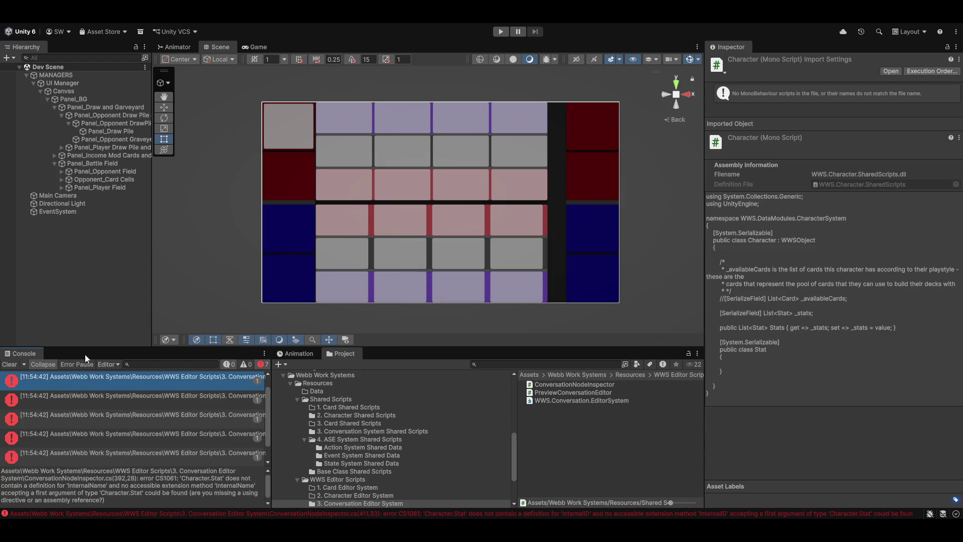
Open the first console error's InternalName line in the code editor.
click(107, 385)
double_click(107, 386)
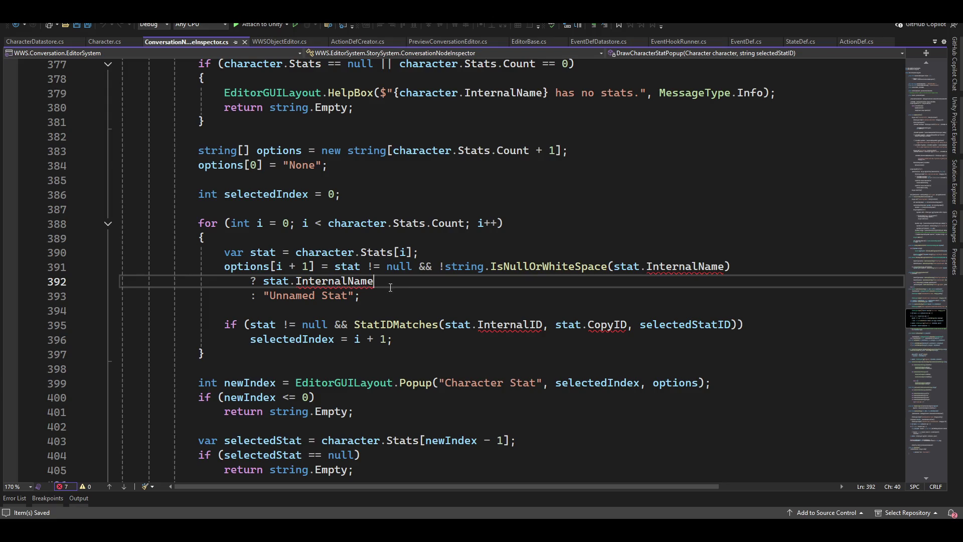
key(alt+Tab)
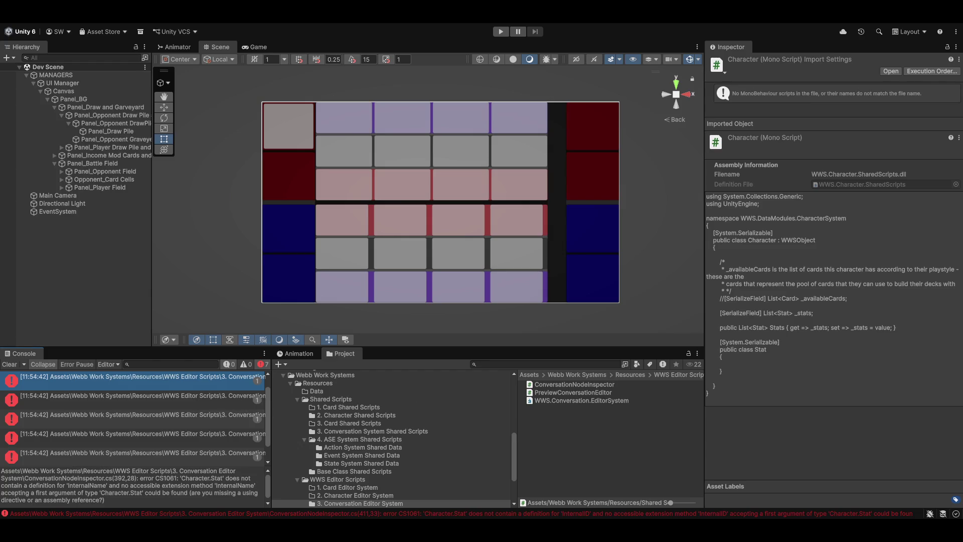
key(alt+Tab)
key(alt+Tab)
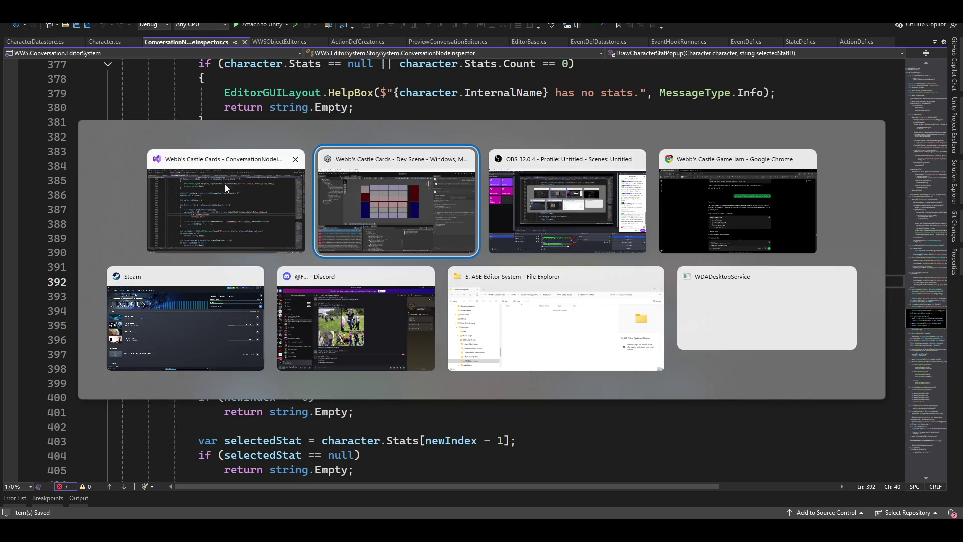
click(223, 200)
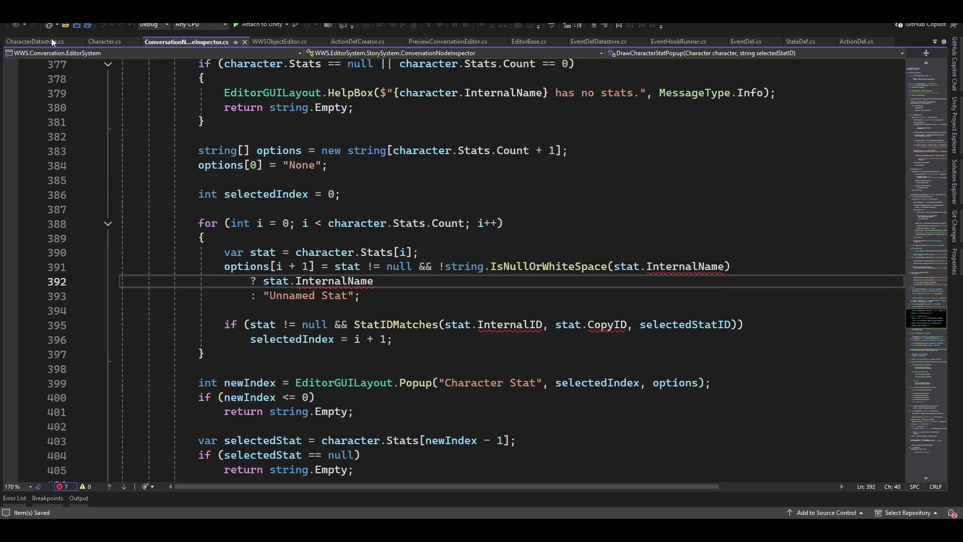
Make the Stat class derive from WWSObject in Character.cs and return to Unity.
click(104, 42)
click(312, 325)
text(: wwsobj)
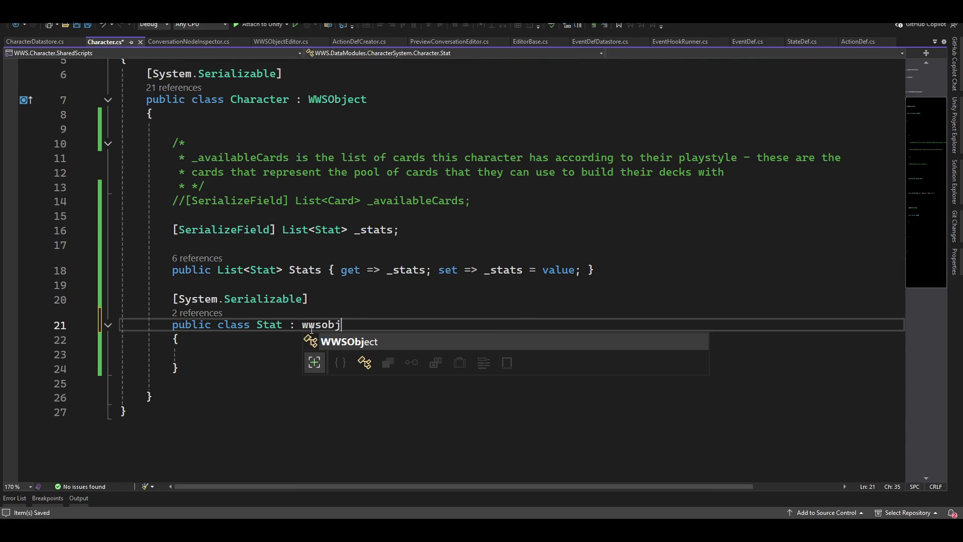
key(Tab)
key(alt+Tab)
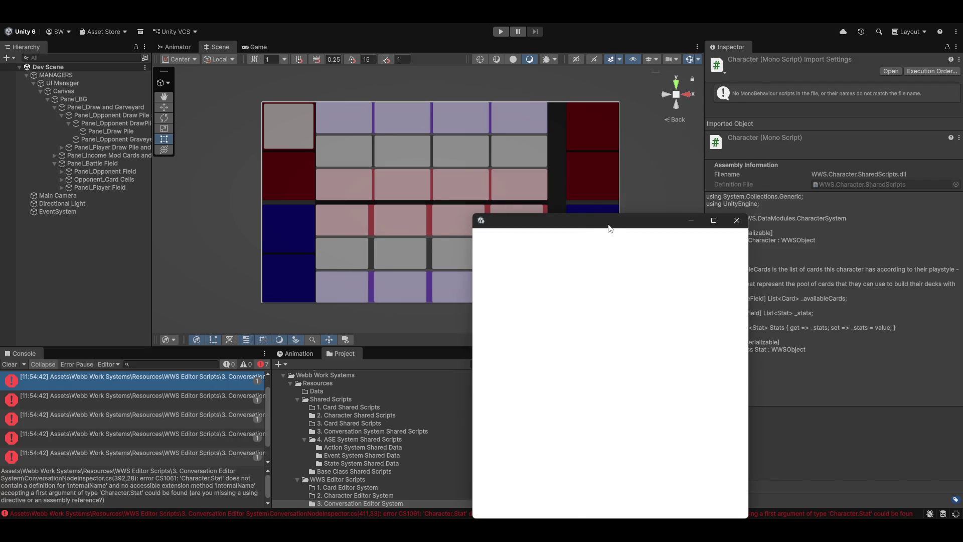
Move and enlarge the Sprite Editor window.
mouse_move(610, 224)
mouse_down()
mouse_move(613, 139)
mouse_move(571, 125)
mouse_move(561, 98)
mouse_up()
mouse_move(688, 390)
mouse_down()
mouse_move(848, 495)
mouse_move(819, 497)
mouse_up()
drag(709, 90, 710, 96)
mouse_move(644, 100)
mouse_down()
mouse_move(518, 36)
mouse_move(496, 38)
mouse_up()
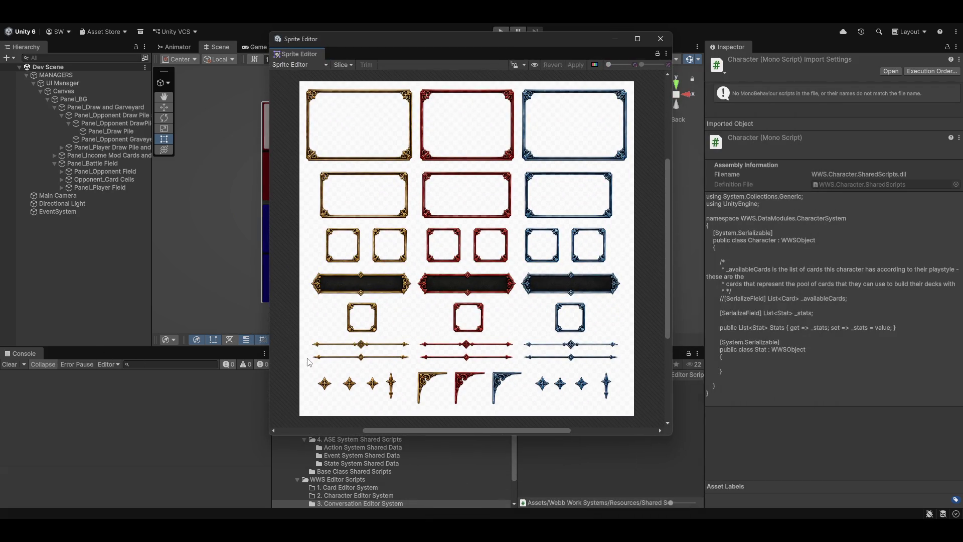
View the Character, Flow, Conversation / Quest and Card tabs, then close both windows.
click(198, 27)
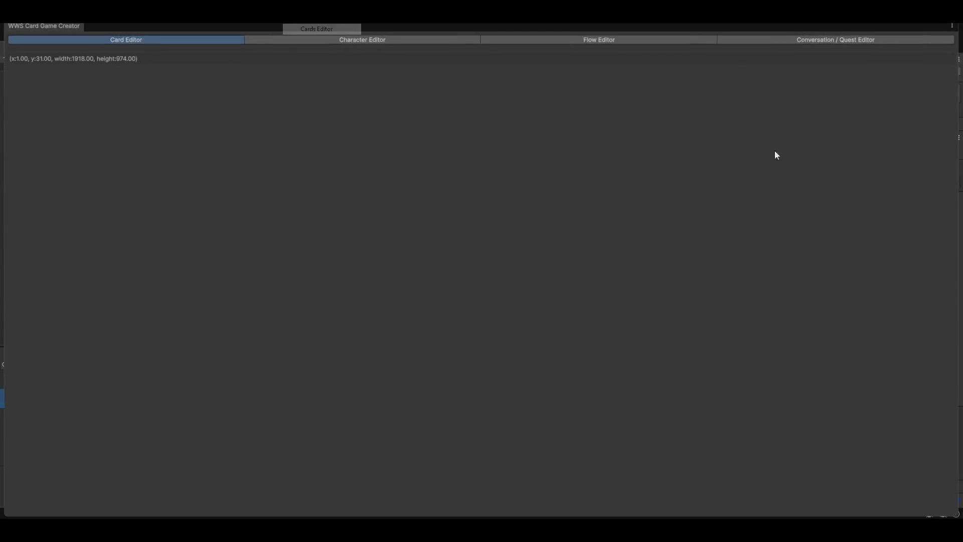
click(374, 39)
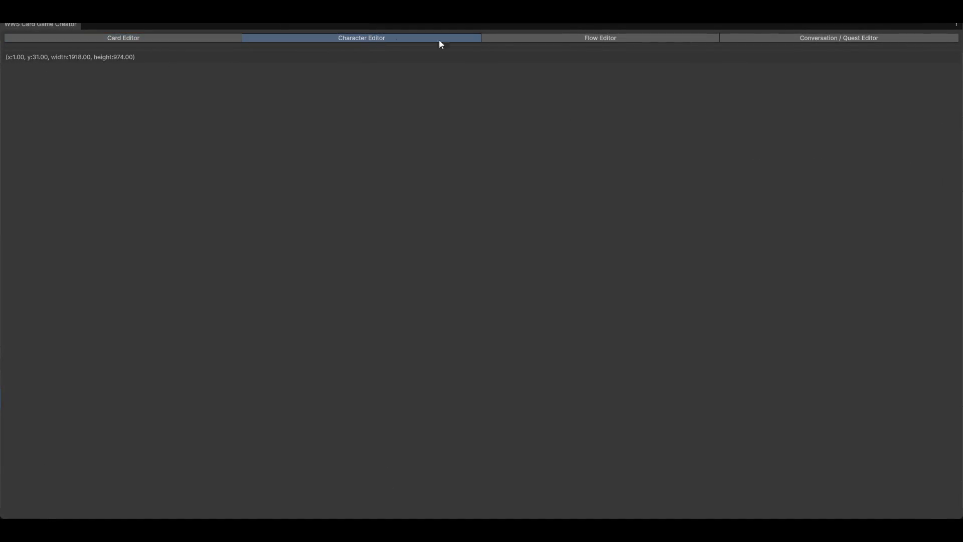
click(592, 38)
click(821, 40)
click(134, 37)
key(ctrl+w)
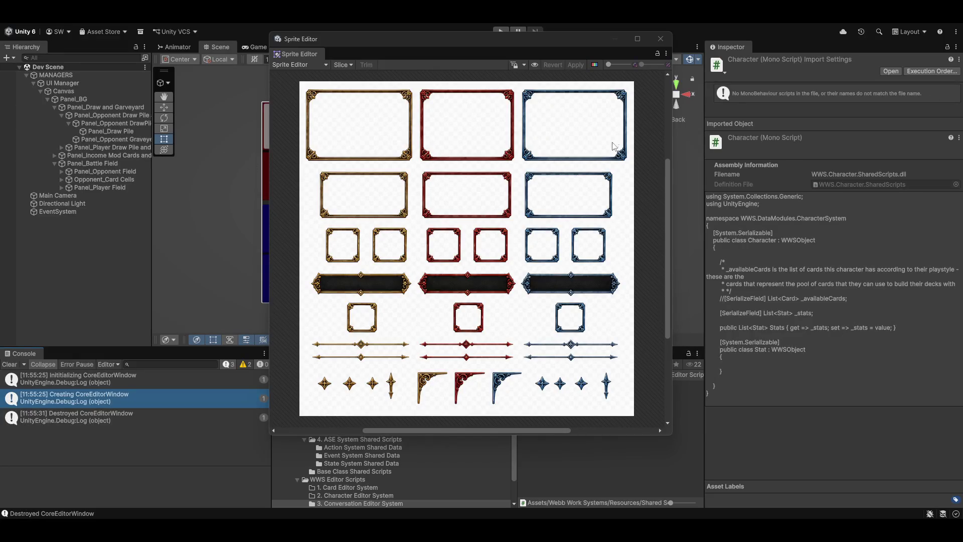
click(660, 40)
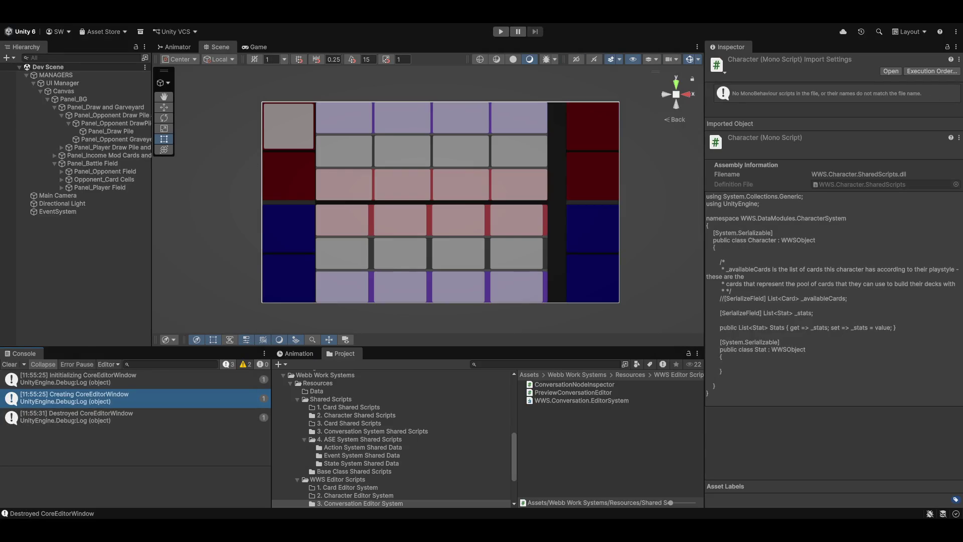
key(alt+Tab)
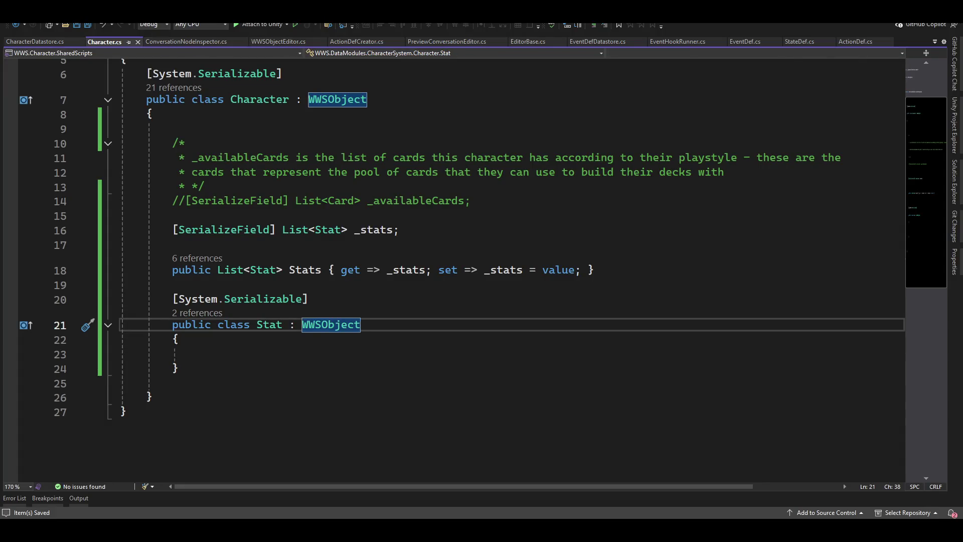
In Unity's Project window, browse to WWS Editor Scripts > Base Classes > Core Editor Window System.
key(alt+Tab)
click(324, 402)
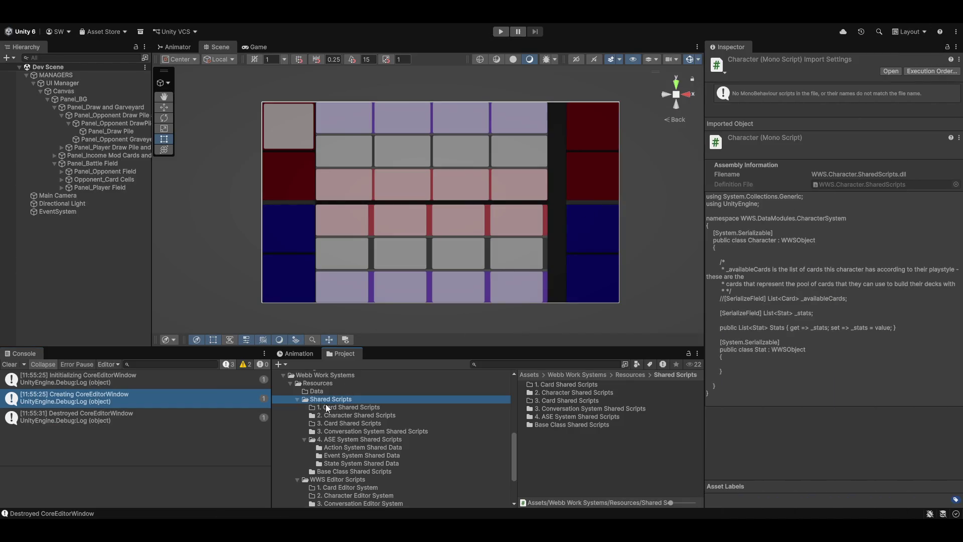
click(324, 482)
scroll(331, 472, down, 3)
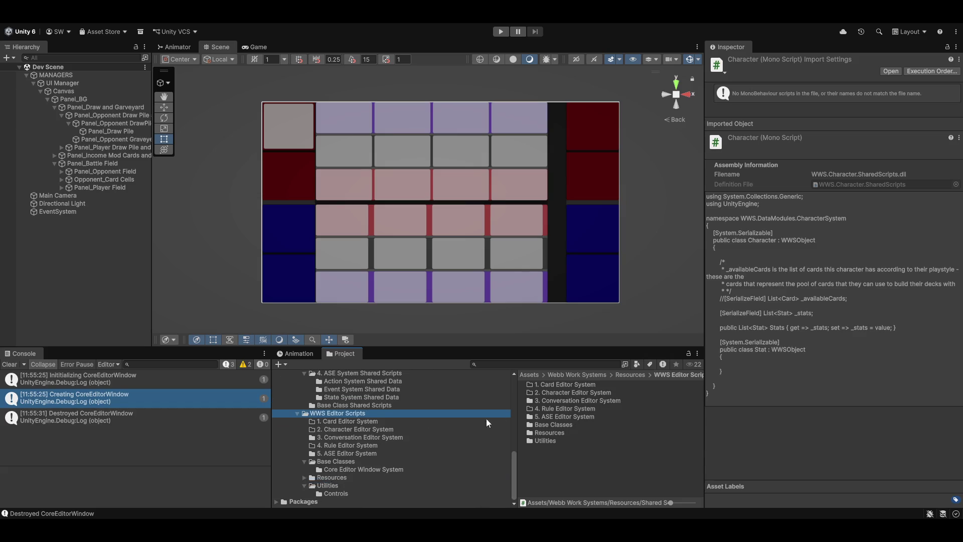
click(566, 425)
double_click(565, 425)
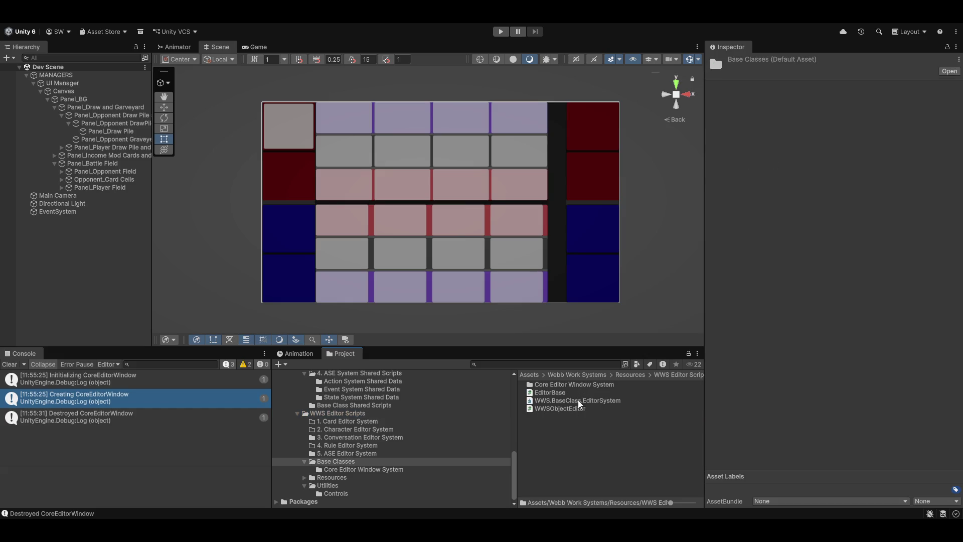
click(578, 386)
double_click(577, 386)
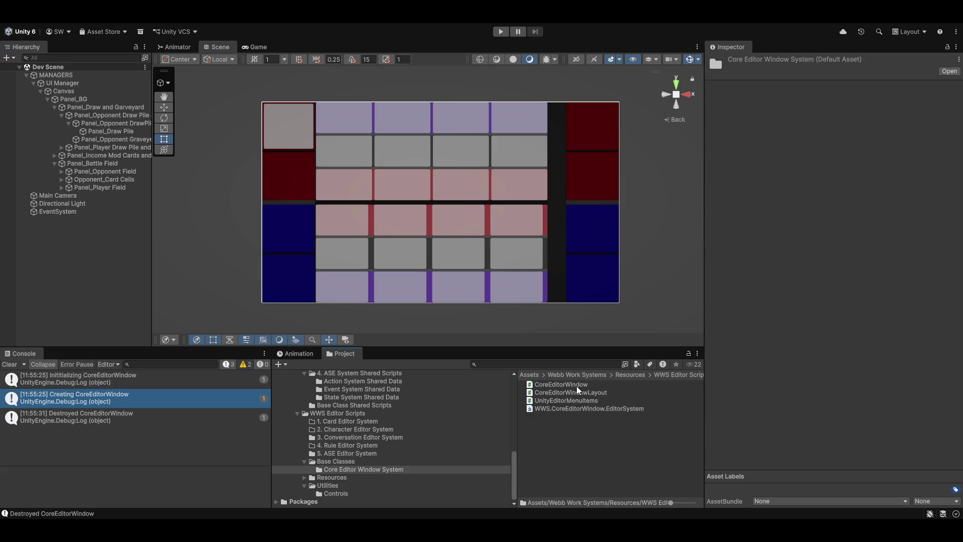
Open the CoreEditorWindowLayout script in Visual Studio.
click(551, 392)
click(555, 392)
key(Escape)
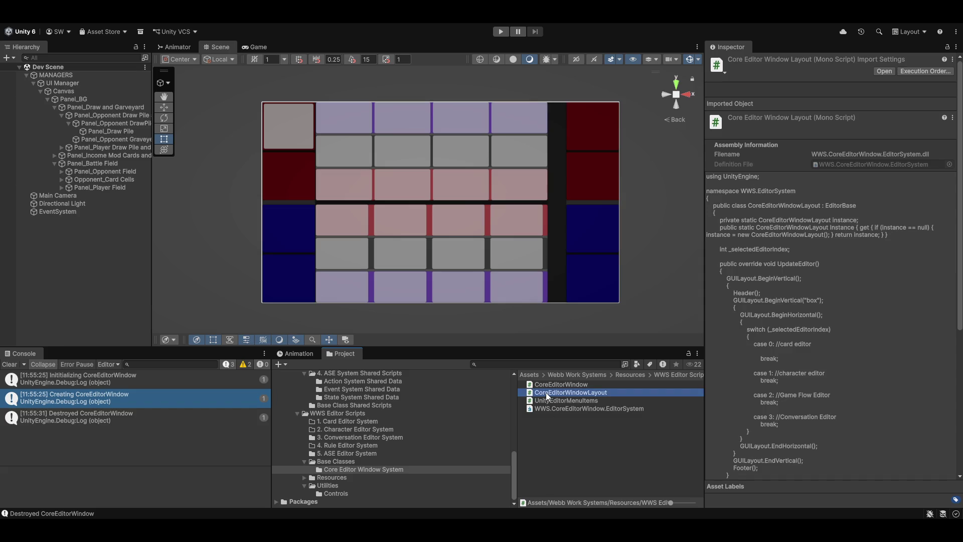
double_click(546, 392)
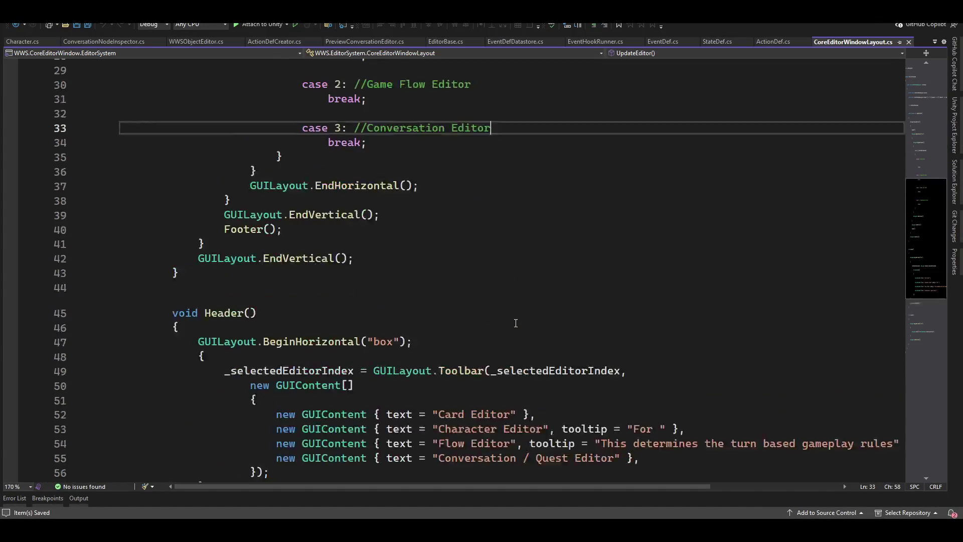
Add a new line under the case 3 Conversation Editor comment, start typing 'conversat', then return to Unity.
scroll(516, 323, up, 8)
scroll(541, 350, down, 3)
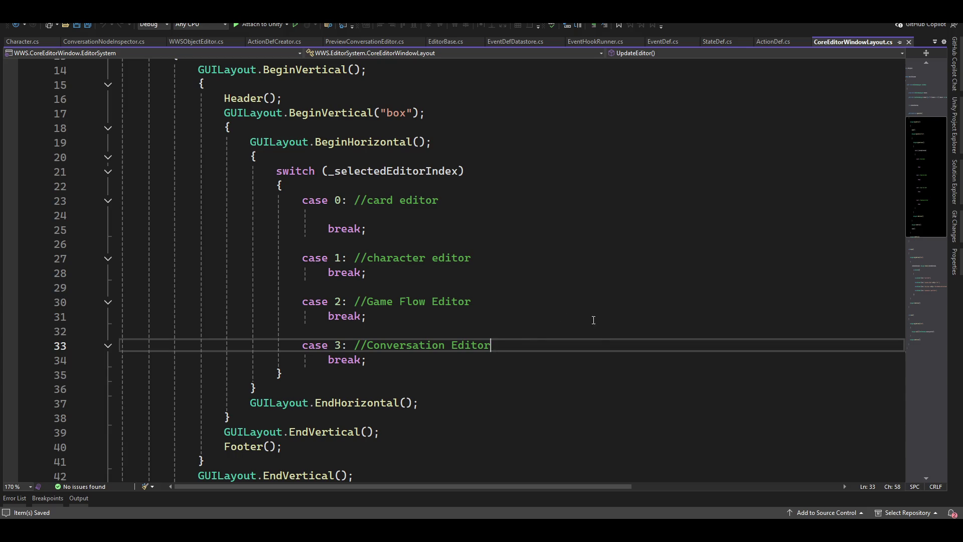
key(Return)
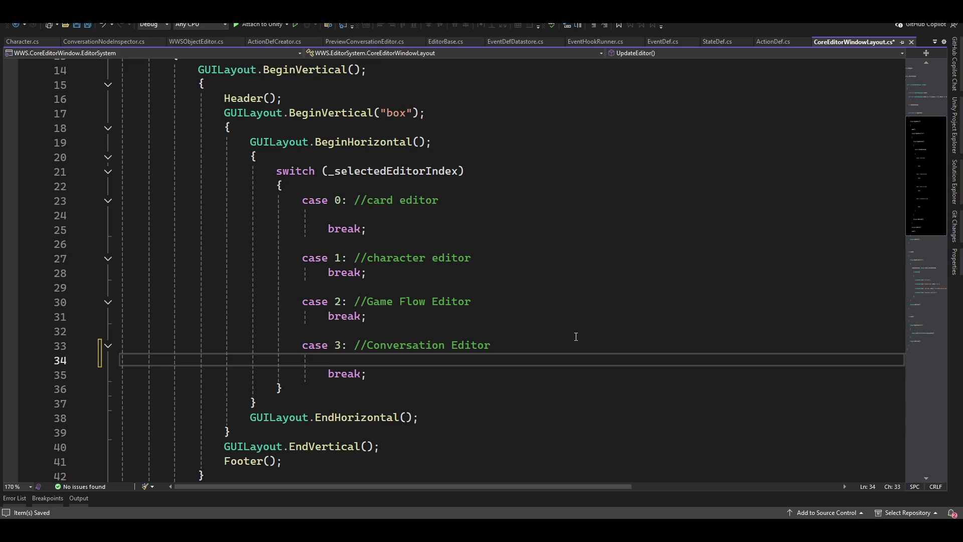
text(conversa)
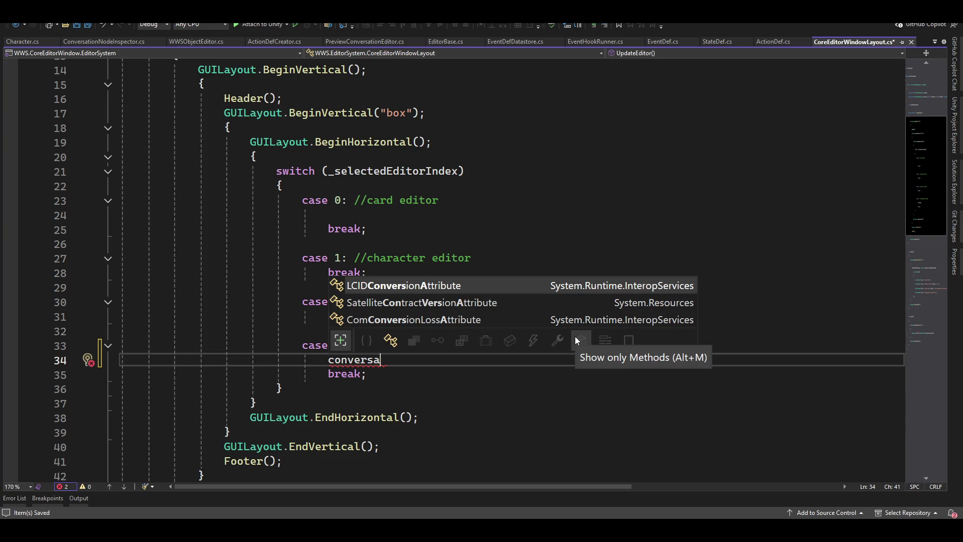
text(t)
key(Escape)
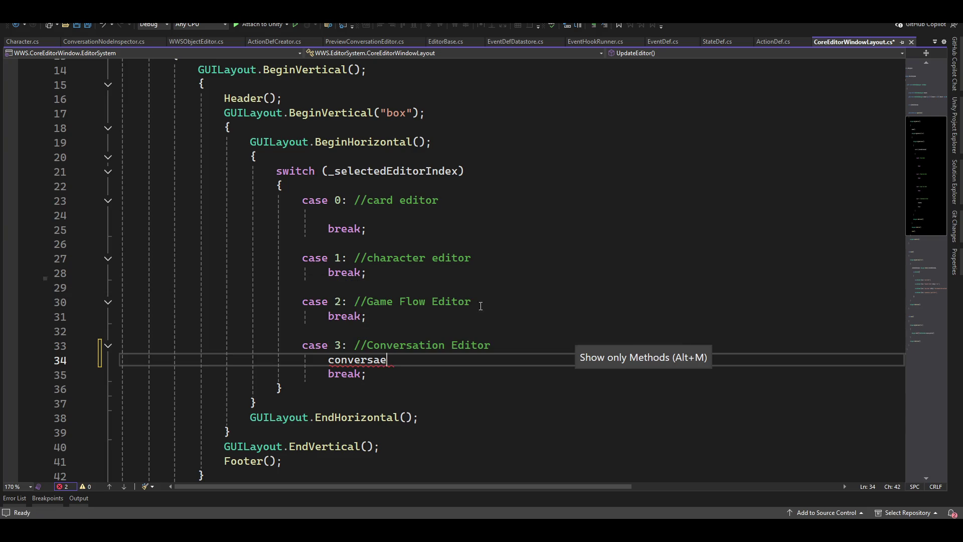
scroll(381, 261, up, 3)
scroll(382, 261, up, 2)
key(alt+Tab)
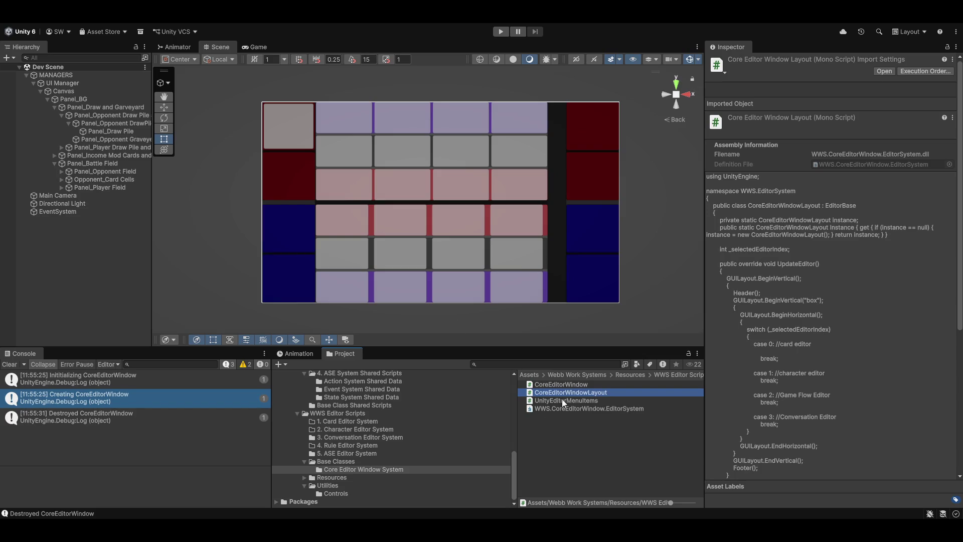
Swap WWS.CoreEditorWindow.EditorSystem's missing GUID reference for WWS.Conversation.EditorSystem, then apply and save.
click(561, 408)
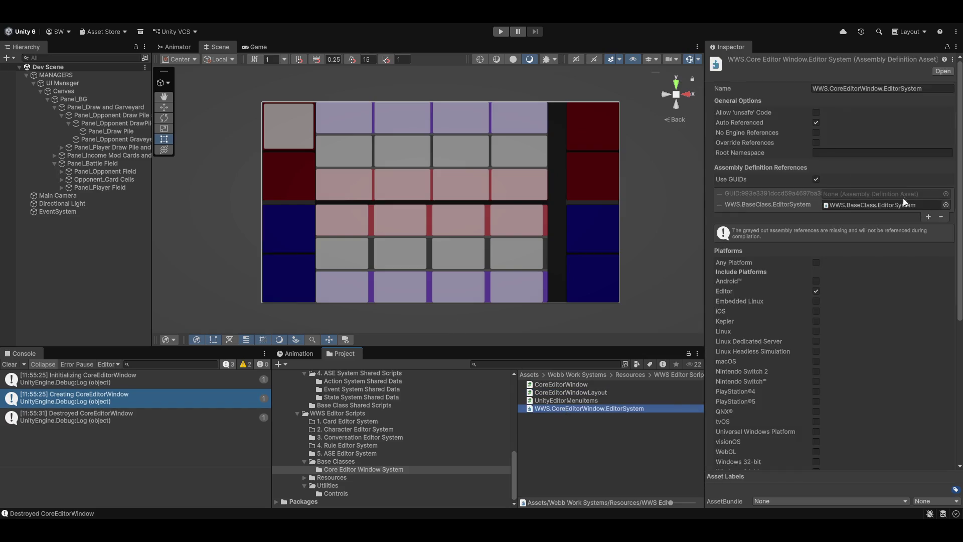
click(757, 195)
click(942, 217)
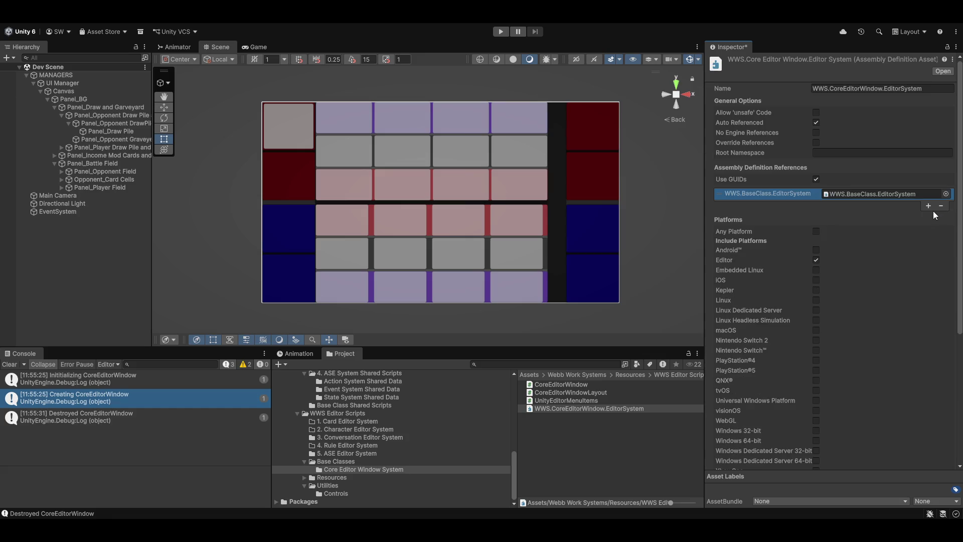
click(930, 206)
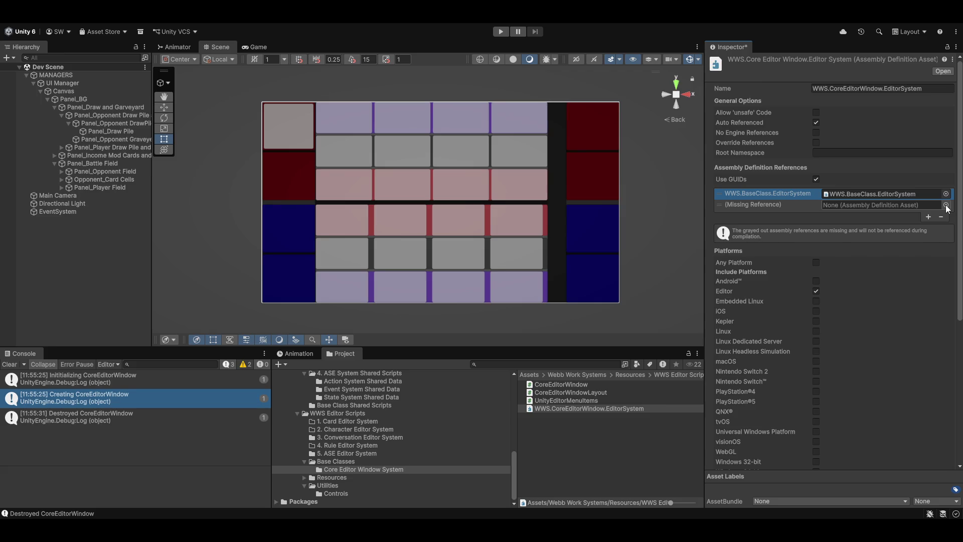
click(946, 205)
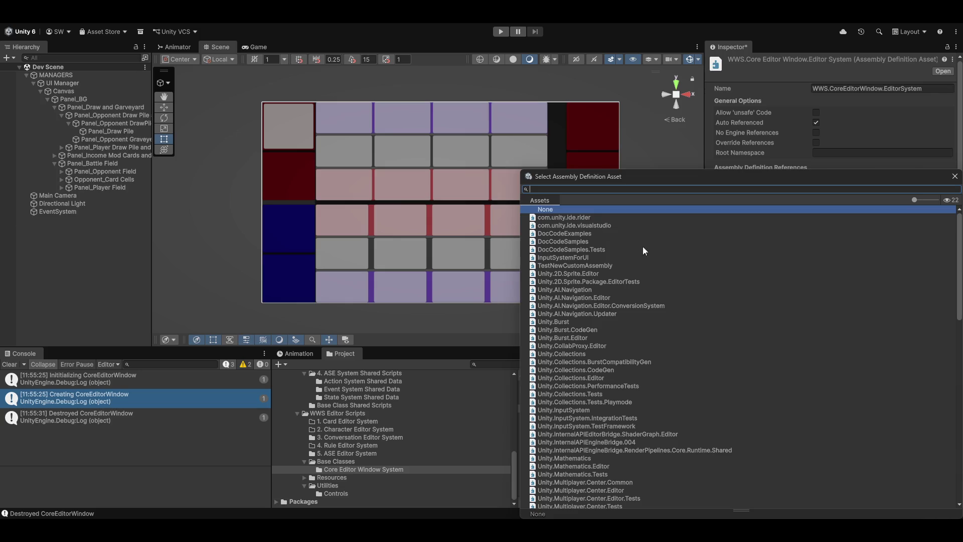
text(wws)
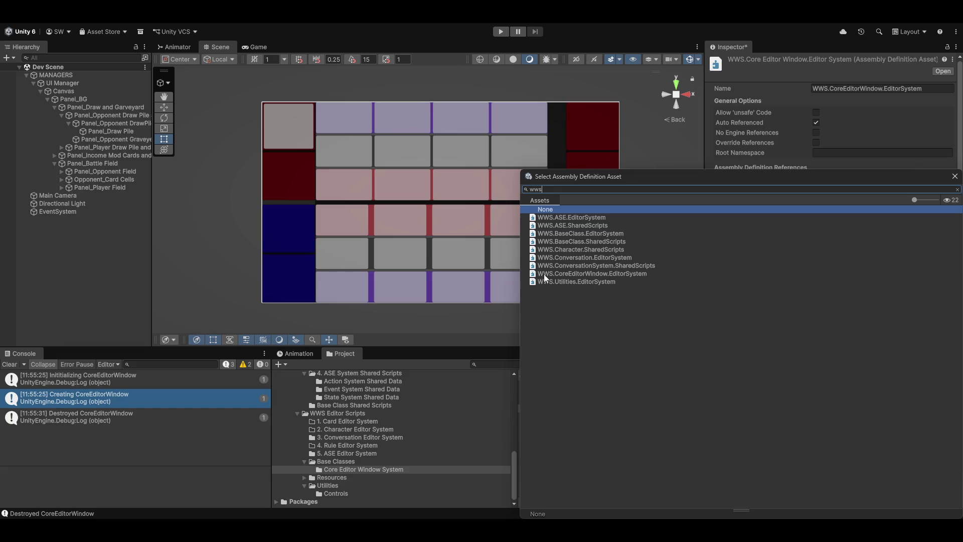
double_click(615, 258)
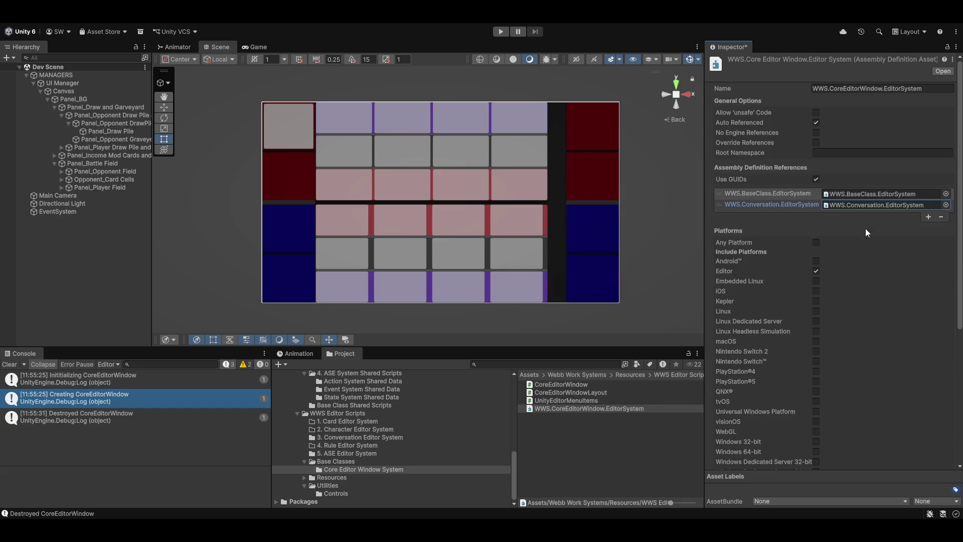
click(606, 446)
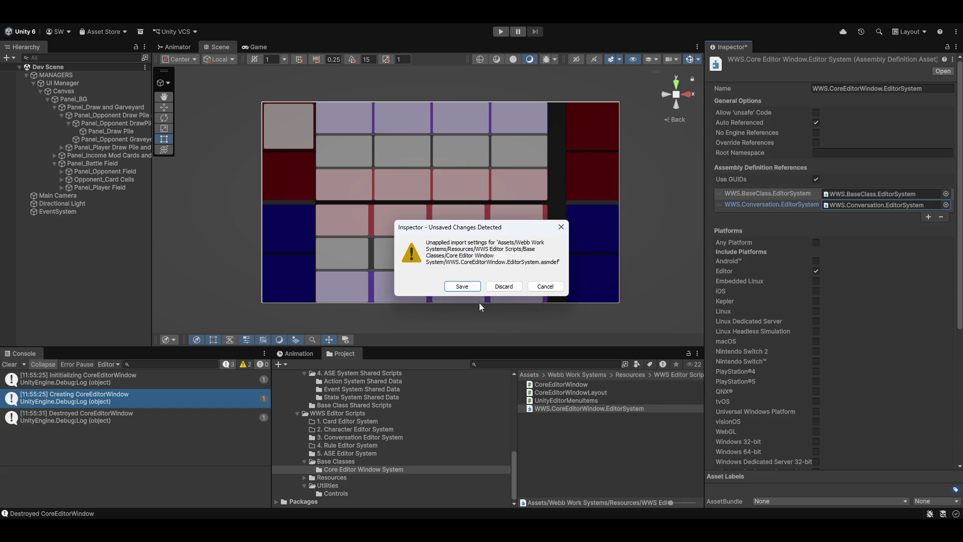
click(459, 287)
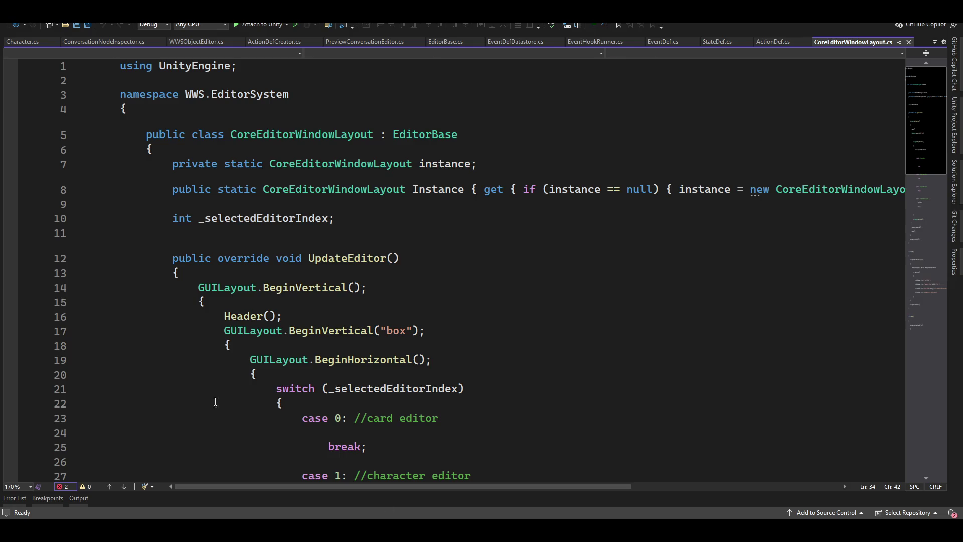
Fix the typed identifier to 'conversationeditor' and look for quick fixes and completions for it.
key(BackSpace)
key(BackSpace)
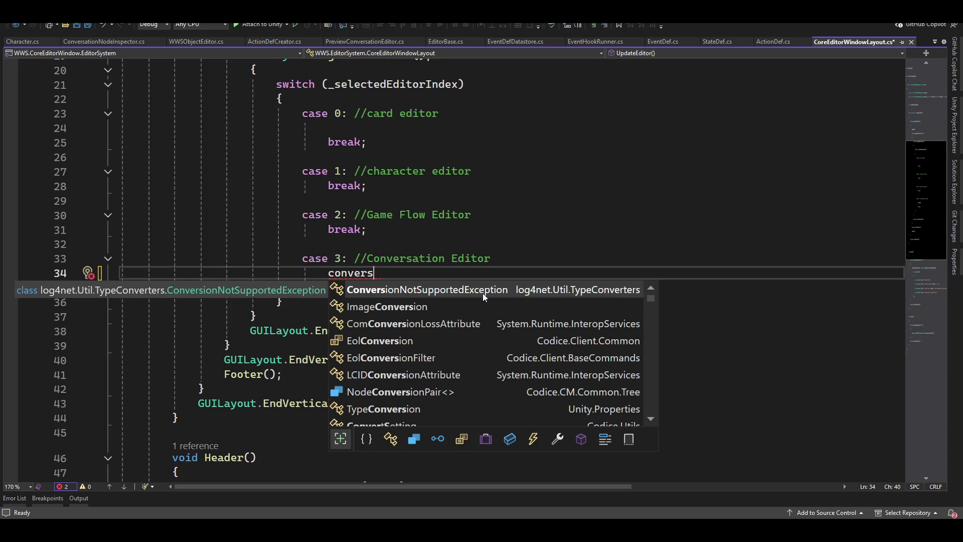
key(BackSpace)
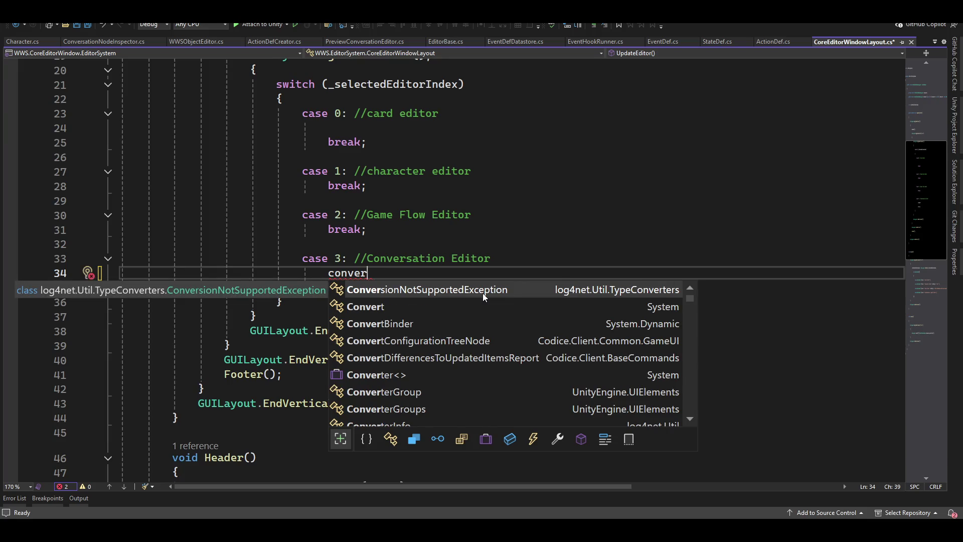
text(s)
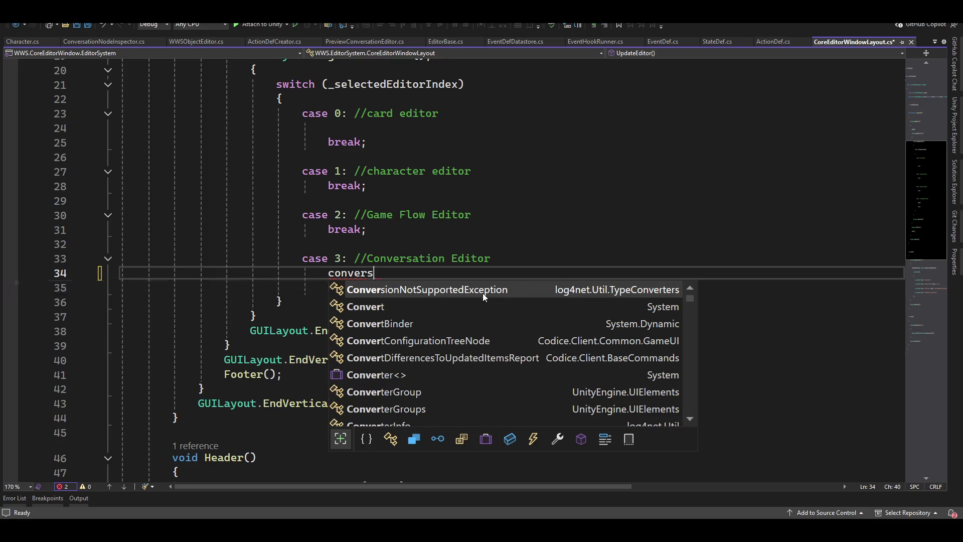
text(ationed)
text(itor)
key(Home)
key(Right)
key(Right)
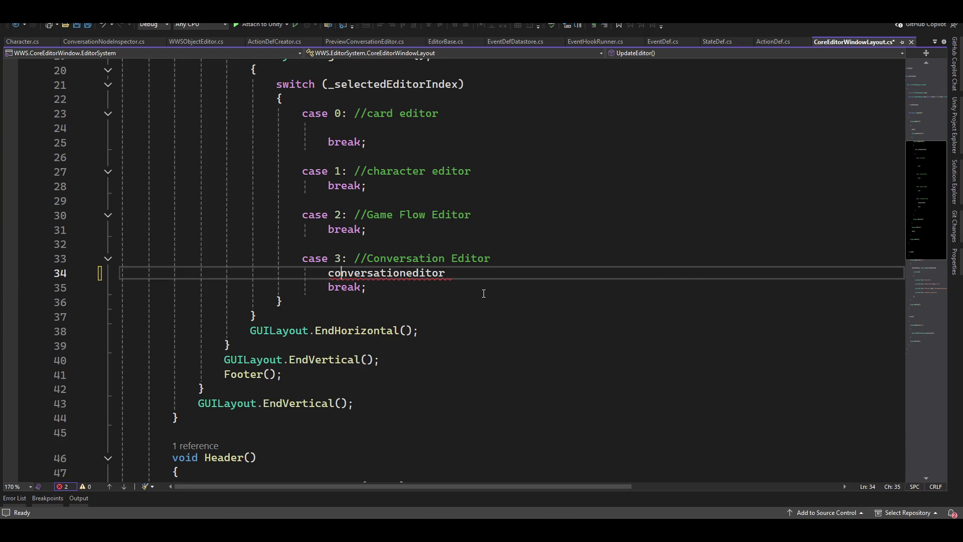
key(ctrl+period)
key(Escape)
key(ctrl+space)
scroll(483, 293, up, 6)
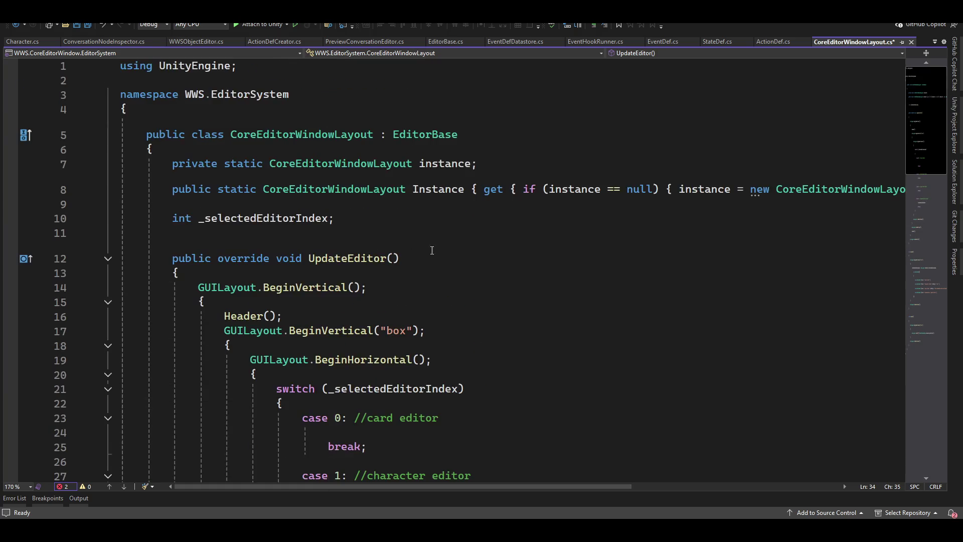
Add 'using WWS.EditorSystem.StorySystem;' below the first using line.
click(333, 80)
key(Return)
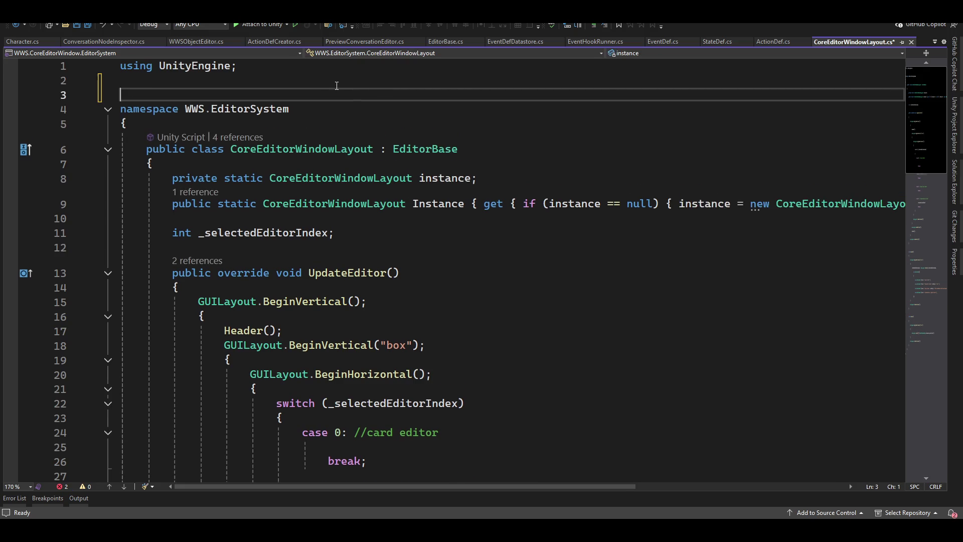
key(Up)
text(usin)
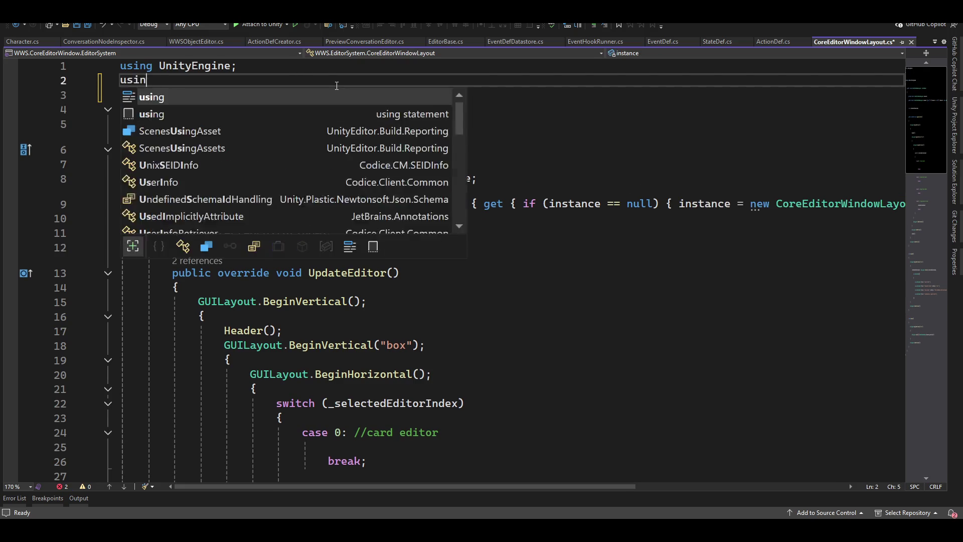
text(g WWS.EditorSystem)
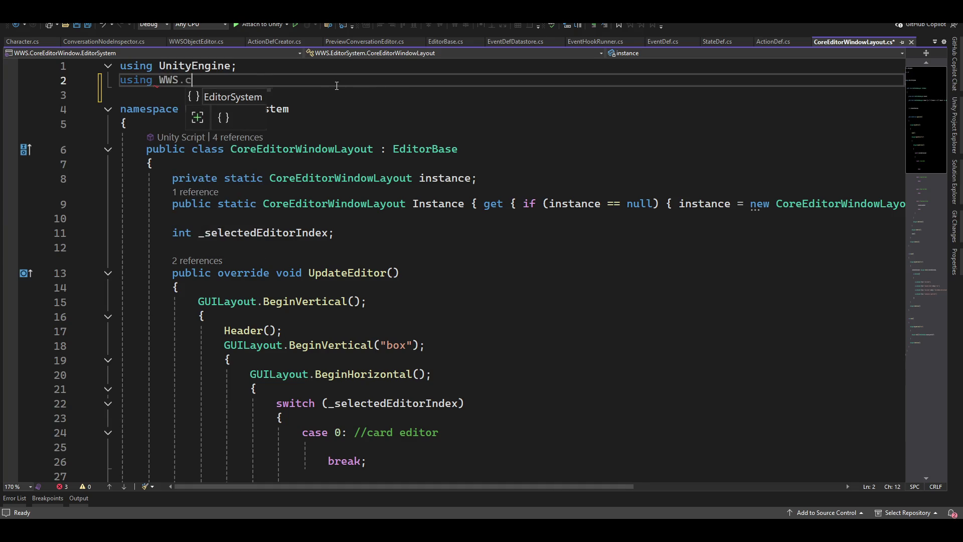
text(.S)
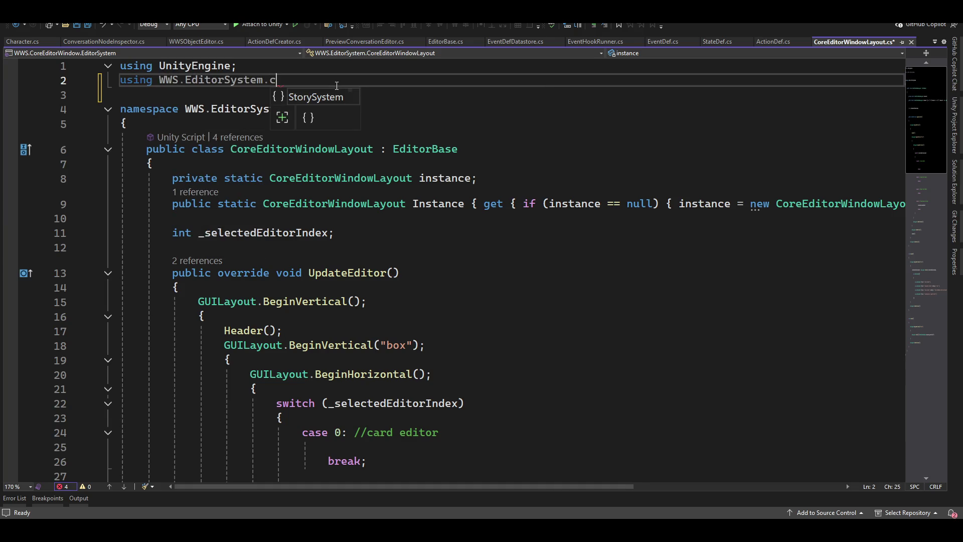
key(Tab)
text(;)
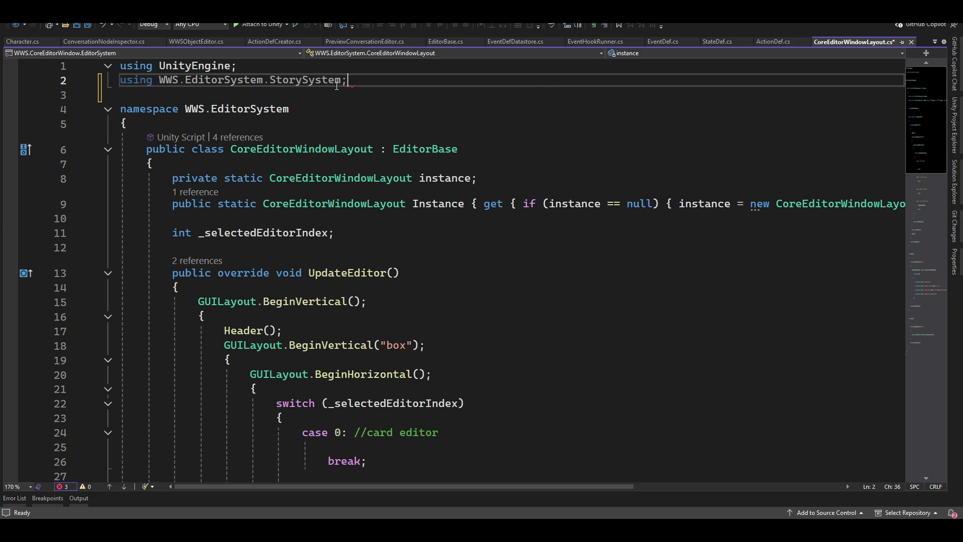
Complete line 35 as PreviewConversationEditor.Instance.UpdateEditor(); and save the script.
scroll(336, 86, down, 8)
click(465, 201)
key(ctrl+space)
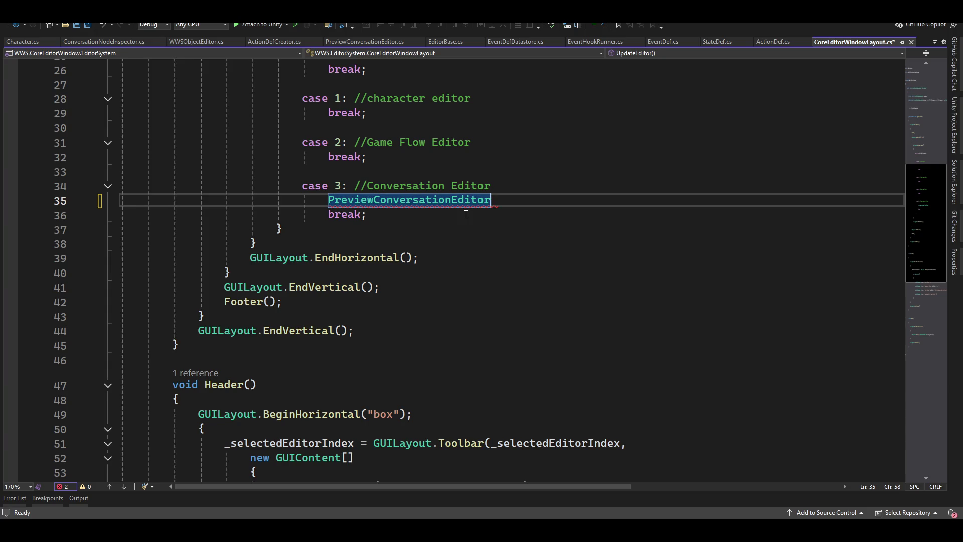
text(.Instance.)
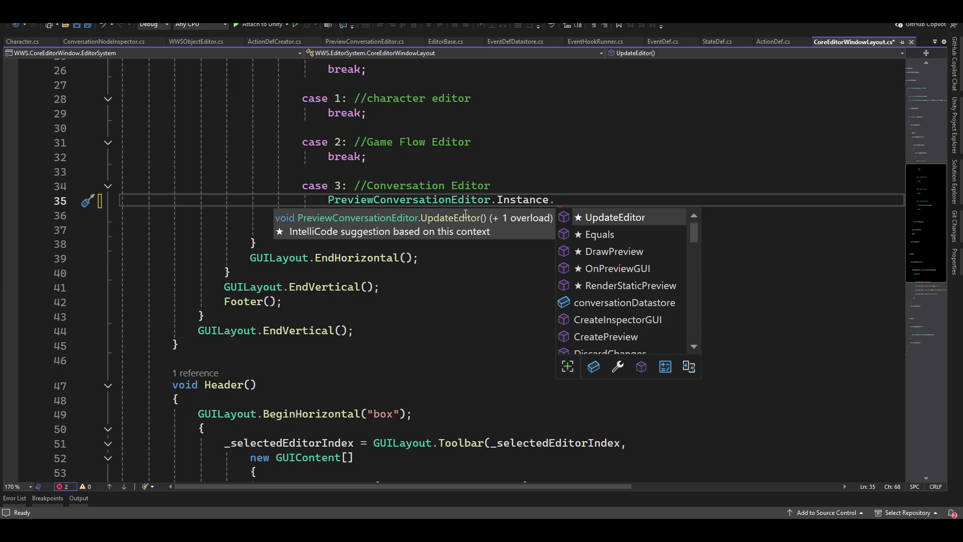
key(Tab)
text(();)
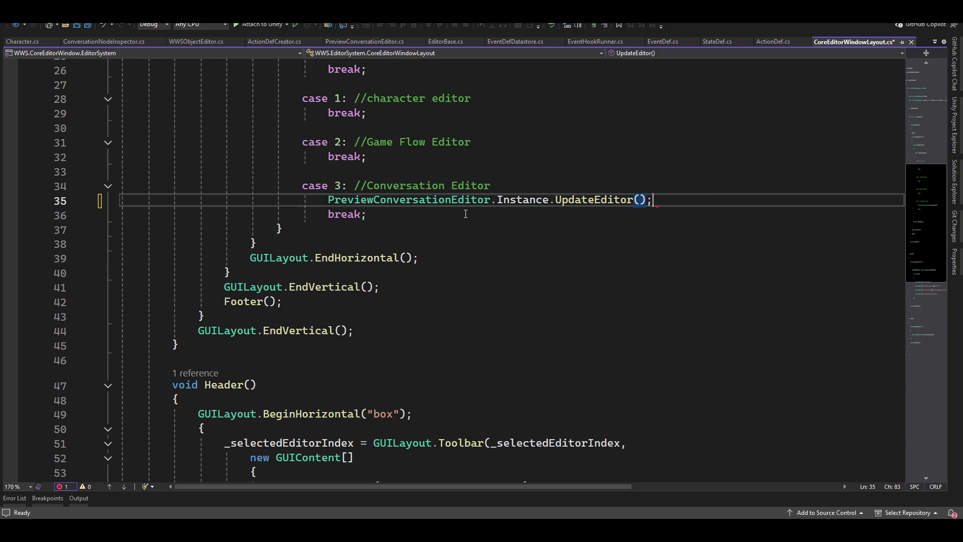
key(ctrl+s)
key(alt+Tab)
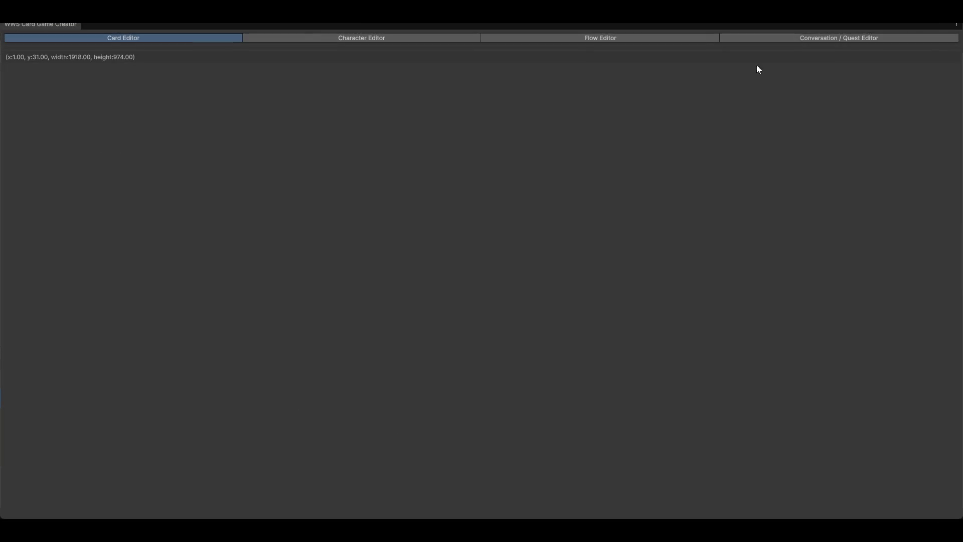
In the Conversation / Quest Editor, create a new conversation and reposition its dialog node.
click(806, 36)
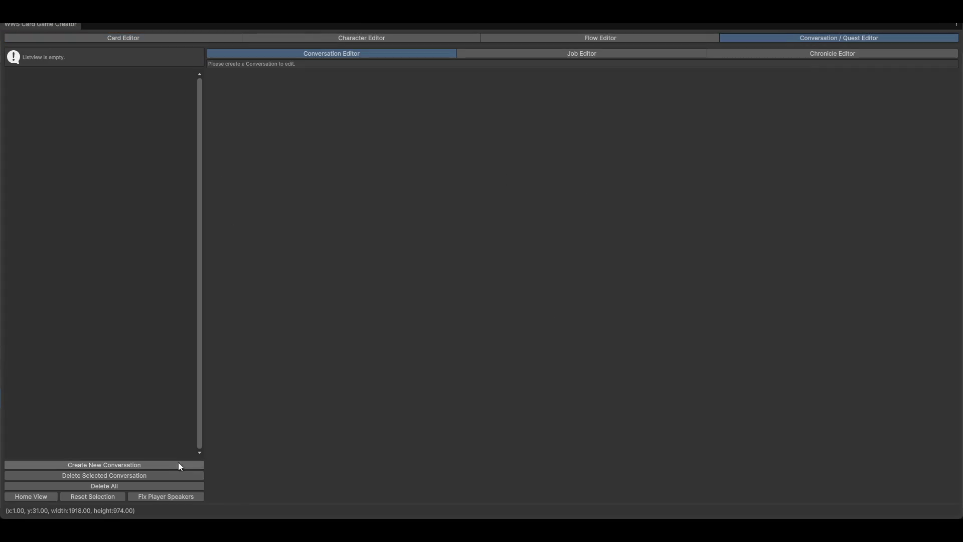
click(94, 465)
drag(398, 243, 516, 335)
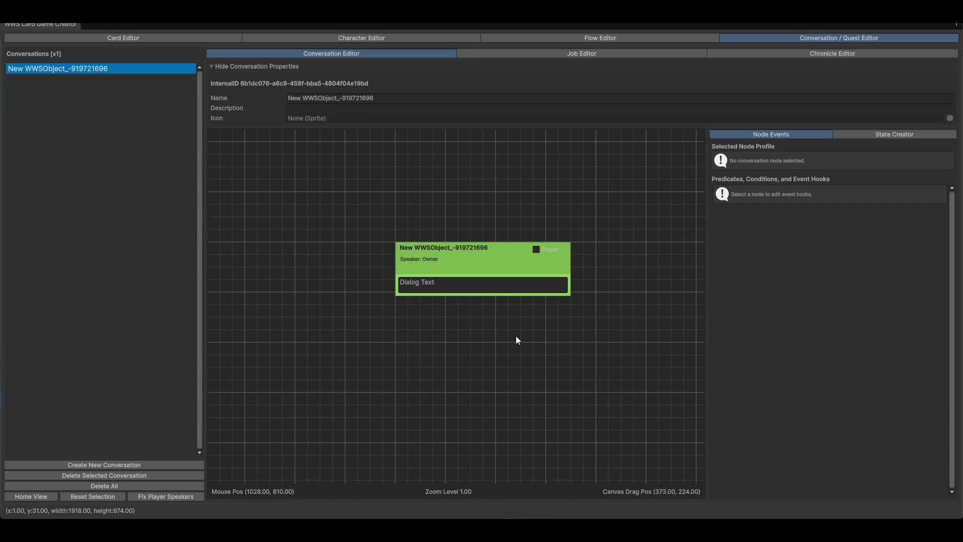
mouse_move(481, 286)
mouse_down()
mouse_move(441, 247)
mouse_move(340, 229)
mouse_move(413, 229)
mouse_up()
drag(410, 350, 398, 354)
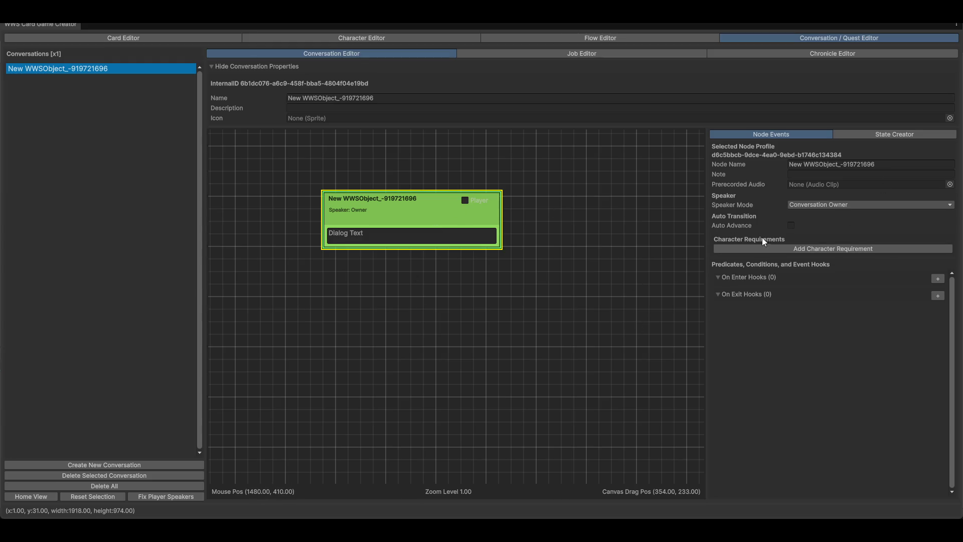
Toggle Auto Advance on and off and review the speaker mode choices without changing them.
click(791, 226)
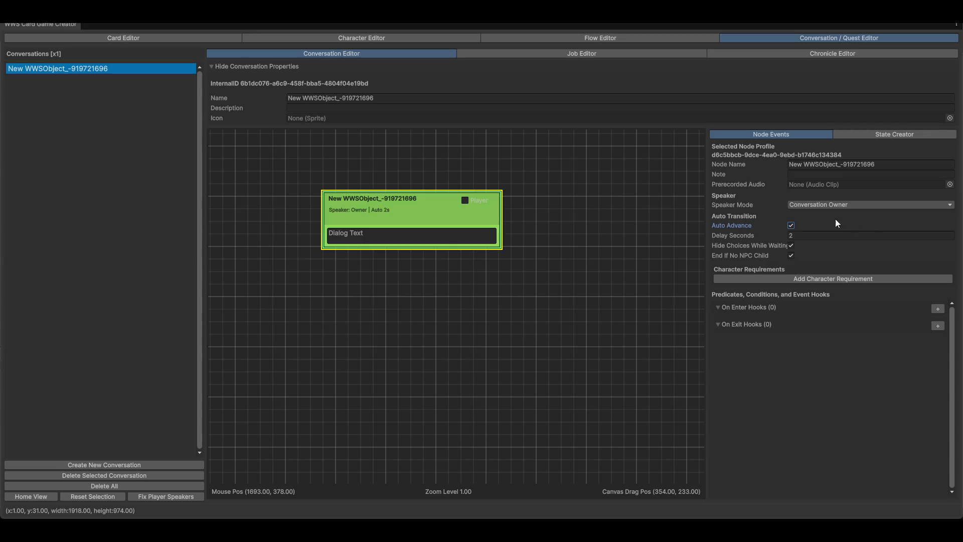
click(791, 226)
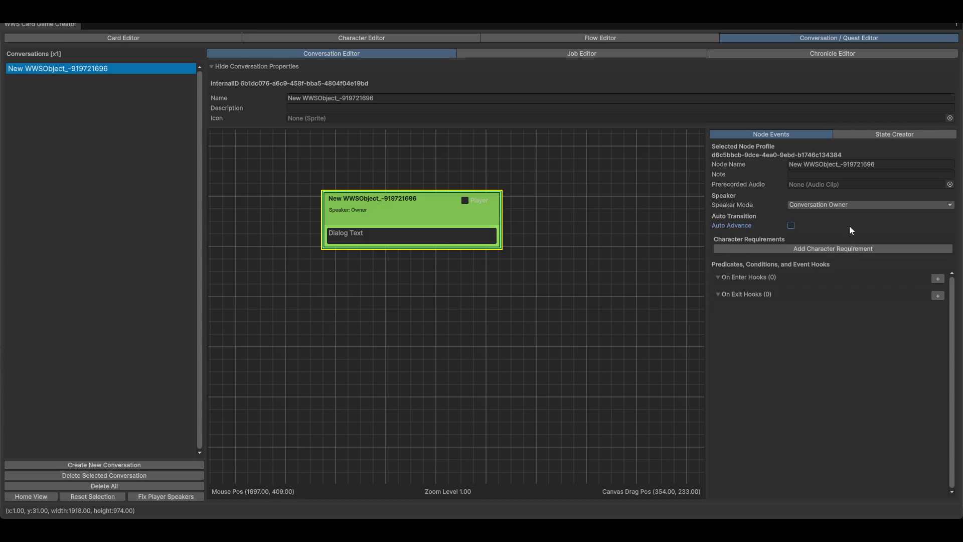
click(844, 211)
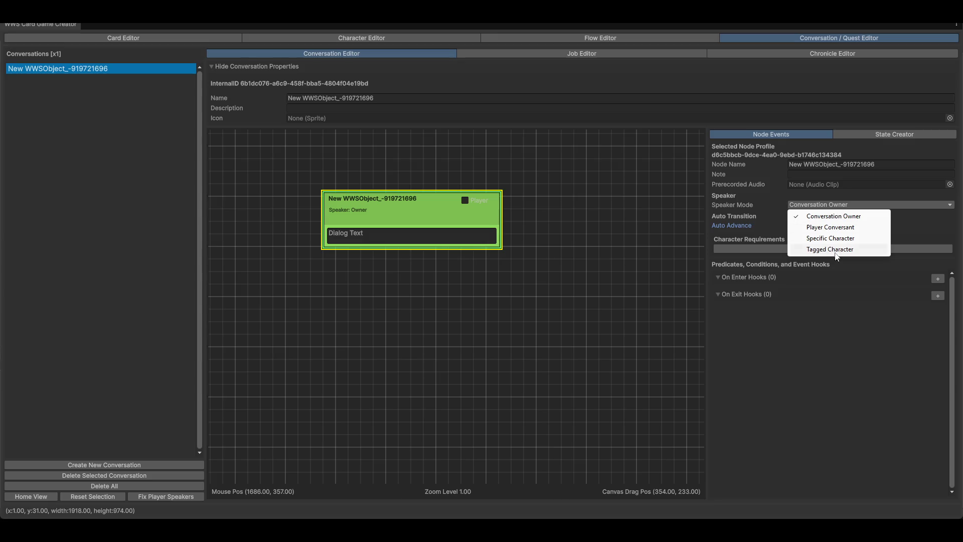
click(792, 353)
Nudge the dialog node slightly down, then glance at the Job Editor page and return.
click(417, 209)
mouse_move(426, 204)
mouse_down()
mouse_move(423, 221)
mouse_move(447, 228)
mouse_up()
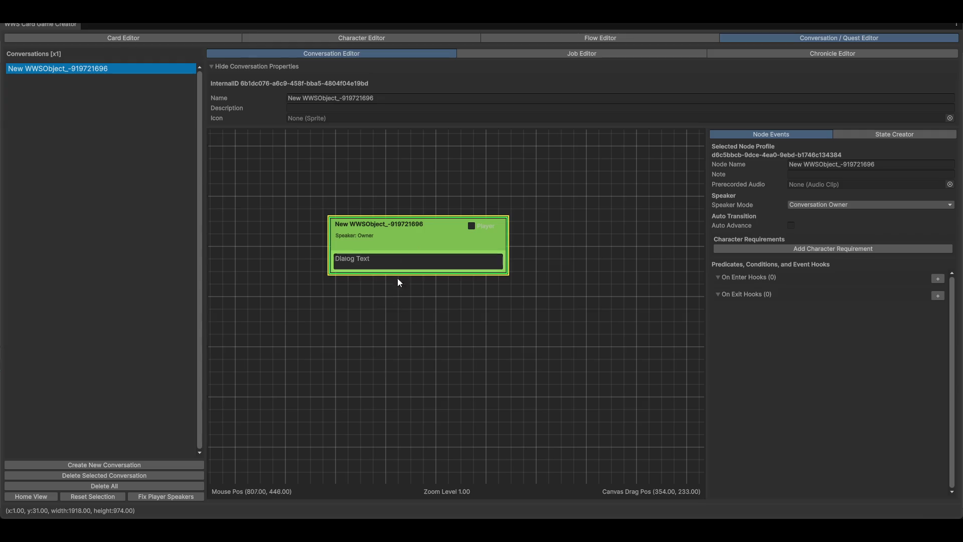
click(398, 400)
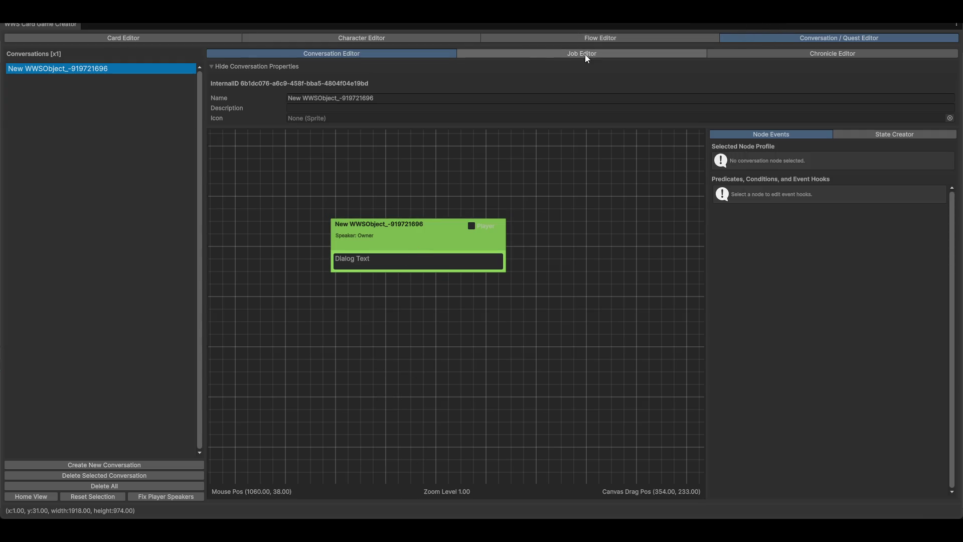
click(585, 53)
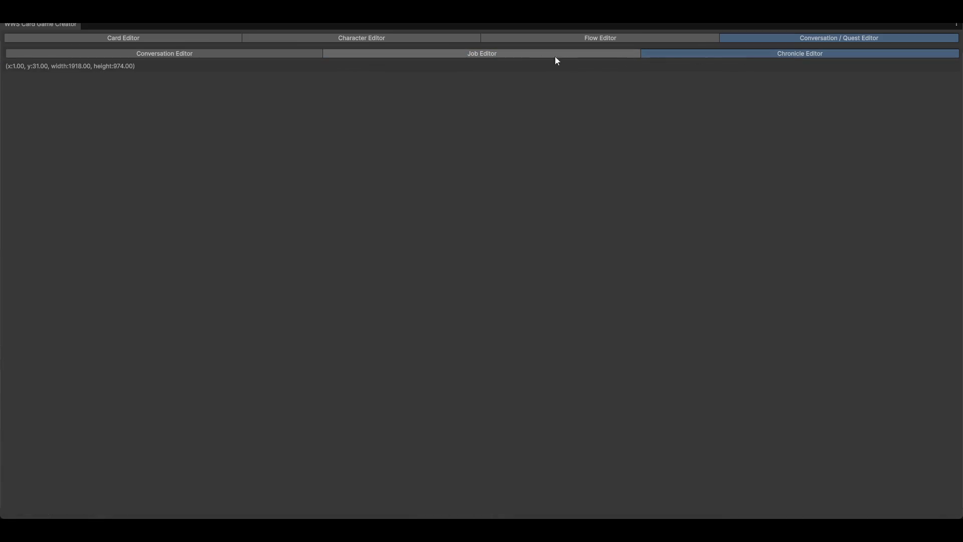
click(141, 55)
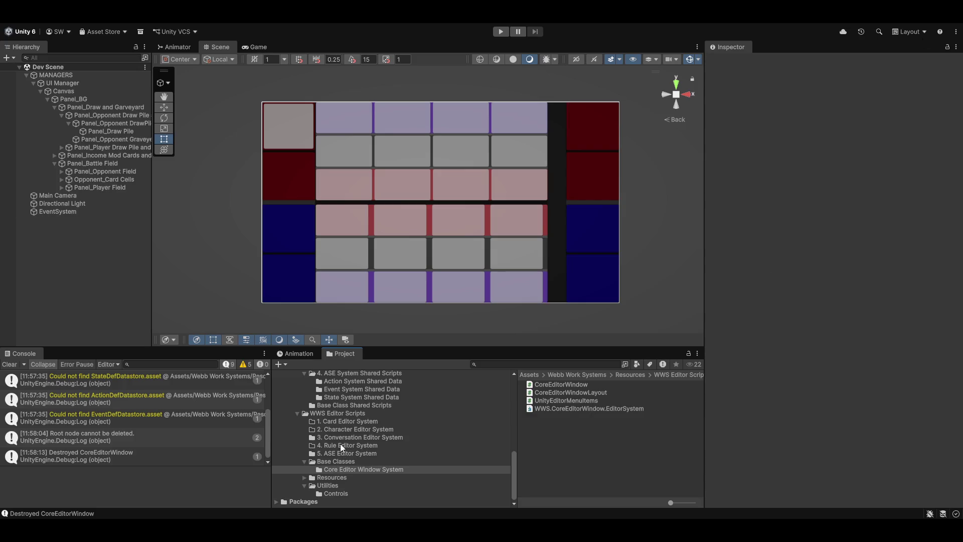
Open the PreviewConversationEditor script and scroll to its SubEditorToolbar() method.
click(352, 437)
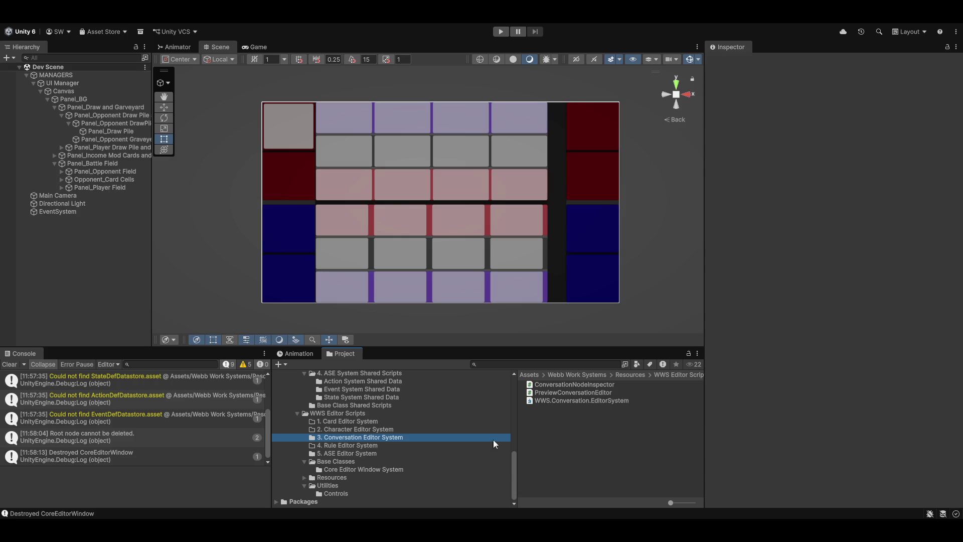
double_click(555, 393)
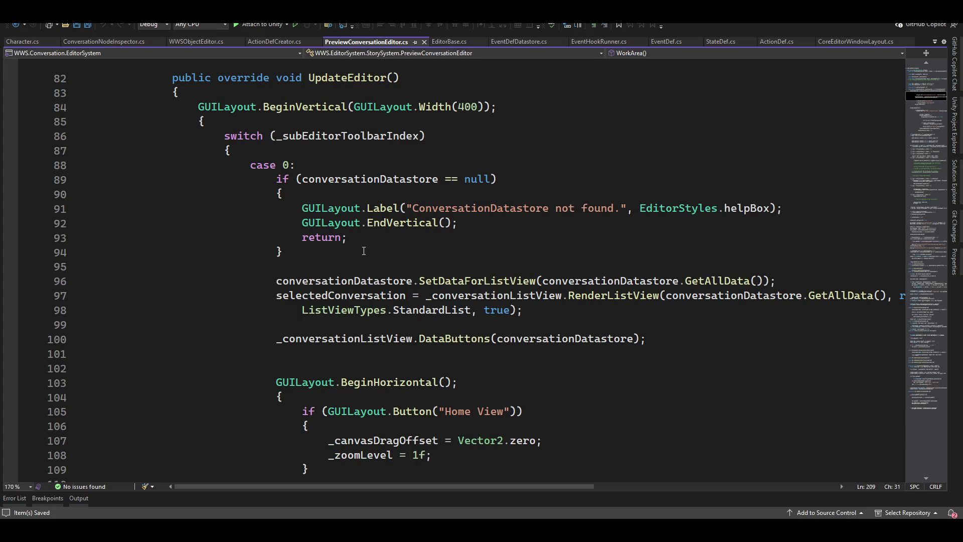
scroll(364, 251, up, 8)
scroll(428, 304, down, 5)
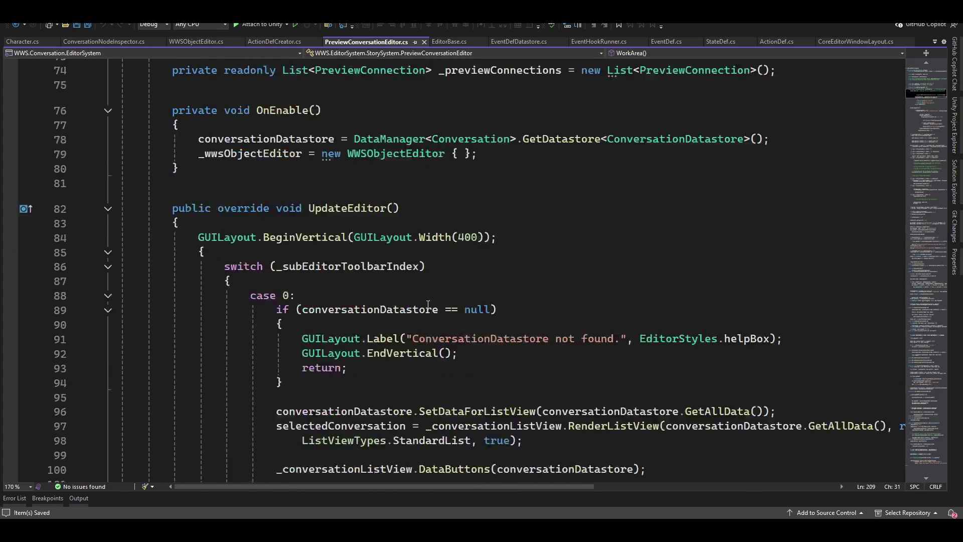
scroll(428, 305, down, 20)
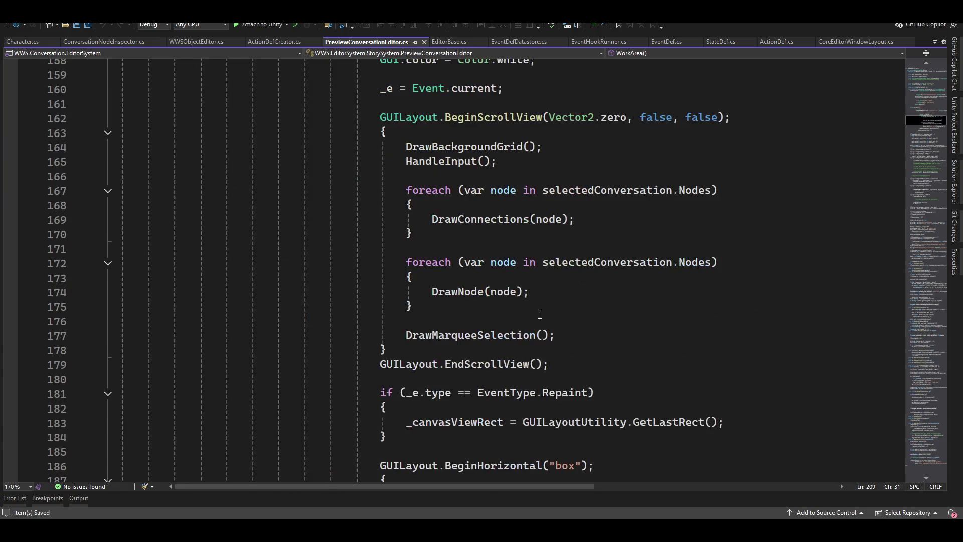
mouse_move(917, 120)
mouse_down()
mouse_move(916, 320)
mouse_move(933, 479)
mouse_up()
scroll(314, 226, up, 8)
scroll(671, 160, down, 1)
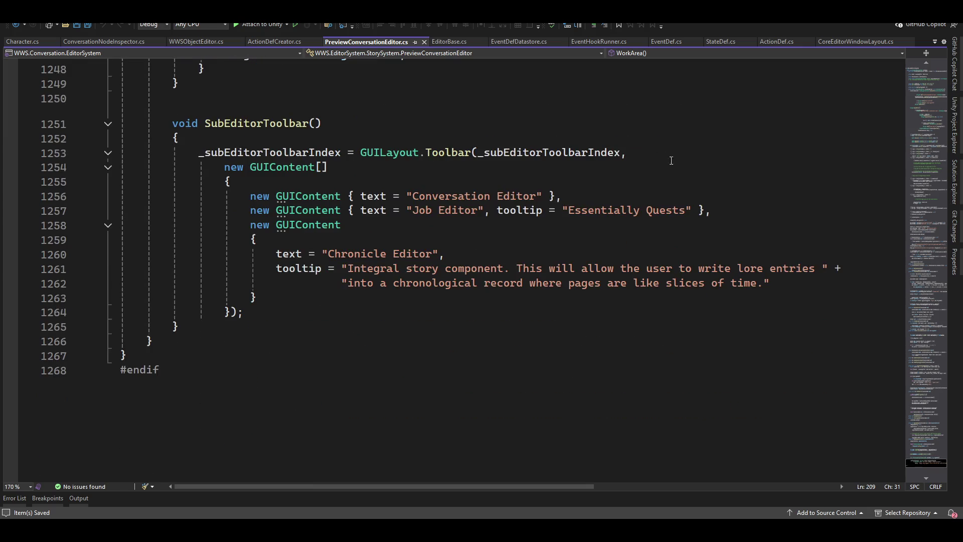
Comment out the Job Editor and Chronicle Editor GUIContent lines and save the script.
click(653, 211)
key(Home)
key(shift+Down)
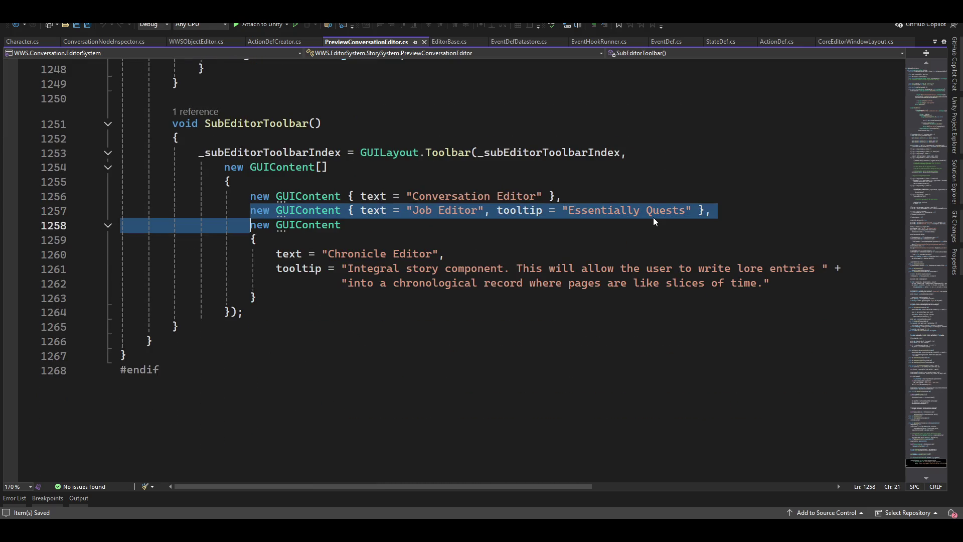
key(shift+Down)
key(shift+Down)
key(shift+Down)
key(shift+End)
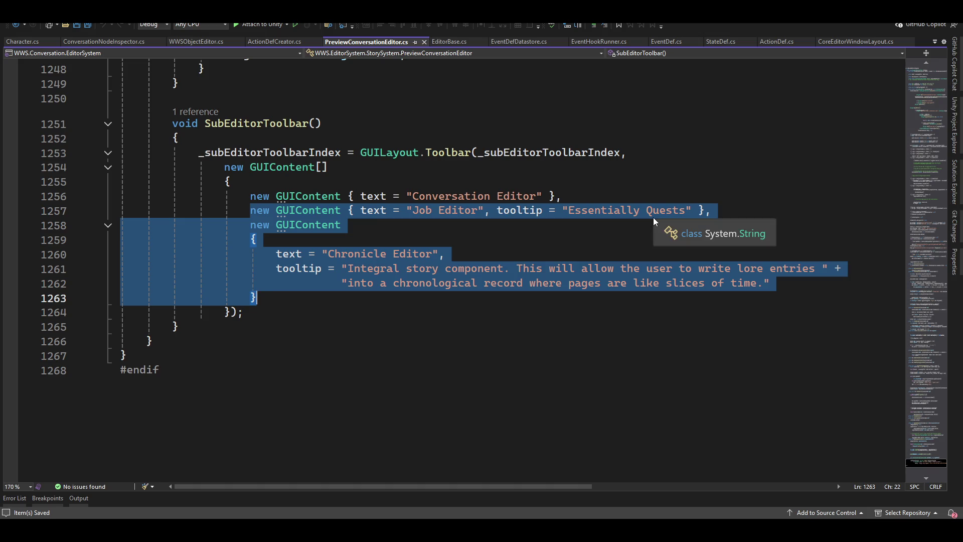
key(ctrl+k)
key(ctrl+c)
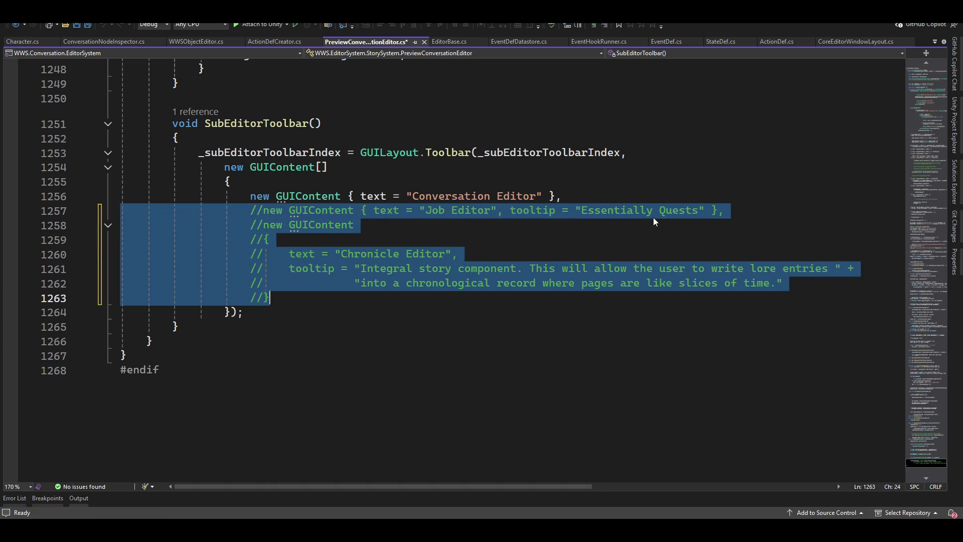
key(ctrl+s)
key(alt+Tab)
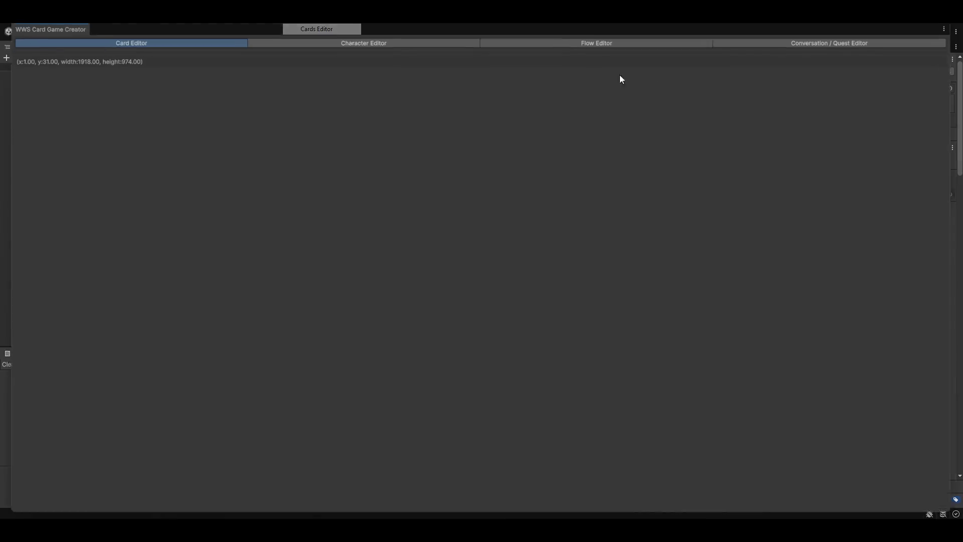
Check that the Conversation / Quest Editor shows only the Conversation Editor, switching between Character and Card tabs.
click(815, 38)
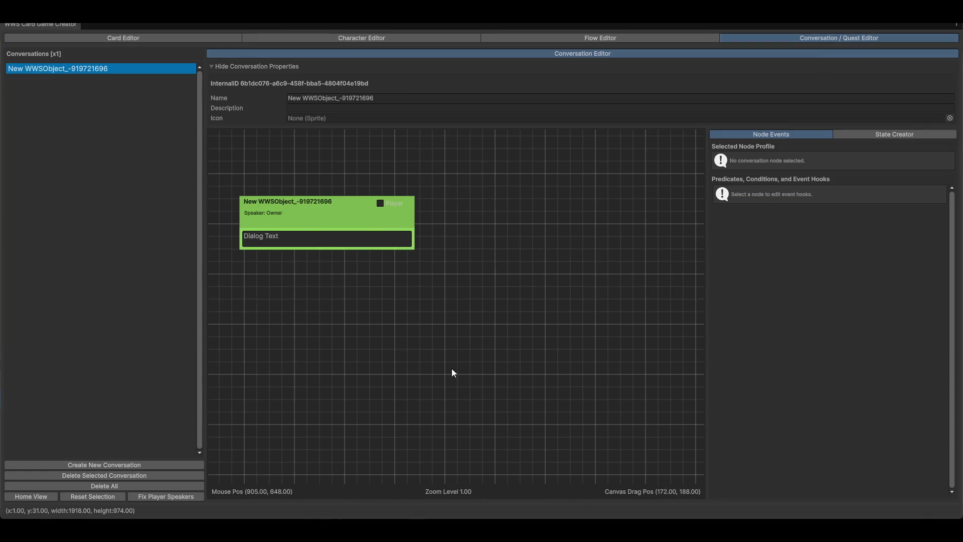
mouse_move(394, 223)
mouse_down()
mouse_move(397, 245)
mouse_move(391, 216)
mouse_move(333, 207)
mouse_up()
click(397, 39)
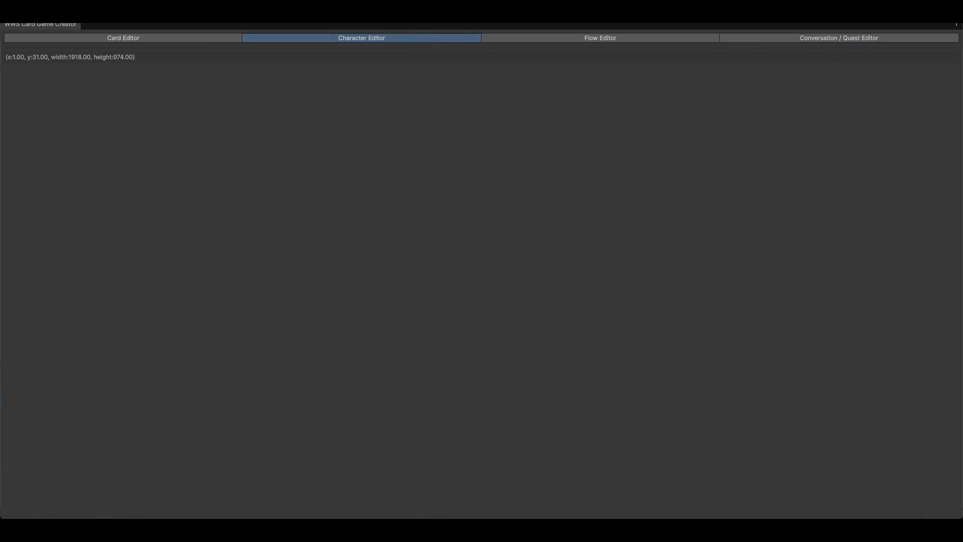
click(825, 38)
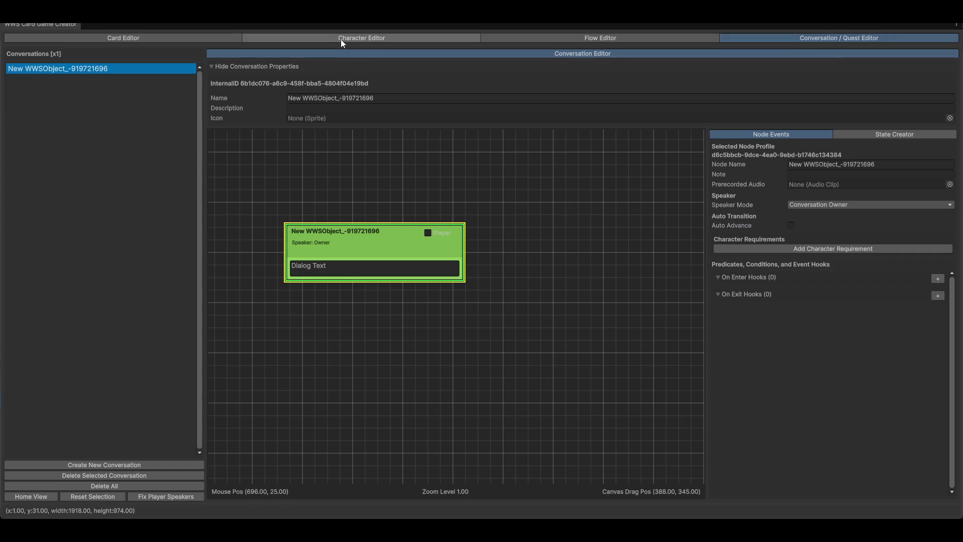
click(173, 39)
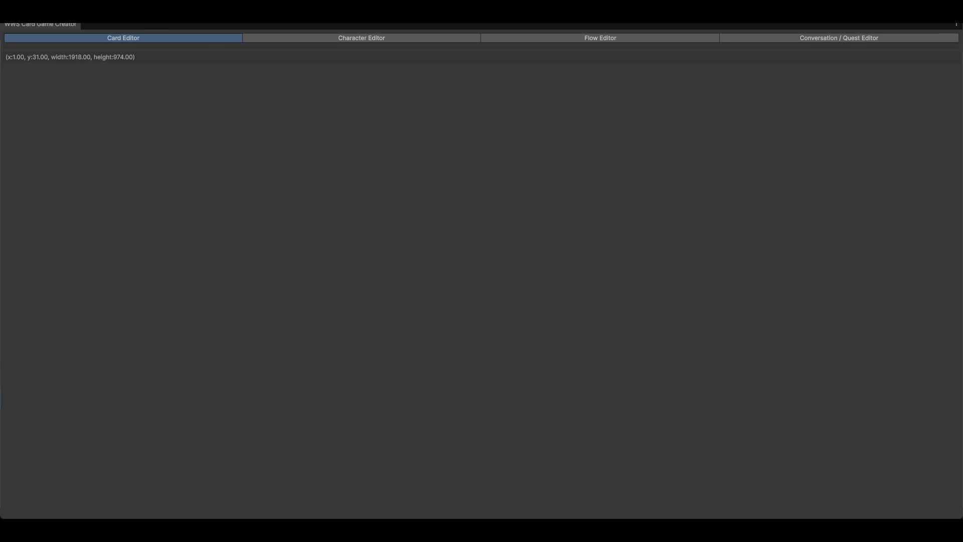
Close the WWS Card Game Creator, clear the Console, and show the Core Editor Window System folder.
click(955, 24)
click(11, 365)
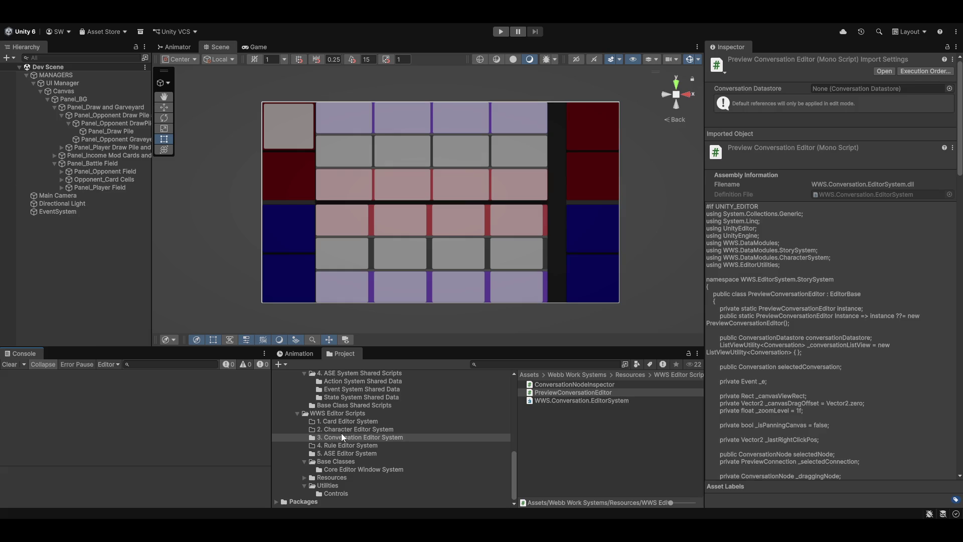
click(348, 468)
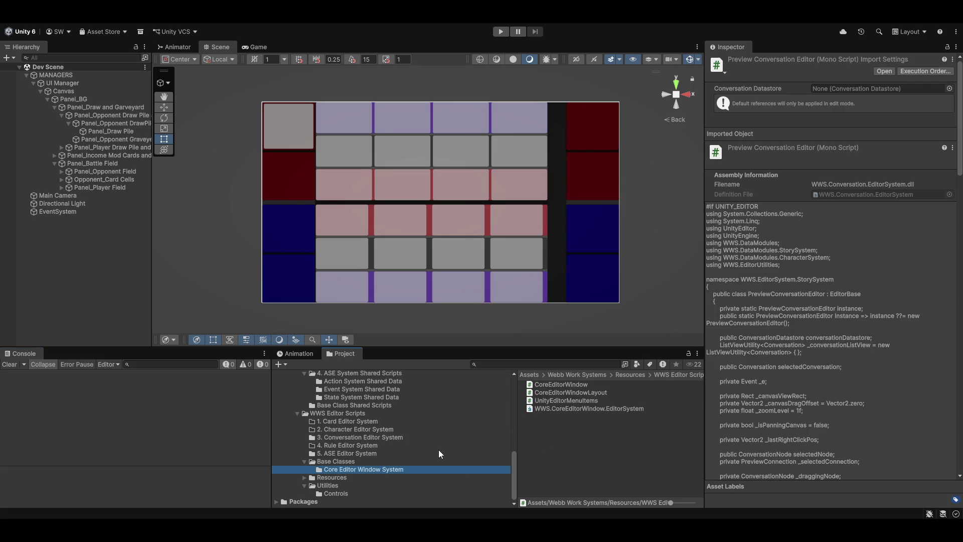
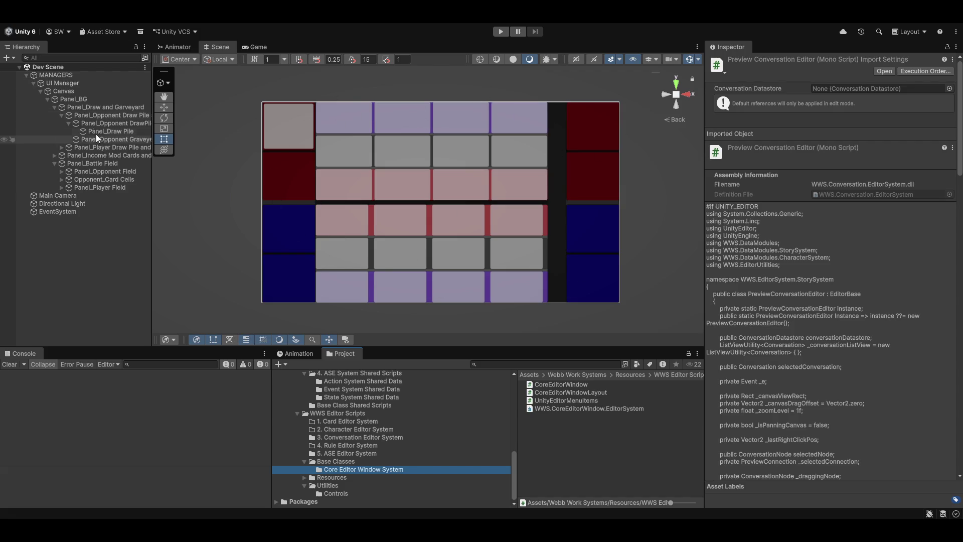
Delete the Panel_BG background panel with its children, and the Directional Light.
click(82, 107)
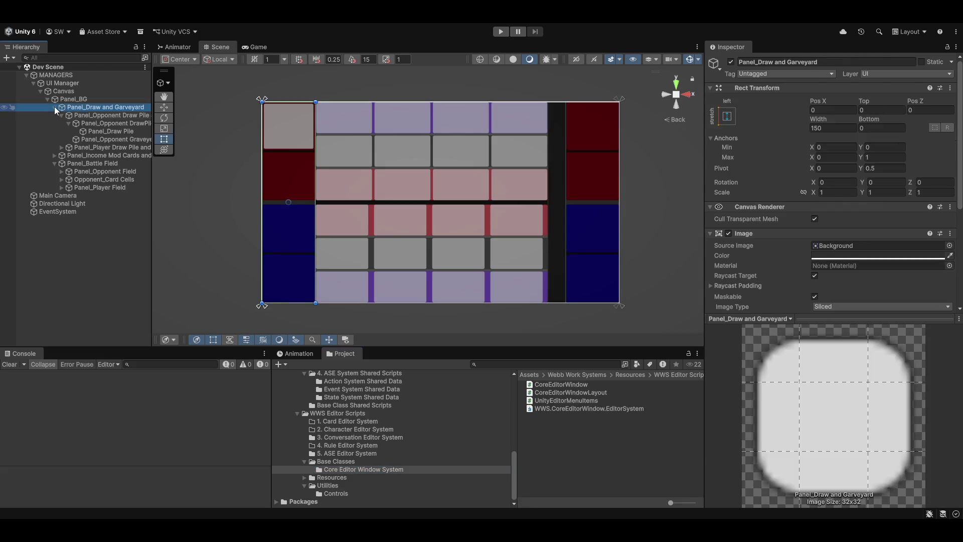
click(68, 99)
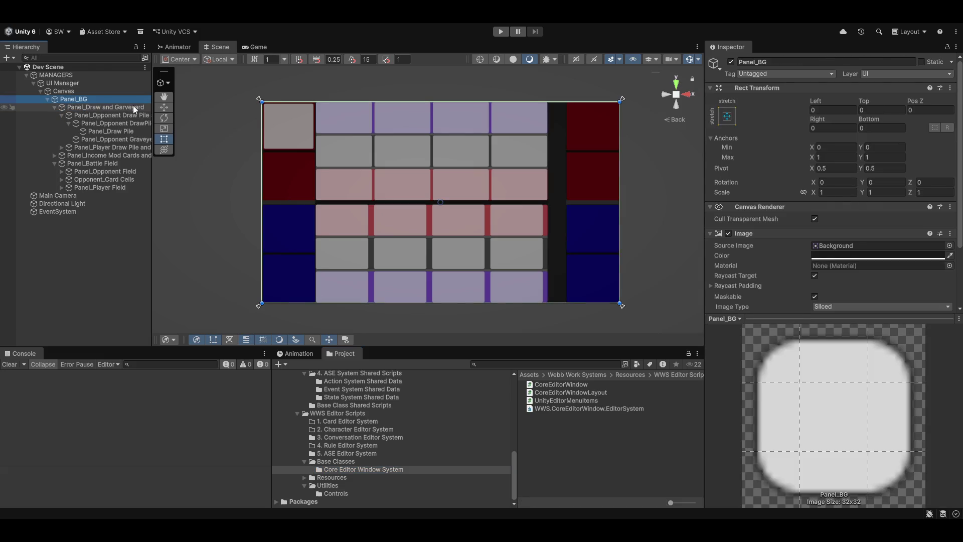
key(Delete)
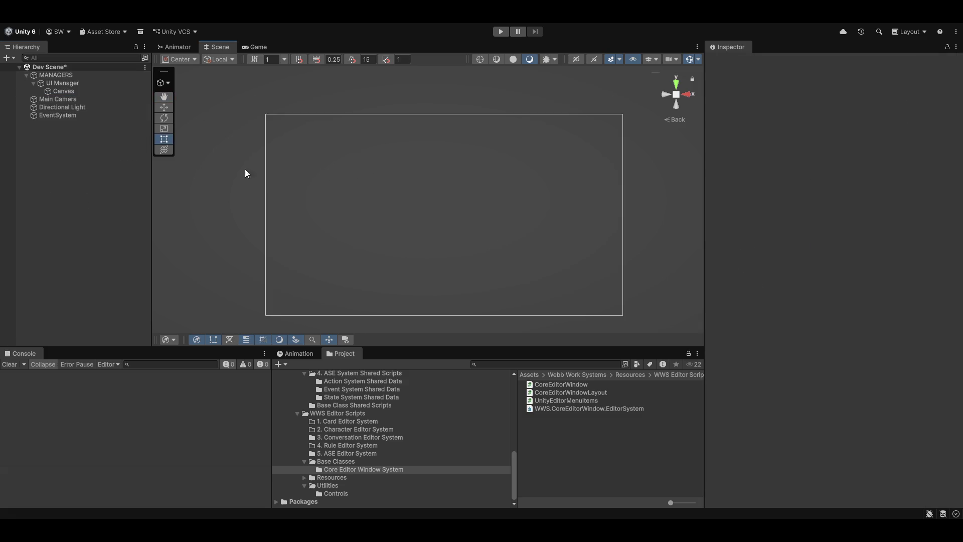
click(76, 107)
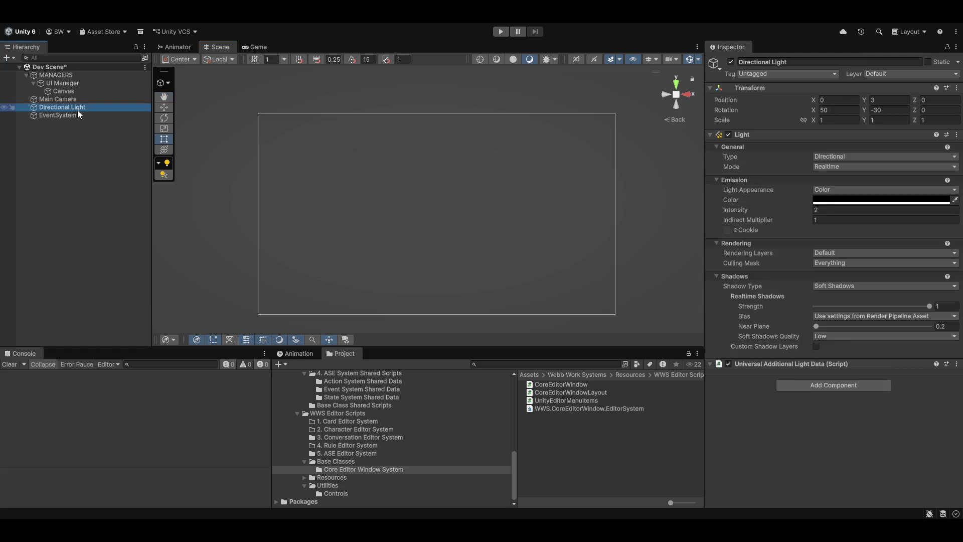
key(Delete)
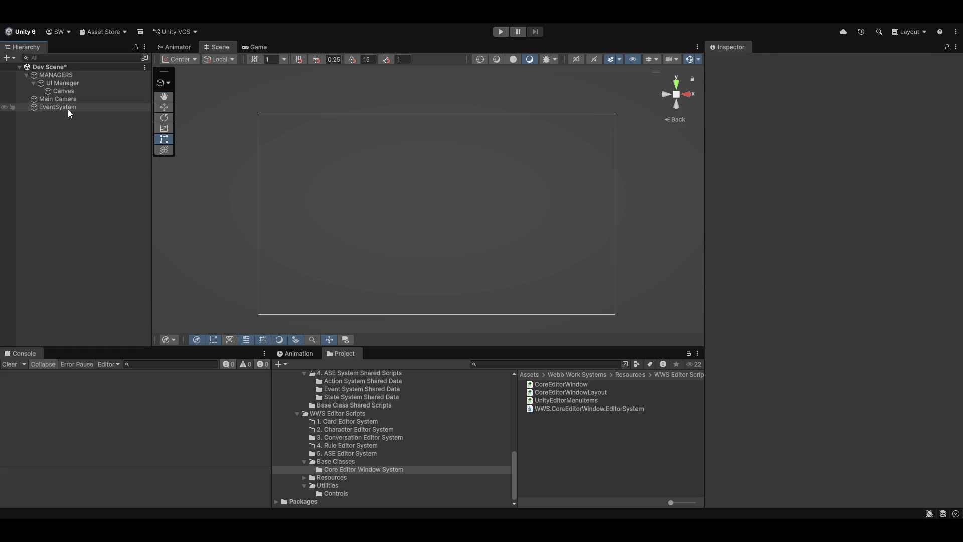
Move EventSystem under UI Manager, with Main Camera as UI Manager's first child.
drag(74, 107, 76, 95)
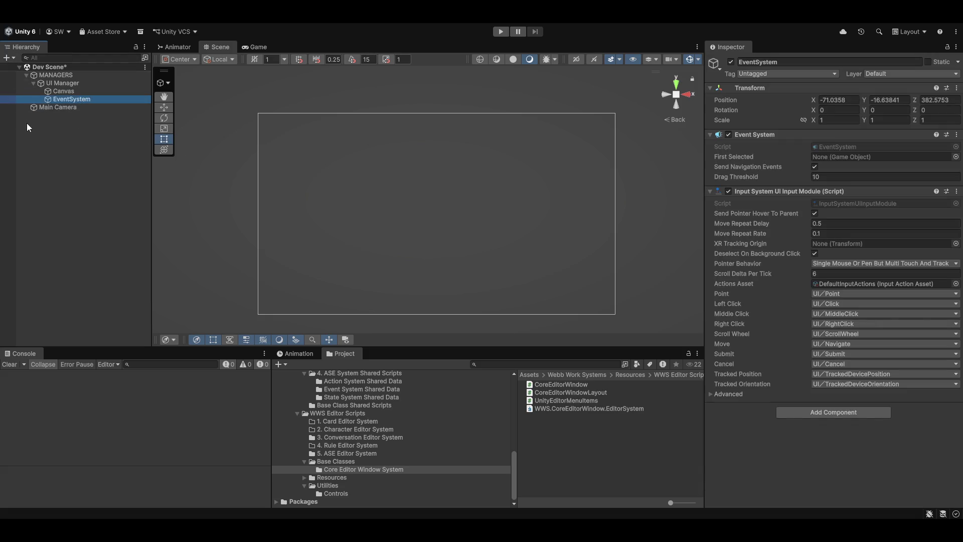
click(47, 107)
drag(54, 103, 76, 91)
drag(58, 107, 65, 87)
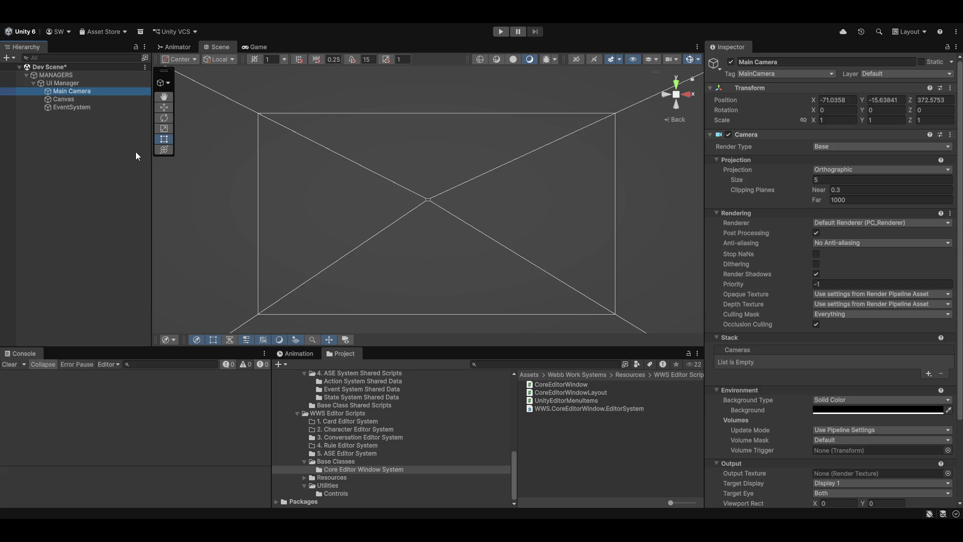
Enter 0 for Main Camera's Transform Position X, Y and Z.
click(850, 100)
text(00)
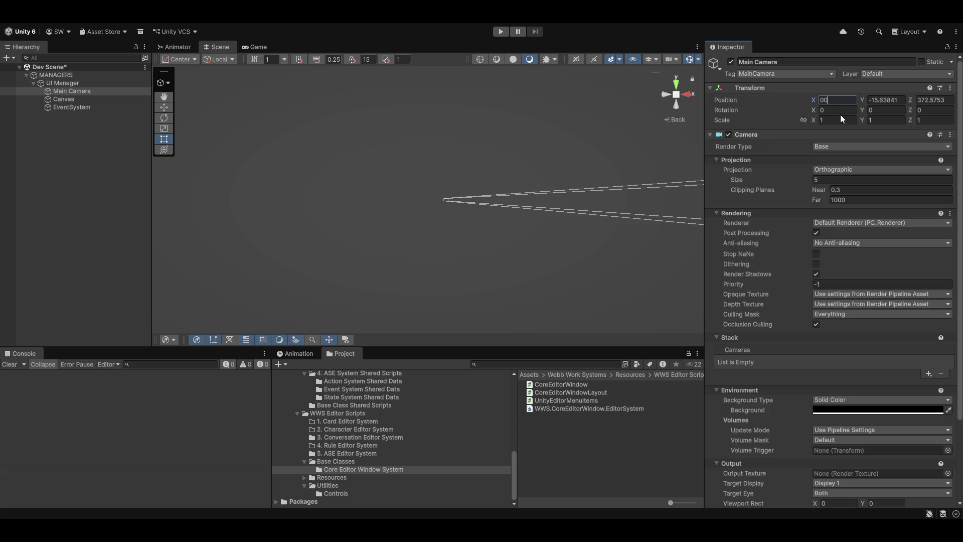
key(Tab)
text(0)
key(Tab)
text(0)
click(841, 115)
key(Return)
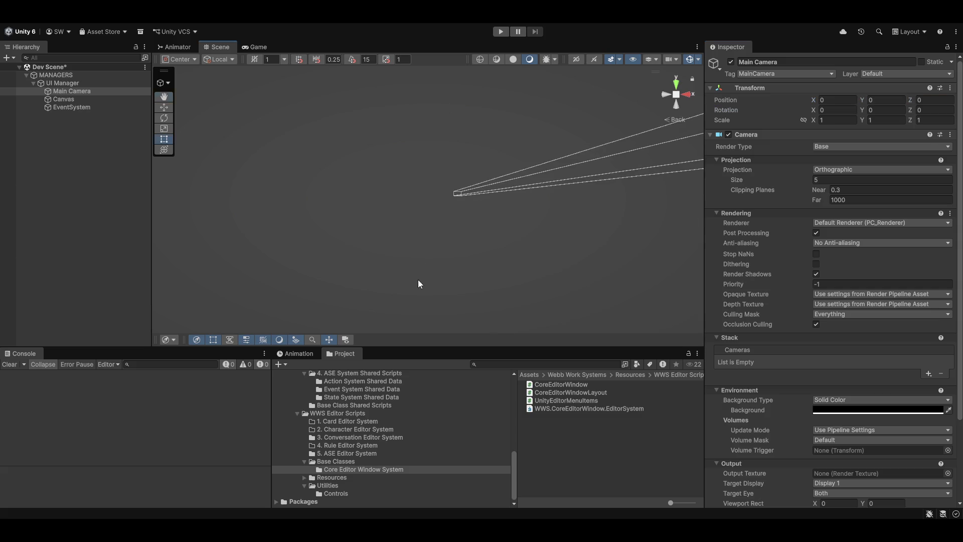
Frame Main Camera in the Scene view, toggle 2D mode off again, and select the Move tool.
key(f)
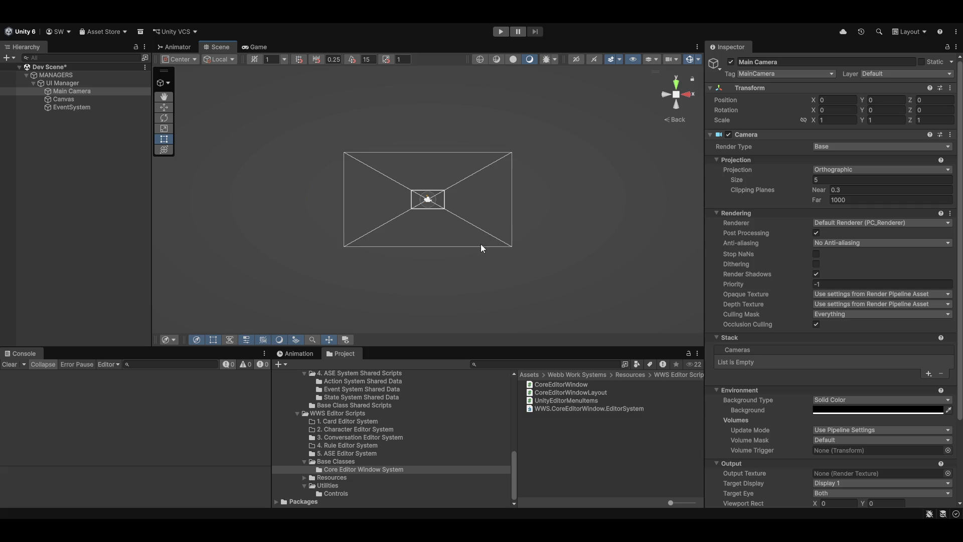
key(2)
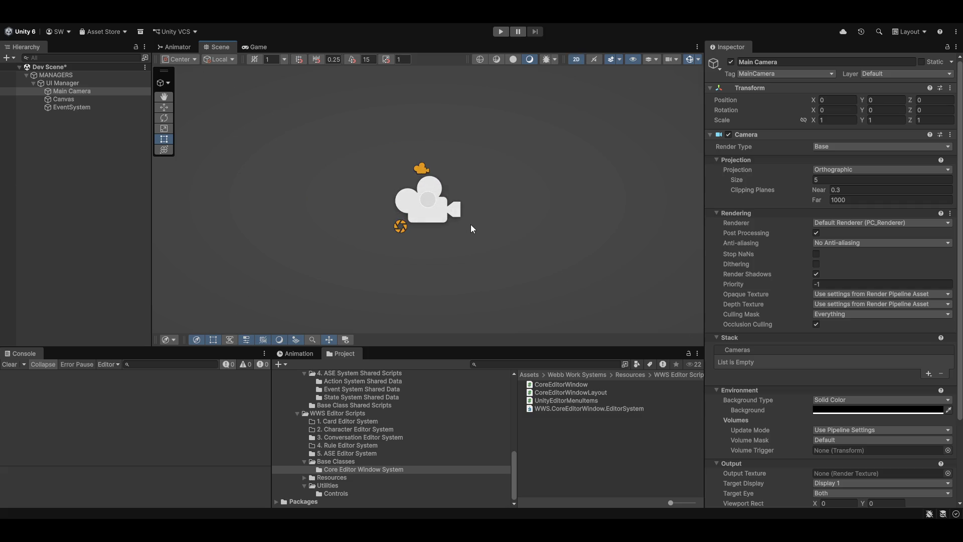
key(2)
key(w)
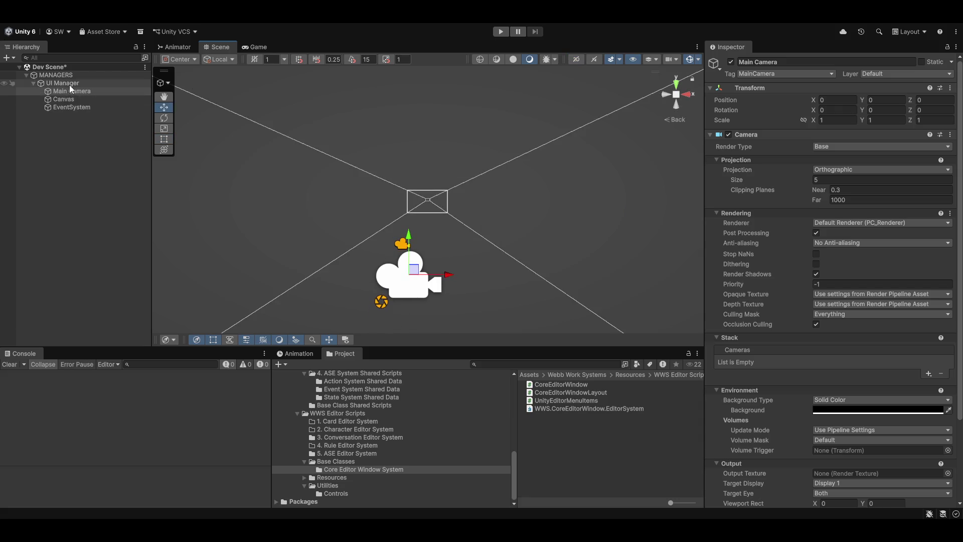
Create a UI Panel as a child of Canvas.
right_click(77, 100)
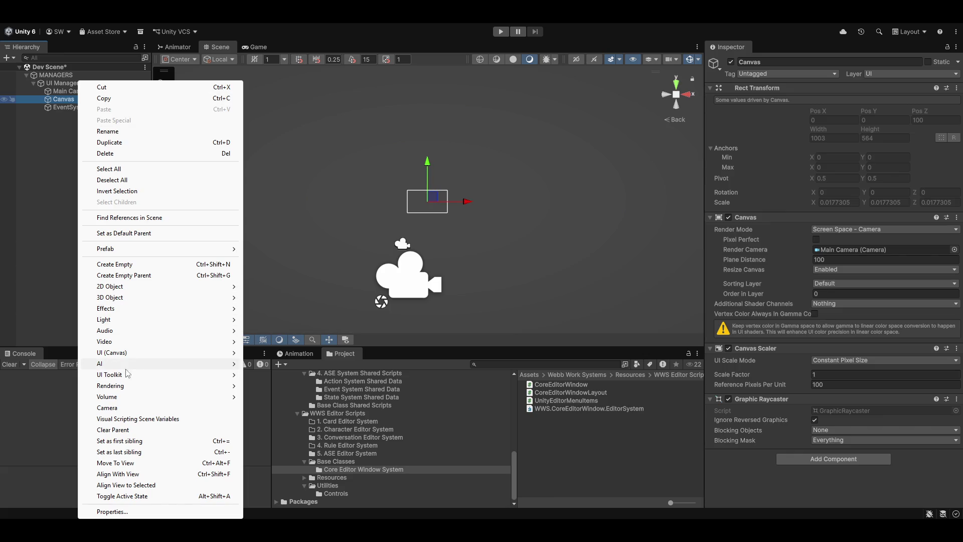
mouse_move(129, 357)
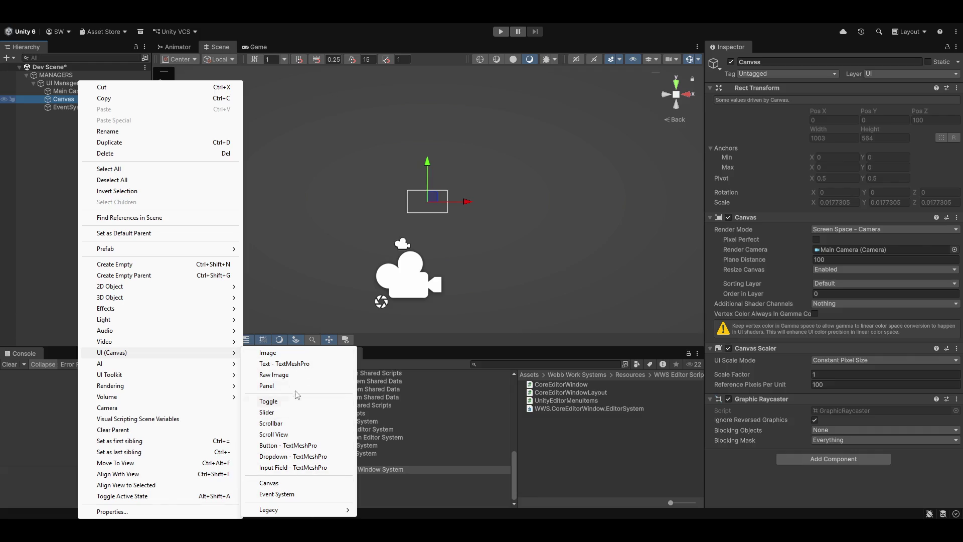
click(266, 386)
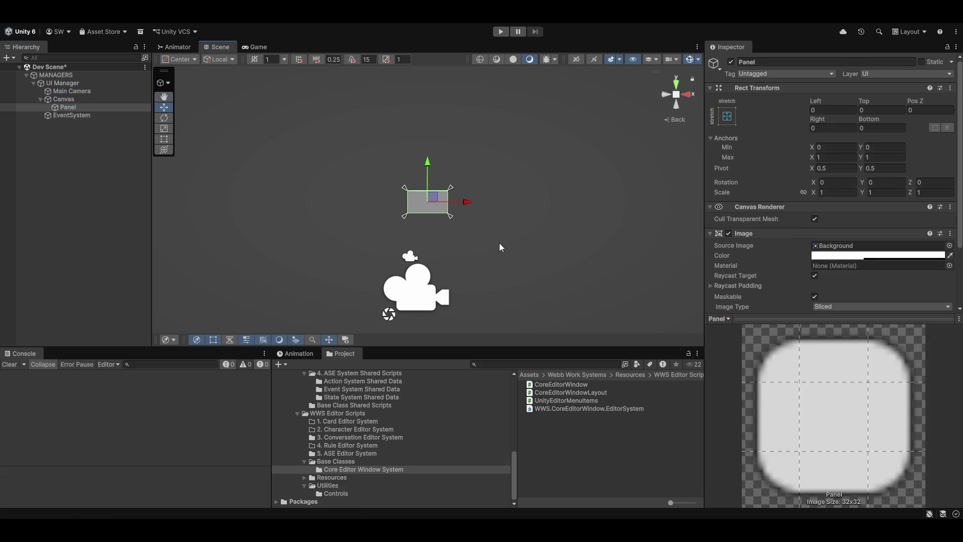
scroll(430, 219, up, 5)
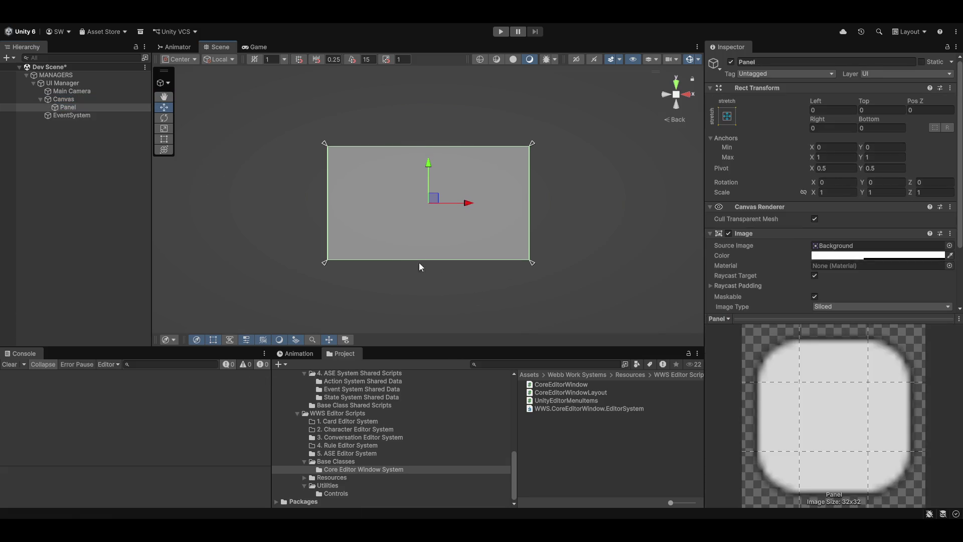
scroll(419, 263, up, 2)
scroll(401, 289, up, 5)
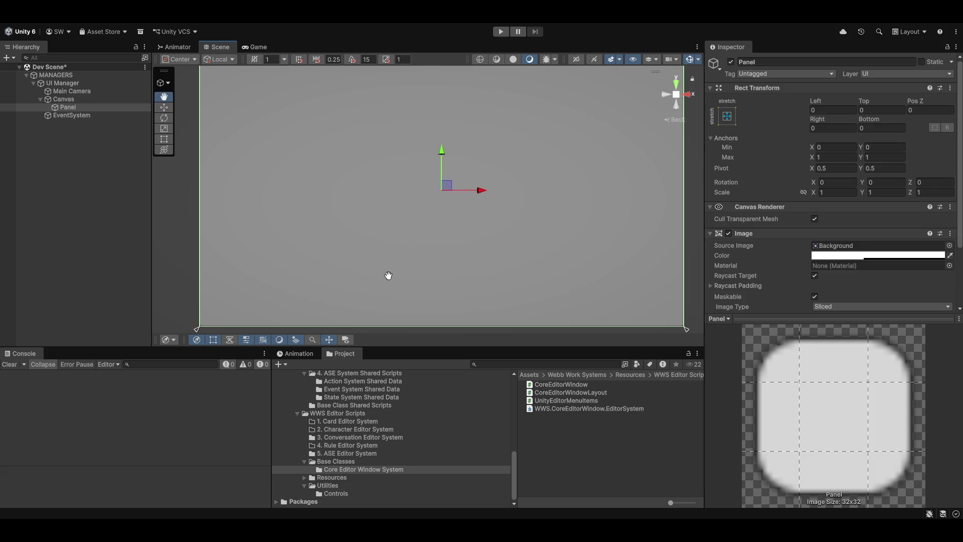
Check the new Panel in the Game view, then re-centre it in the Scene view.
click(257, 48)
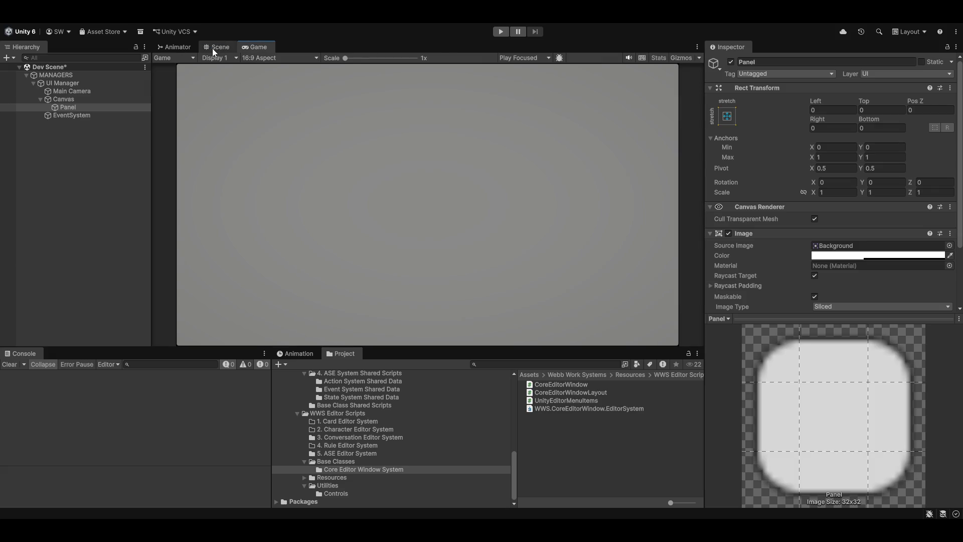
click(216, 46)
scroll(387, 222, down, 3)
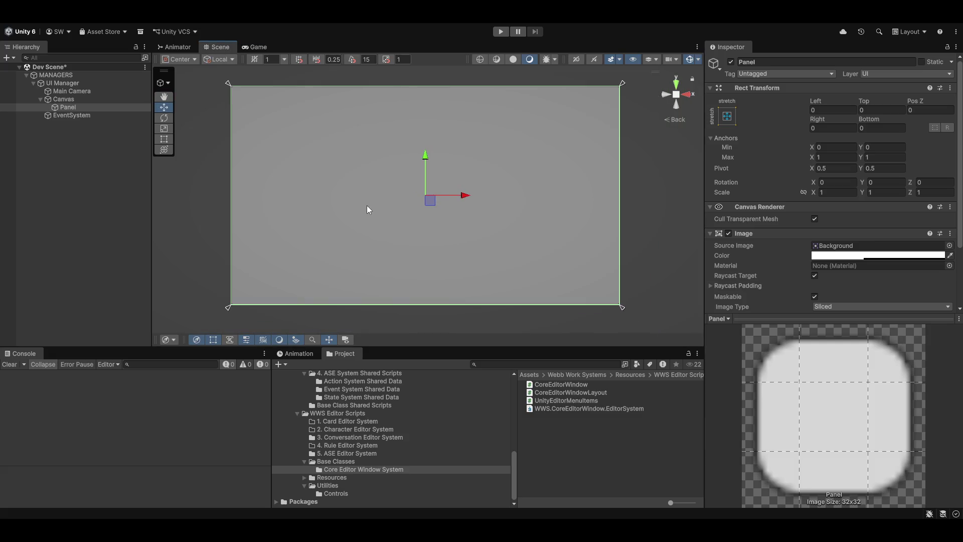
drag(369, 210, 354, 232)
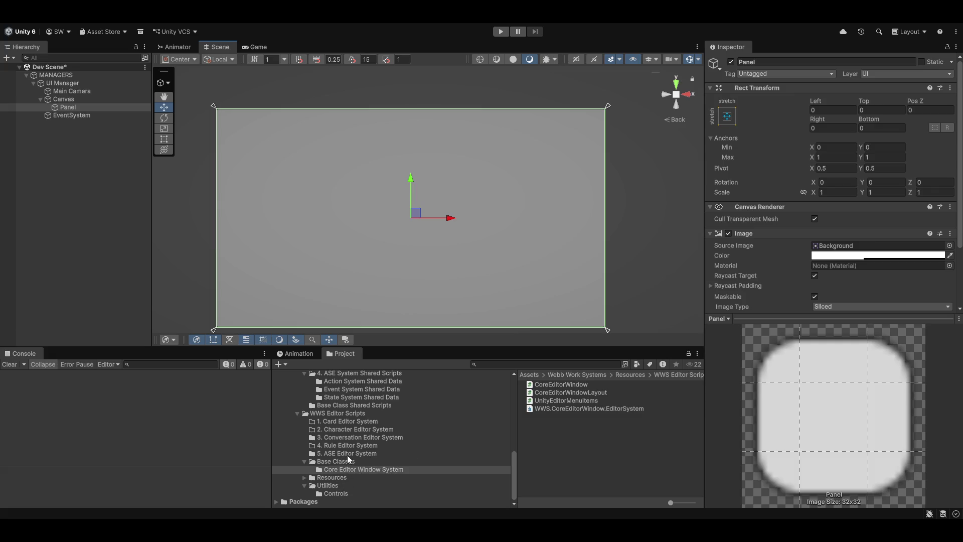
click(364, 453)
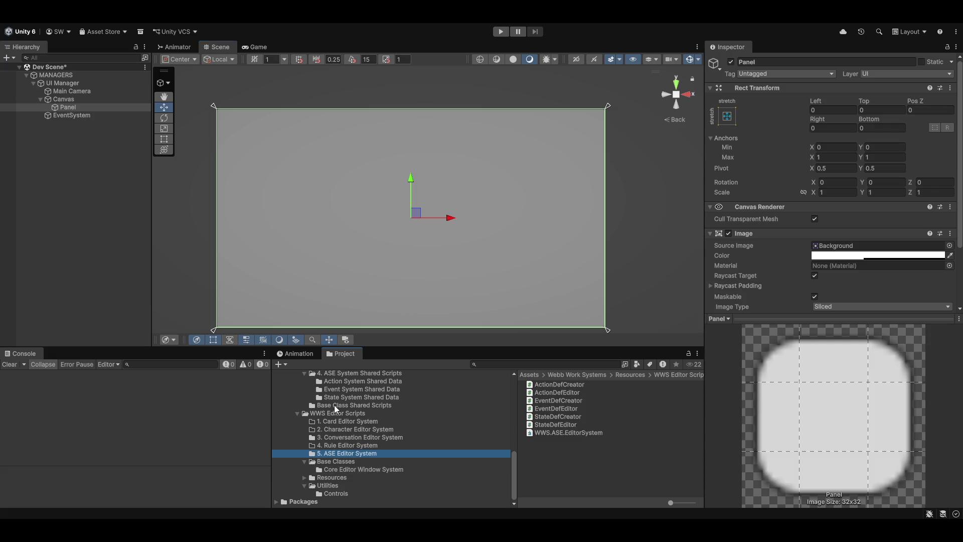
Open the CoreEditorWindow script from Core Editor Window System in Visual Studio.
click(343, 471)
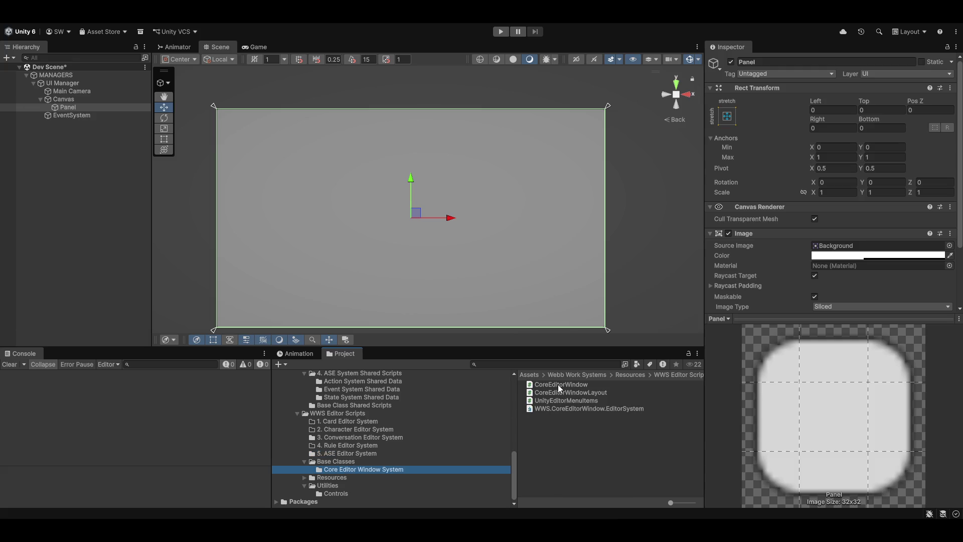
double_click(558, 384)
scroll(444, 323, down, 4)
scroll(445, 323, down, 9)
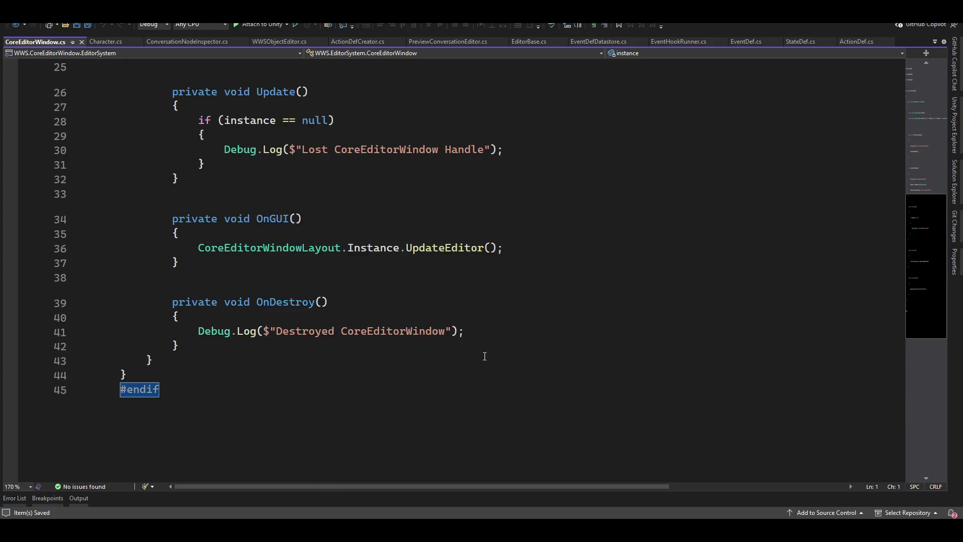
scroll(482, 398, up, 5)
scroll(481, 411, up, 8)
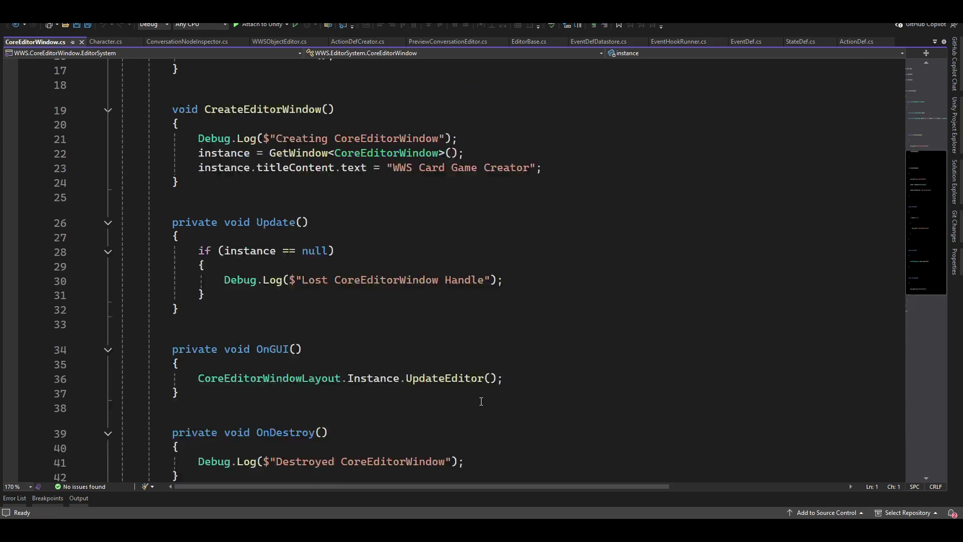
scroll(448, 392, down, 4)
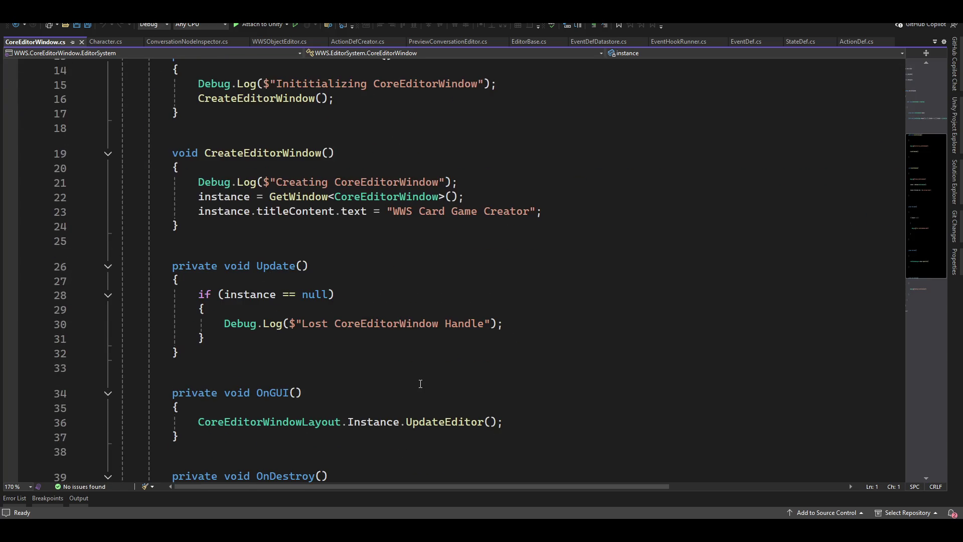
scroll(267, 343, down, 2)
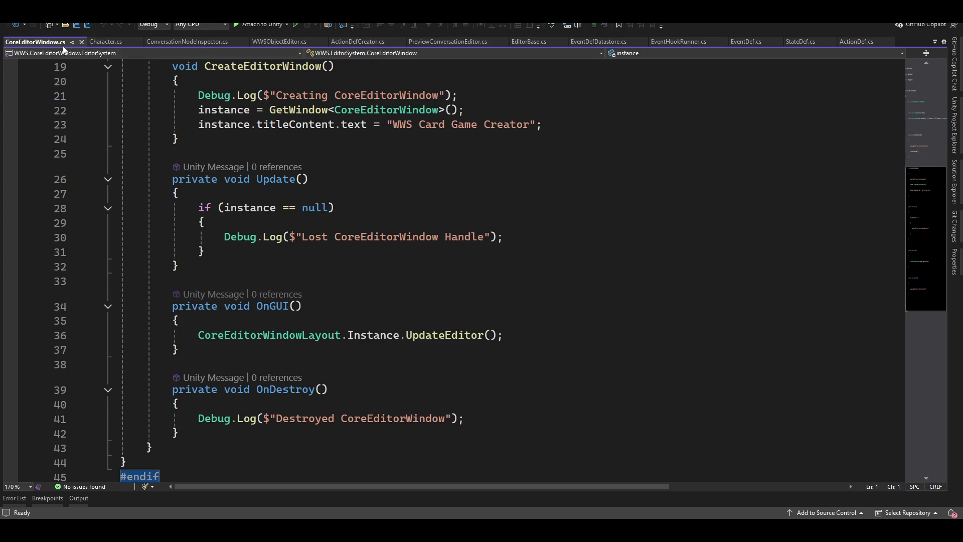
Go to the UpdateEditor definition and the end of the Conversation Editor case.
click(467, 335)
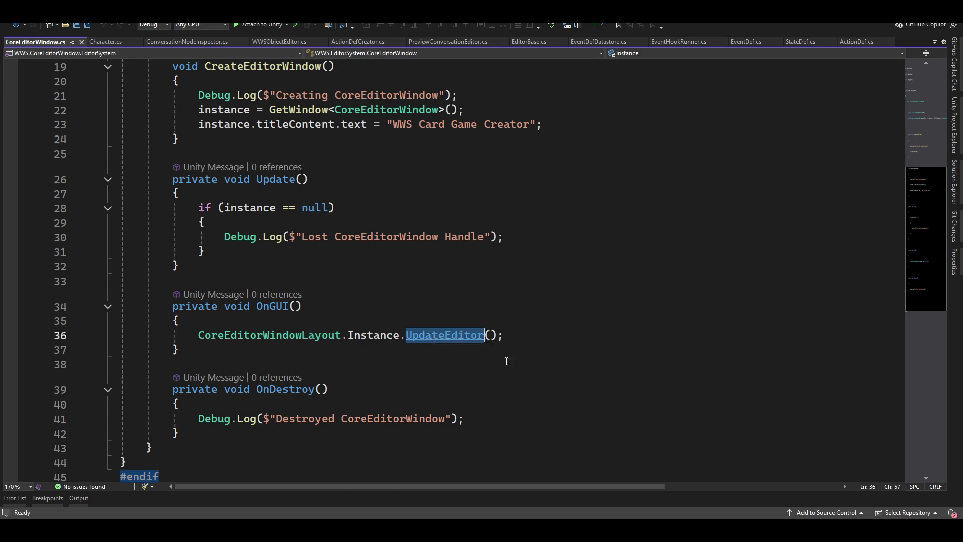
key(F12)
scroll(481, 333, down, 3)
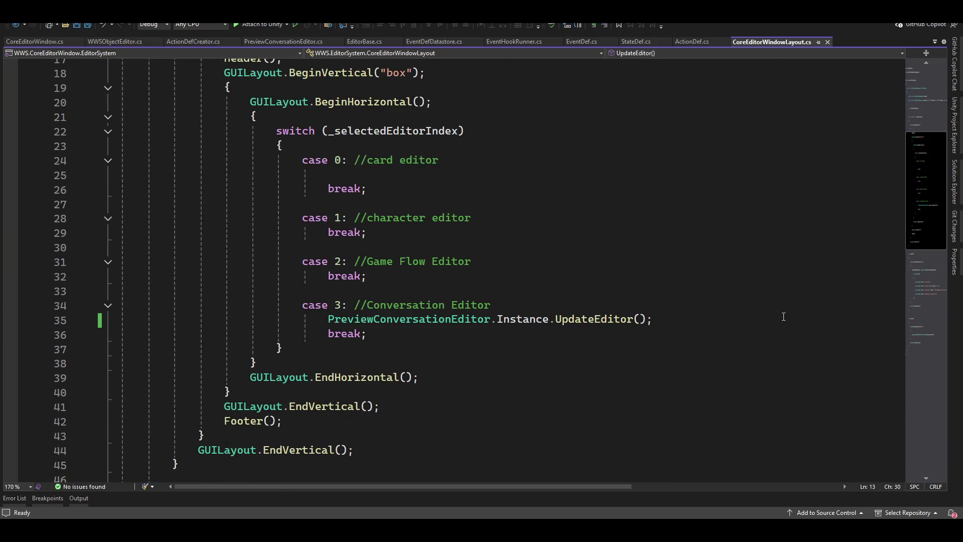
click(684, 320)
Add a 'case 4:' with 'break;' and the comment '//ASE Editor' after the conversation case.
key(Down)
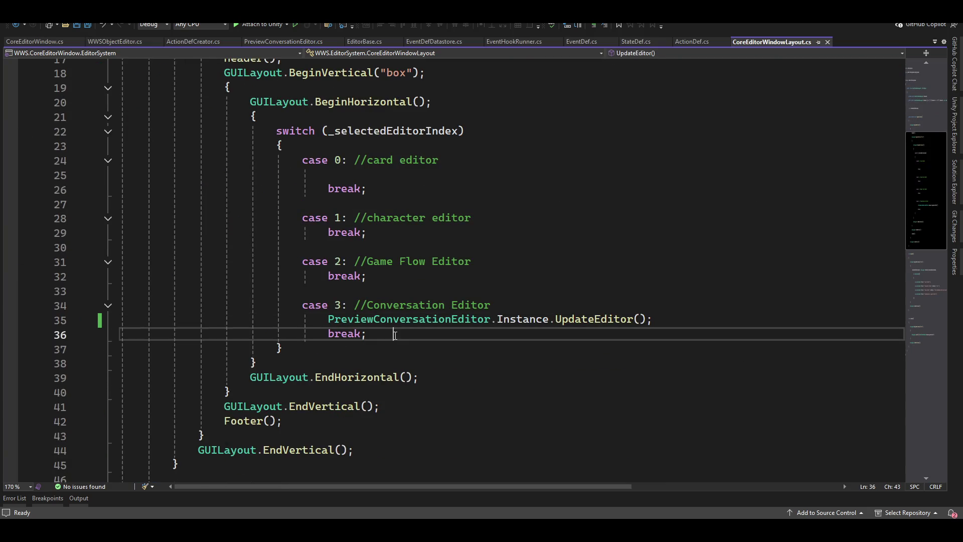
key(Return)
key(Return)
text(case 4:)
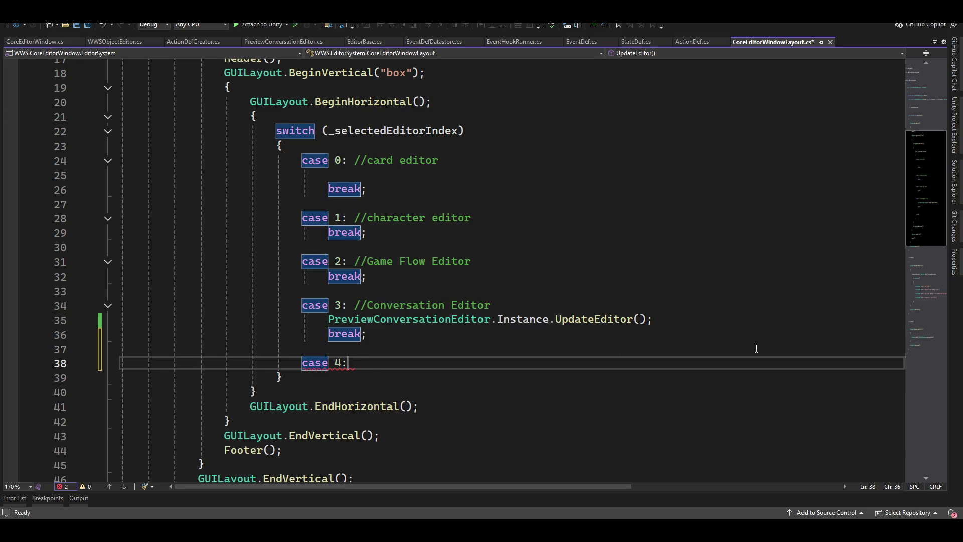
key(Return)
text(break;)
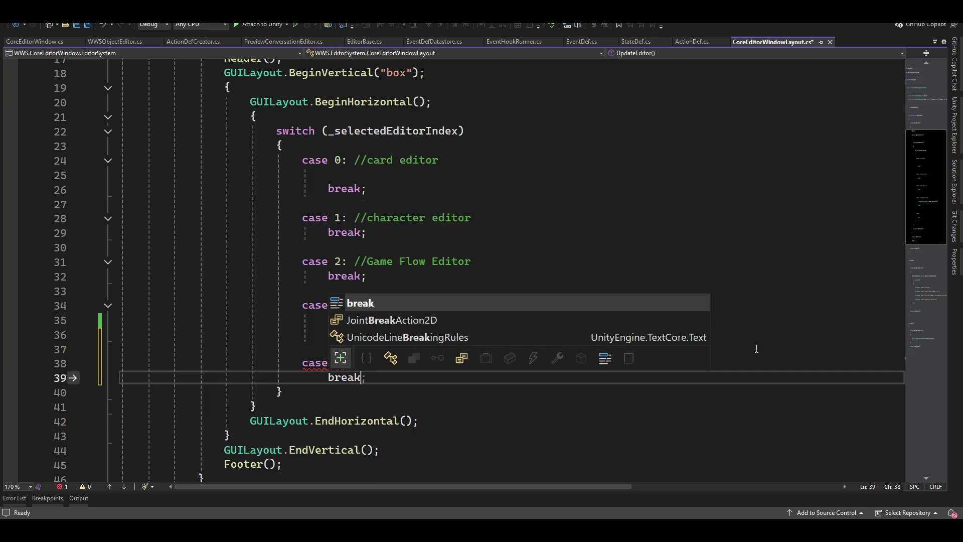
key(Up)
text(//EVE)
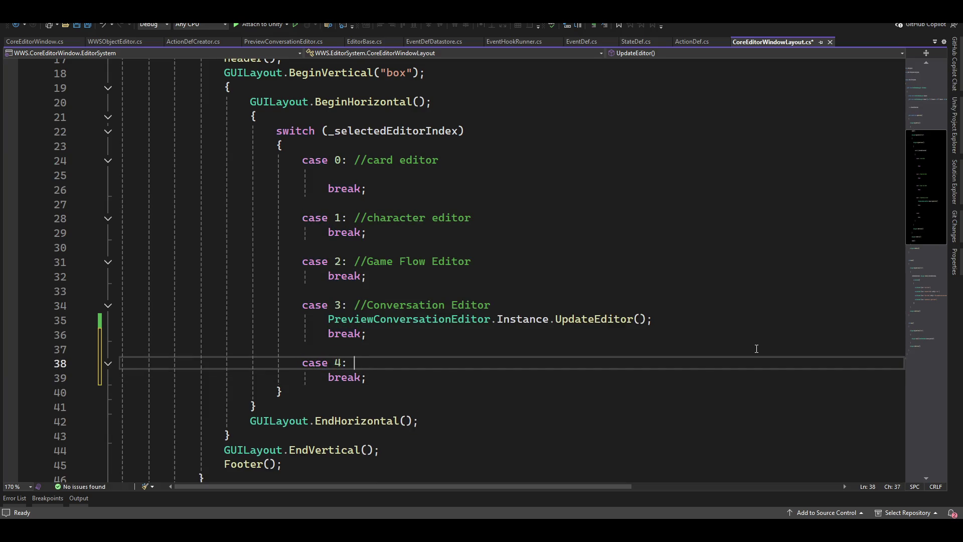
key(BackSpace)
key(BackSpace)
key(BackSpace)
text(ASE Editor)
Append '-> CardType -> Card' to the case 0 card editor comment.
click(456, 160)
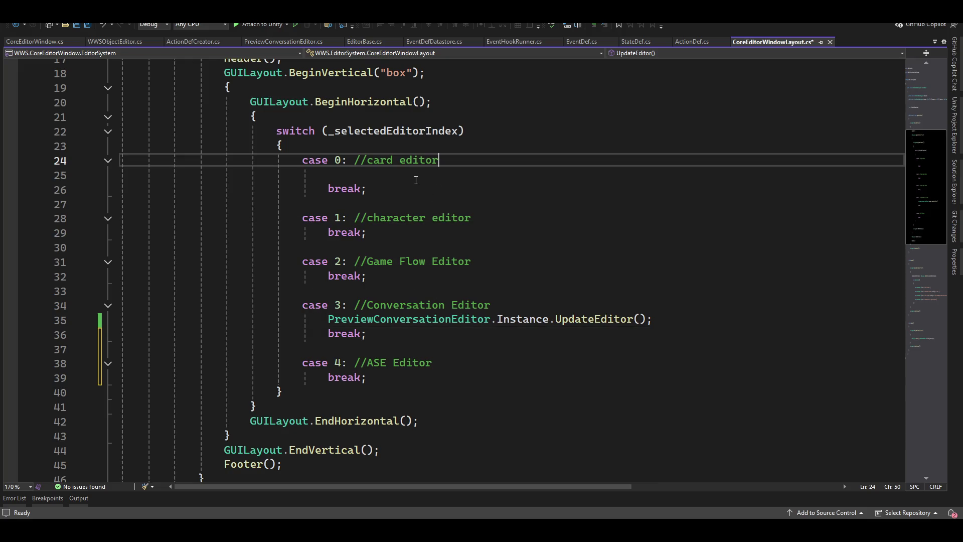
text(-> Car)
text(d)
text(Type)
text( -> Card)
click(465, 160)
Insert 'set' after 'card' in the line 24 comment.
click(520, 159)
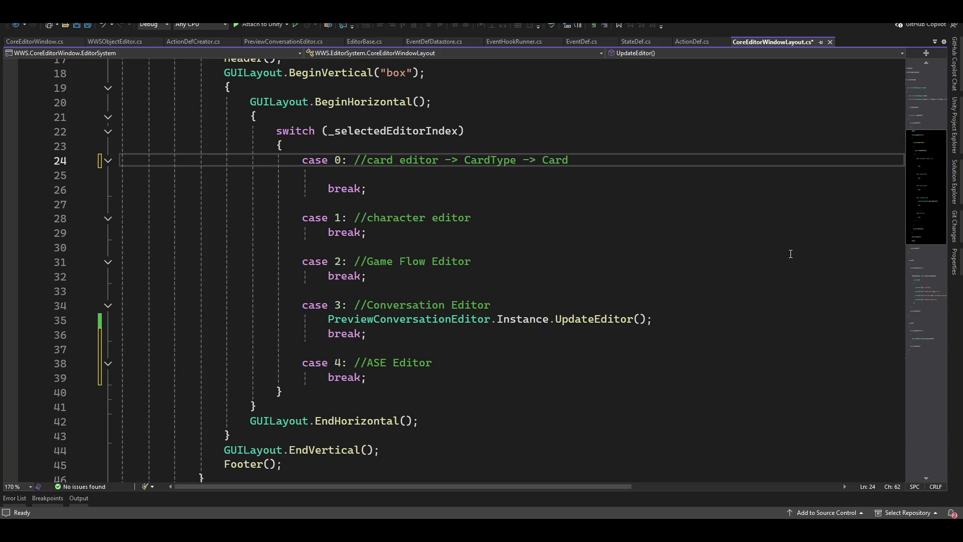
key(Home)
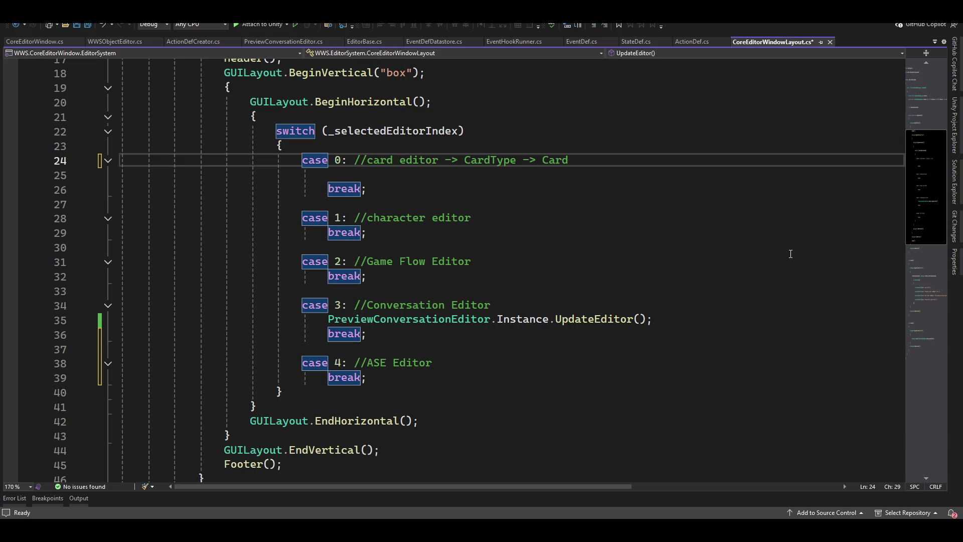
key(ctrl+Right)
key(ctrl+Right)
key(ctrl+Right)
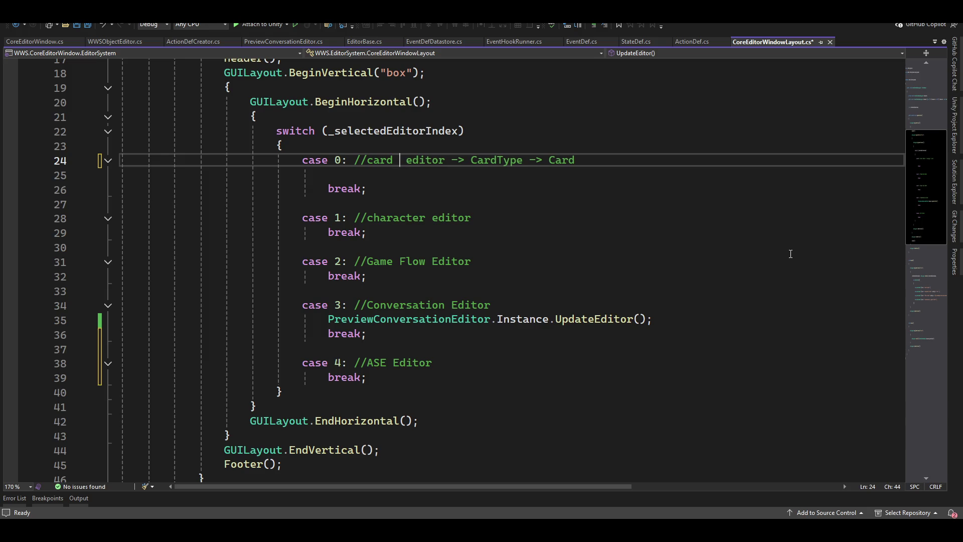
text(ser)
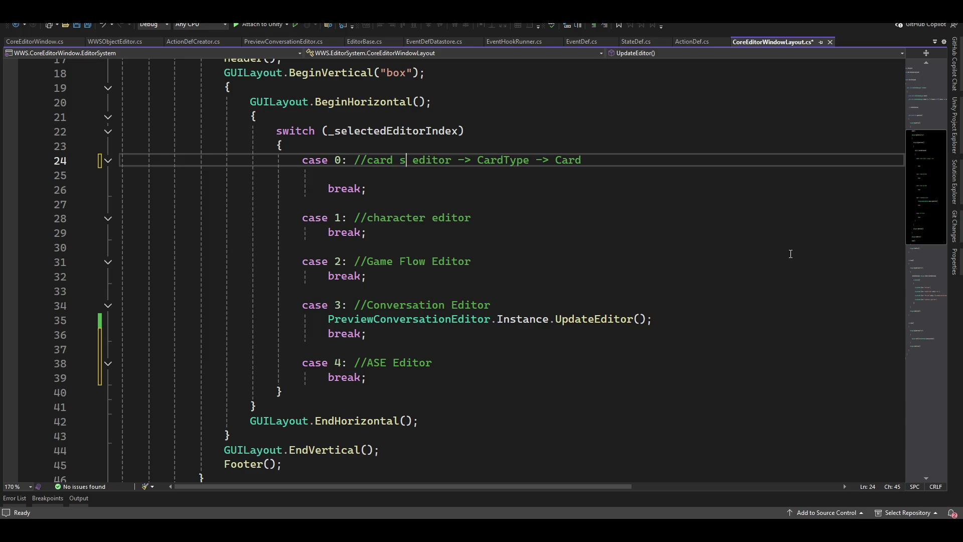
key(BackSpace)
text(t)
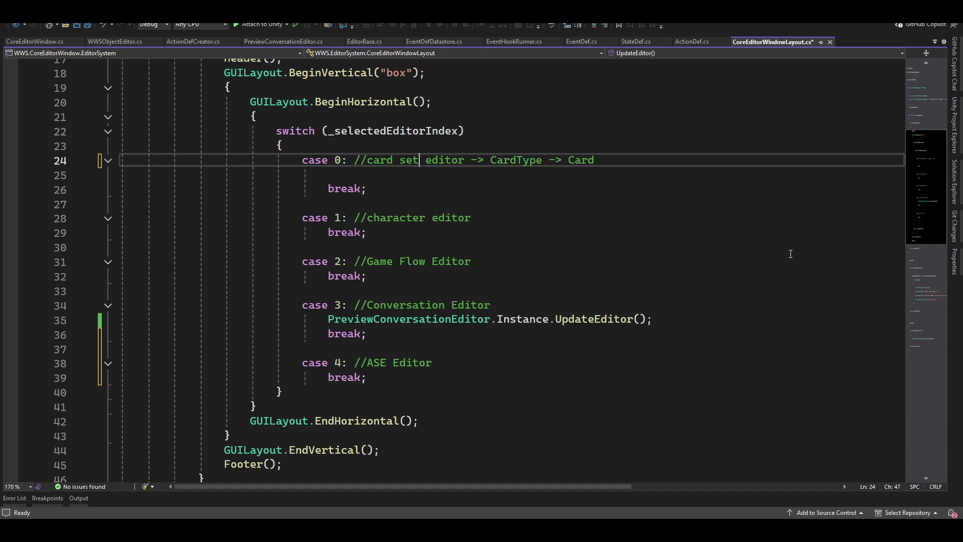
key(ctrl+Right)
key(ctrl+Right)
key(ctrl+Right)
key(End)
Try an entry on a new line in case 4, erase it, and switch back to Unity.
click(364, 176)
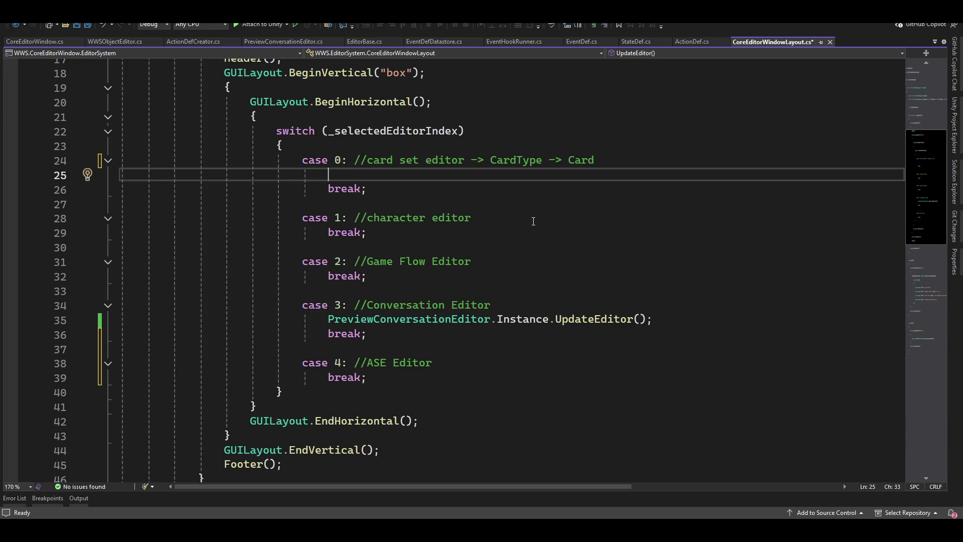
click(472, 369)
key(Return)
text(AS)
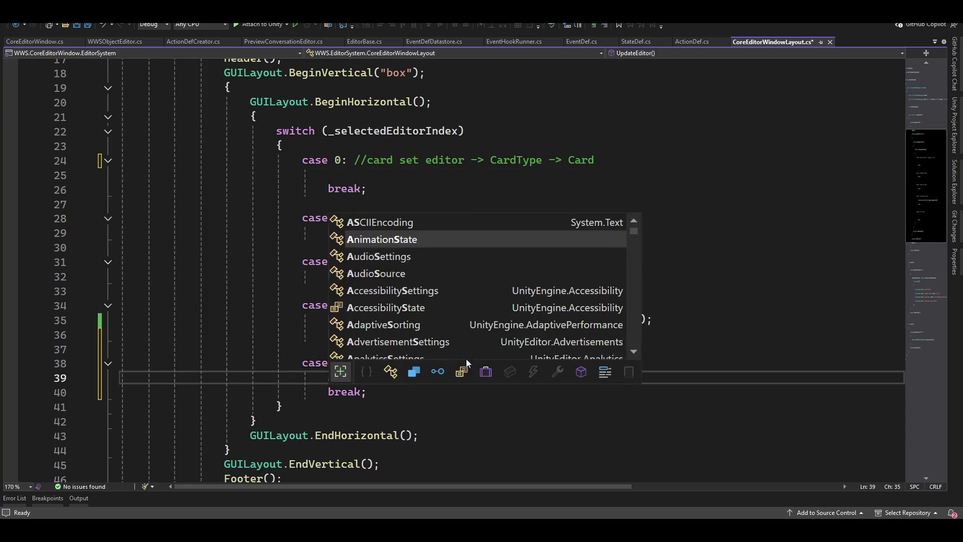
text(E)
key(BackSpace)
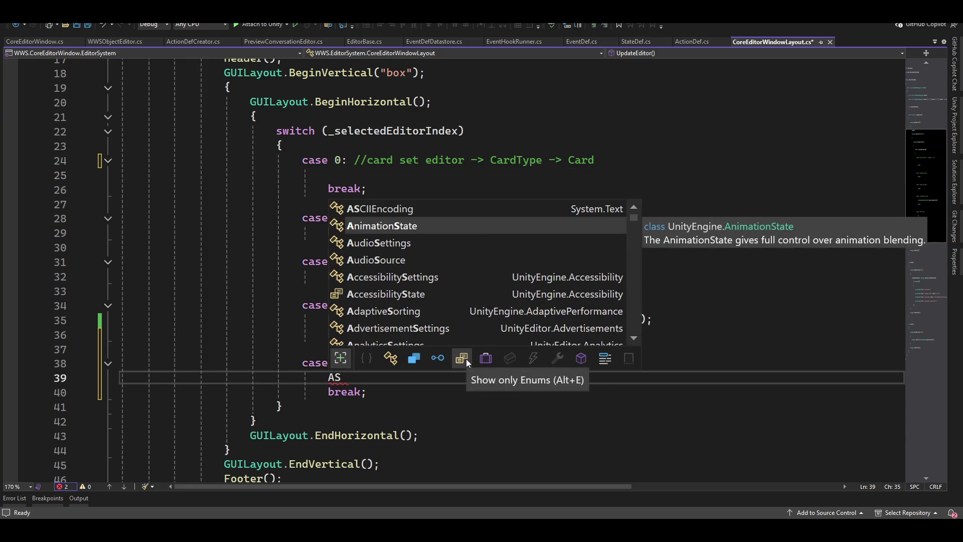
key(BackSpace)
key(BackSpace)
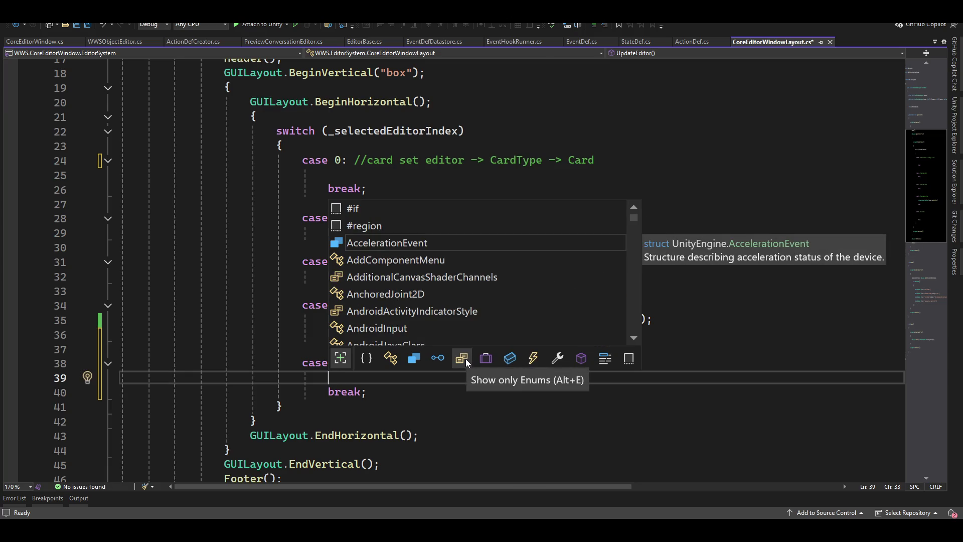
text(eve)
key(BackSpace)
key(BackSpace)
key(BackSpace)
key(alt+Tab)
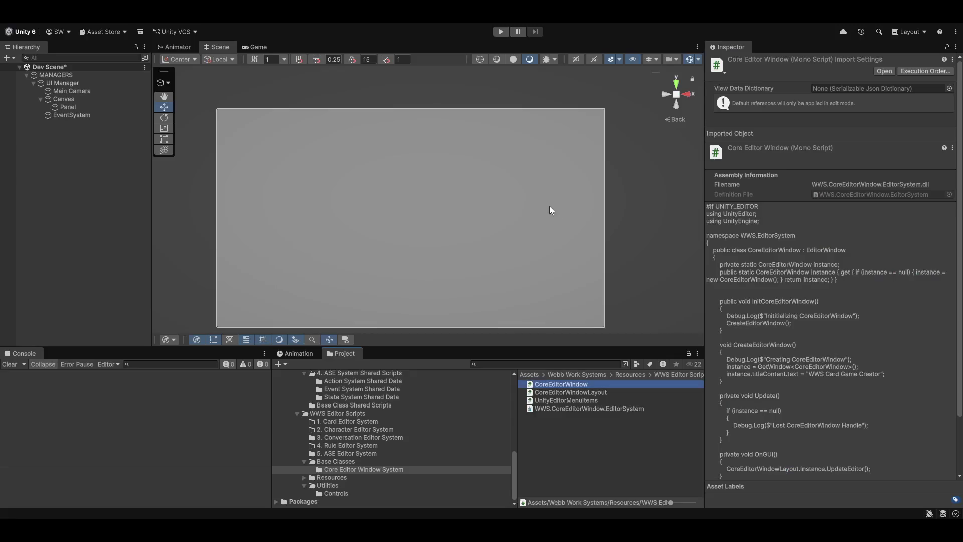
Open 5. ASE Editor System and scroll through ActionDefCreator's source in the Inspector.
click(348, 453)
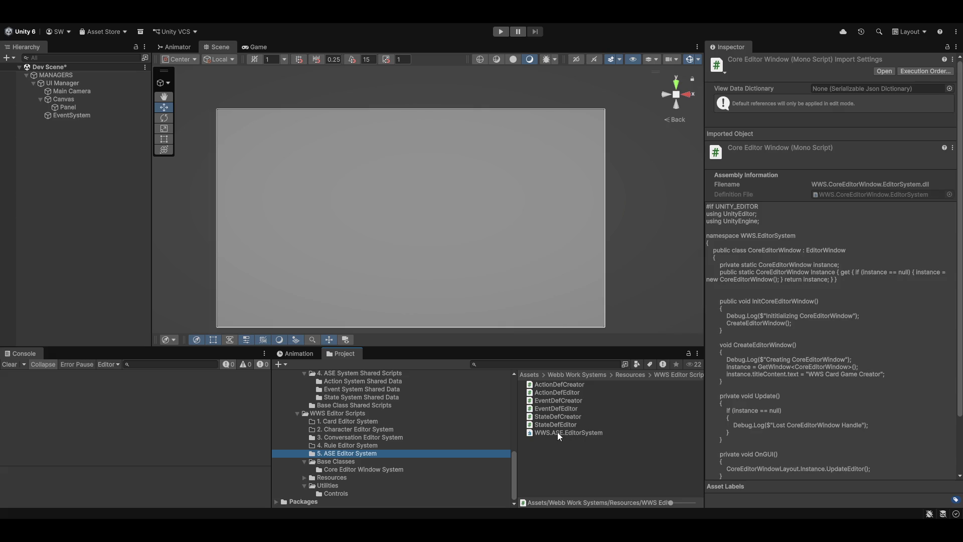
click(560, 385)
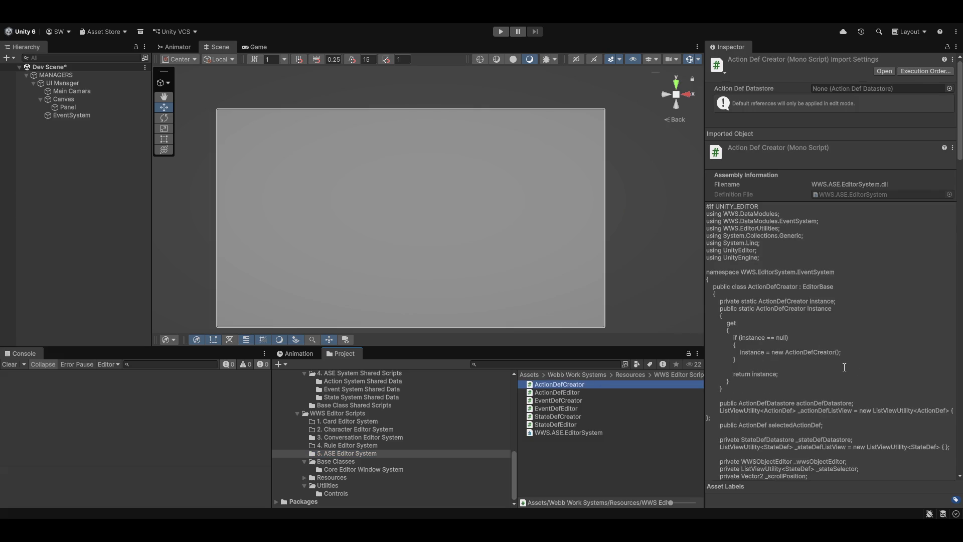
scroll(837, 382, down, 5)
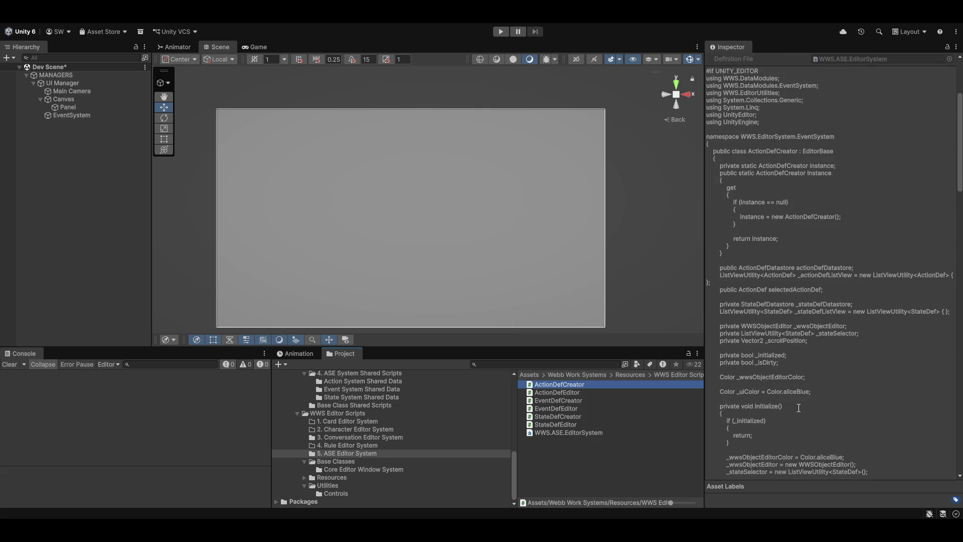
scroll(799, 408, down, 7)
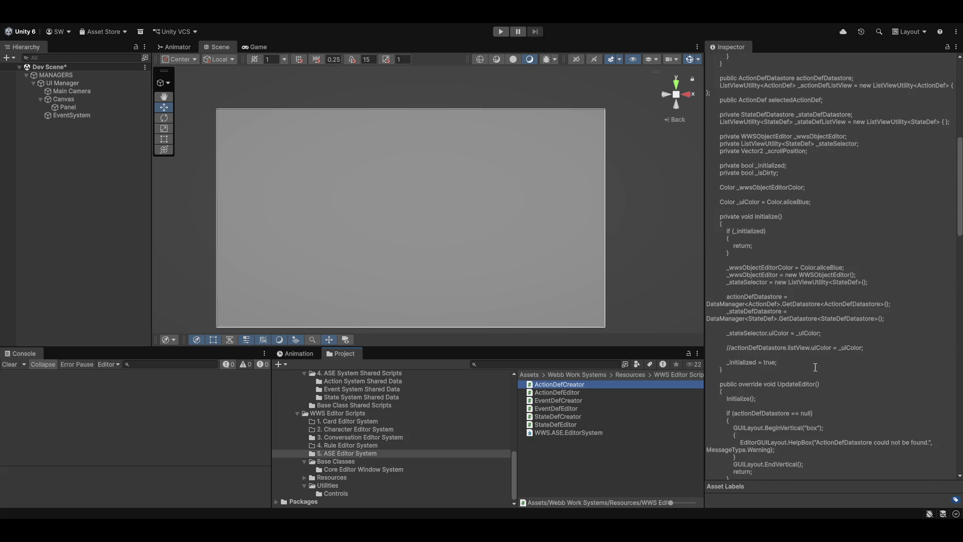
scroll(816, 367, down, 3)
scroll(795, 403, down, 1)
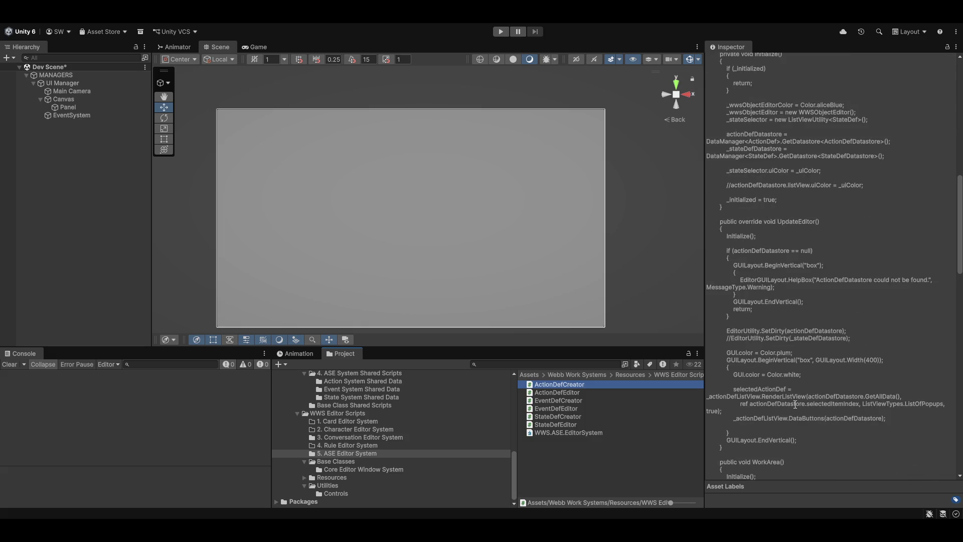
scroll(795, 404, down, 5)
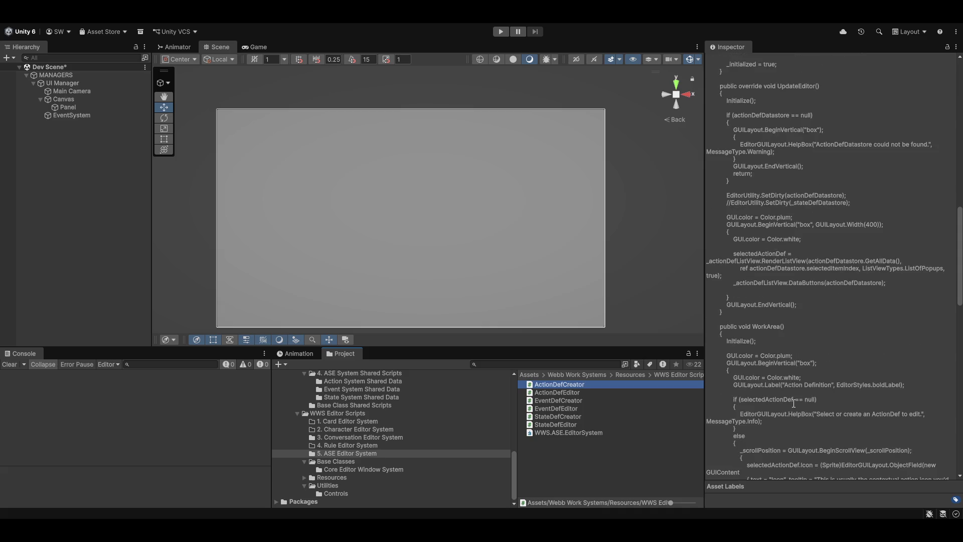
scroll(795, 403, down, 2)
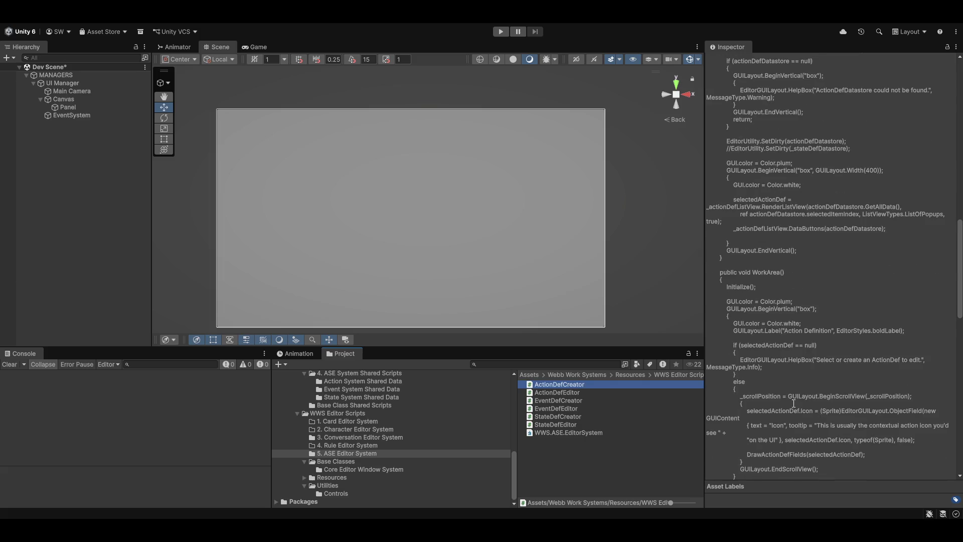
scroll(794, 403, down, 5)
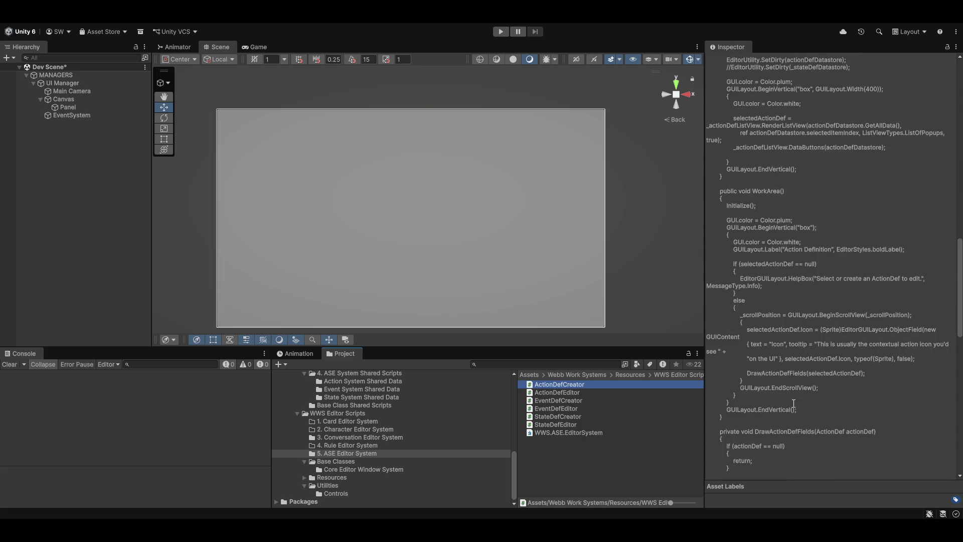
scroll(794, 403, down, 1)
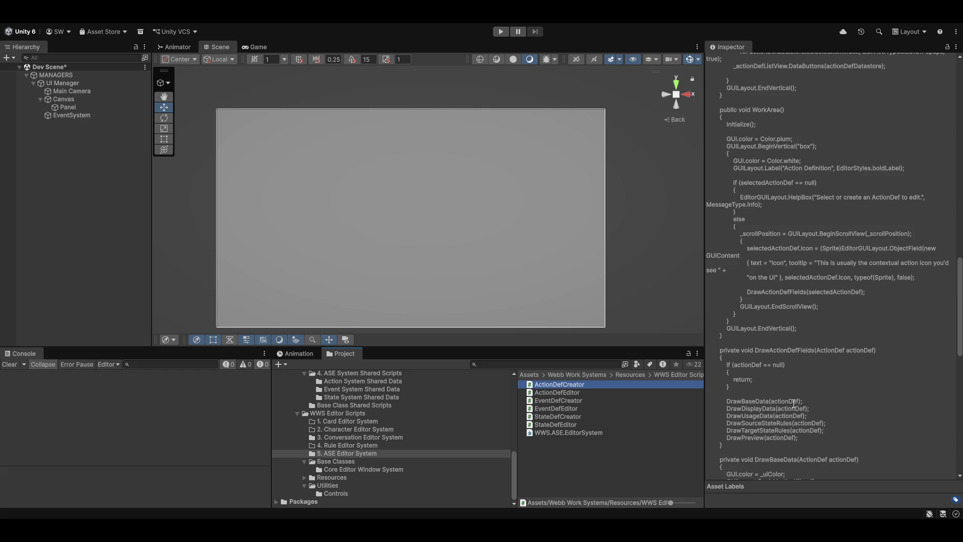
scroll(798, 377, down, 3)
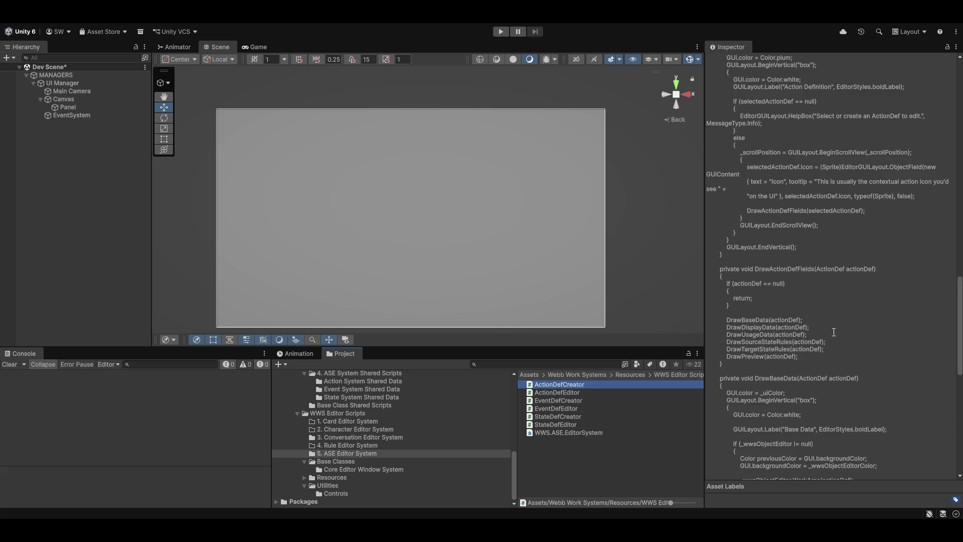
scroll(865, 376, down, 11)
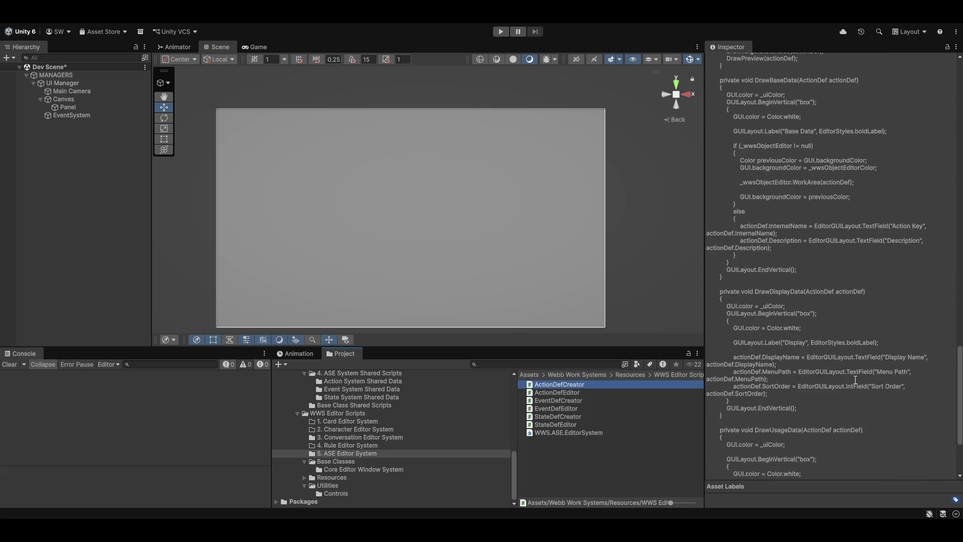
scroll(856, 379, down, 4)
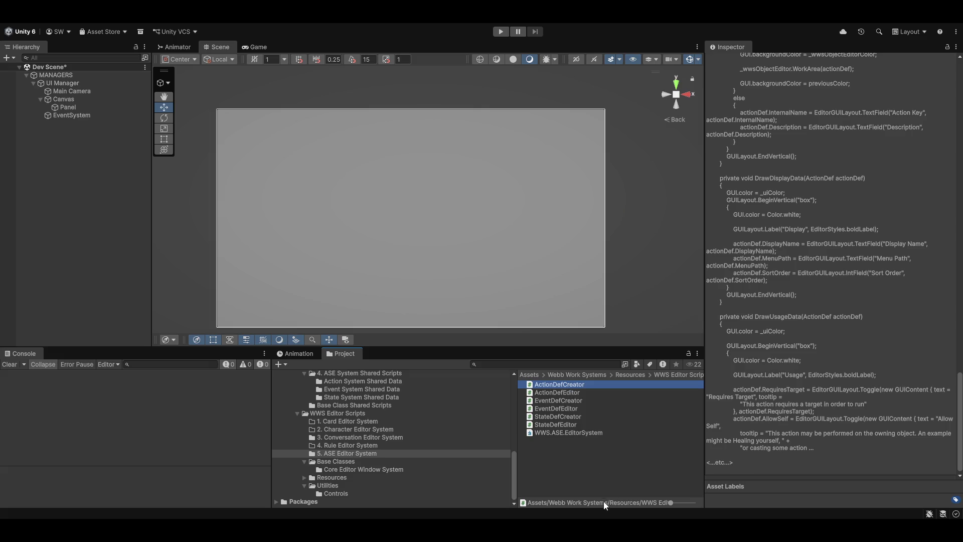
Preview the ActionDefEditor, EventDefCreator, EventDefEditor, StateDefCreator and StateDefEditor scripts.
click(563, 393)
click(564, 401)
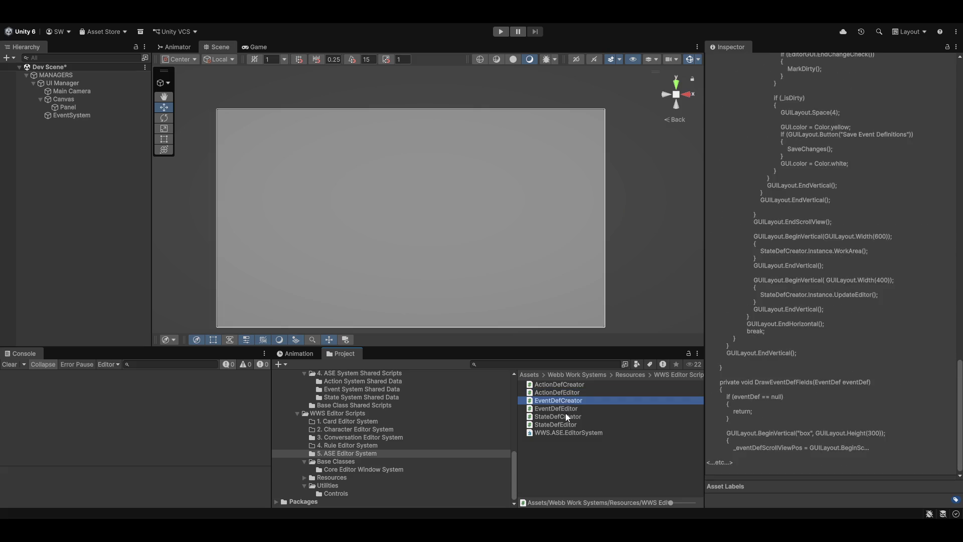
click(562, 410)
click(553, 416)
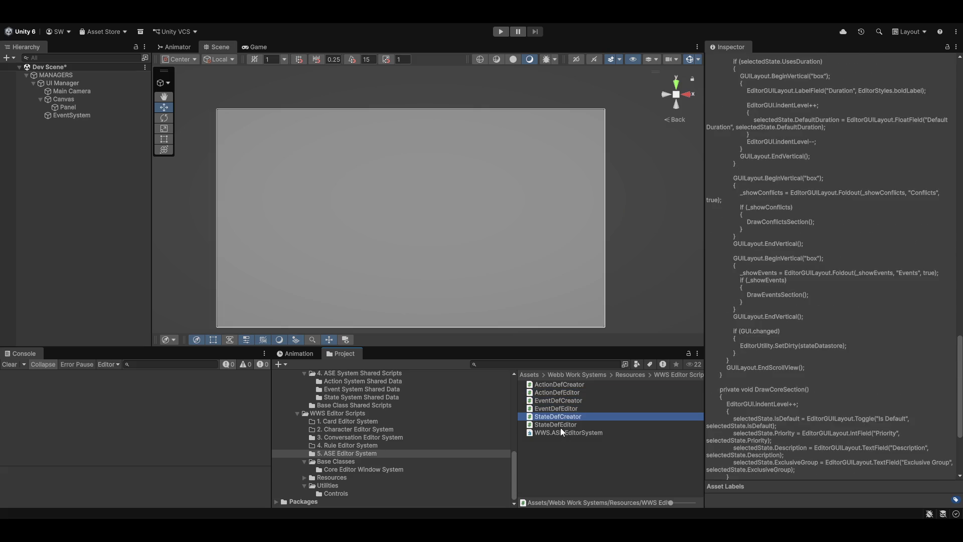
click(561, 425)
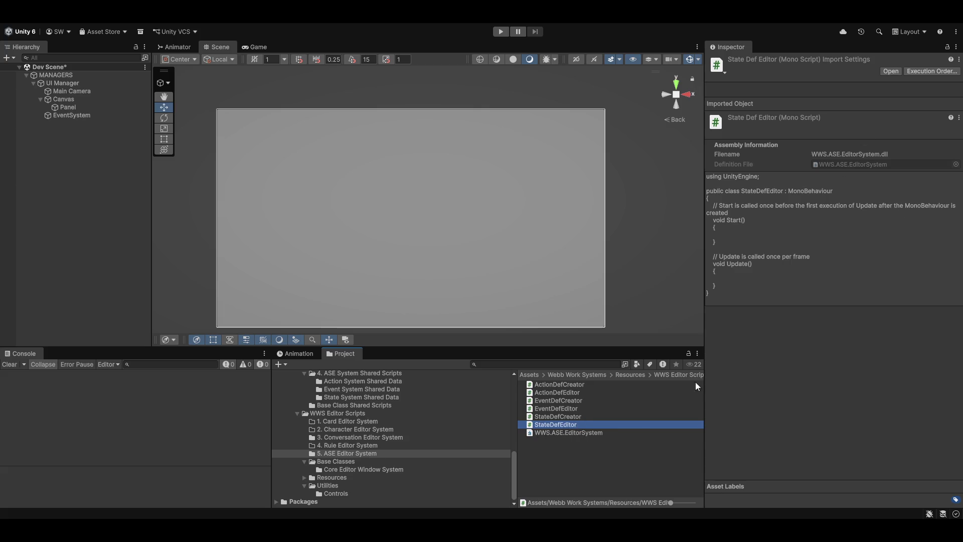
click(553, 416)
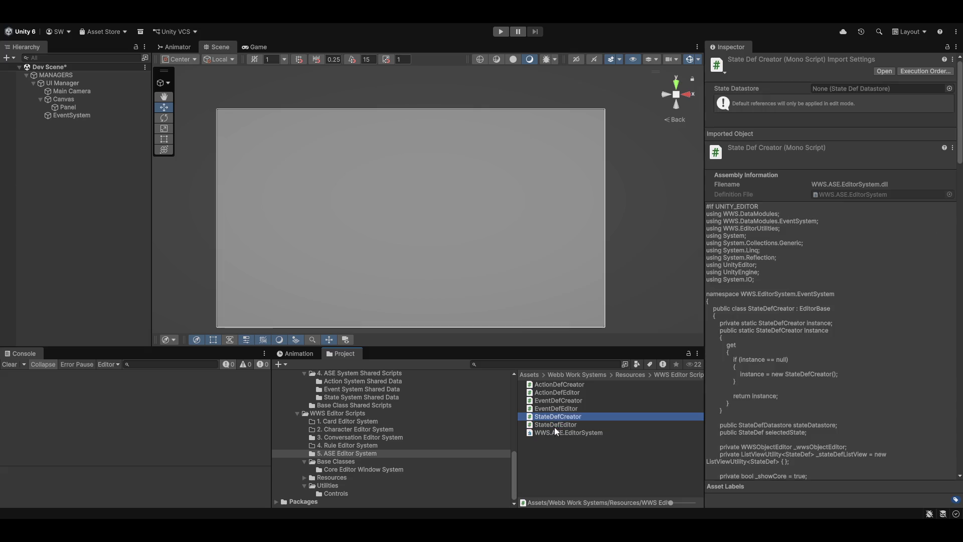
click(555, 425)
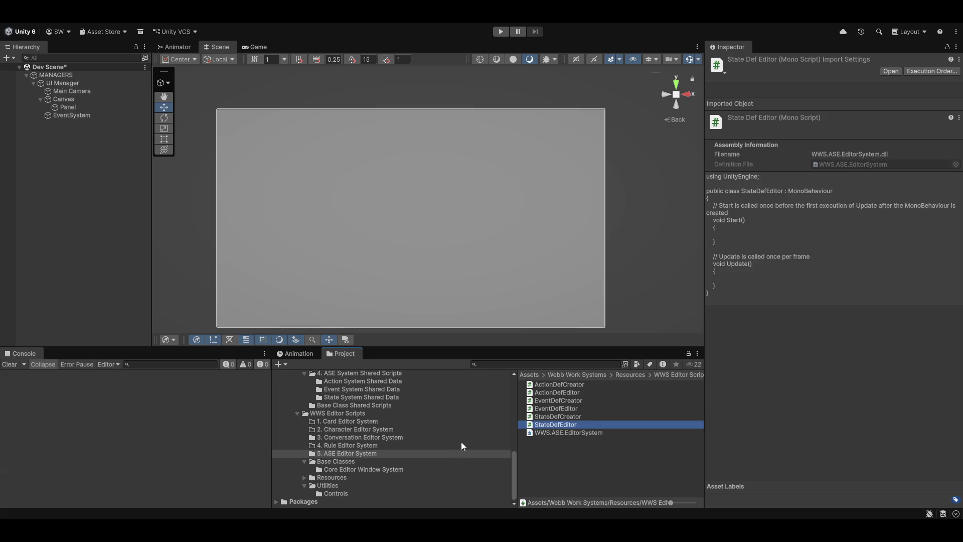
Scroll through StateDefCreator's code, then open the empty 1. Card Editor System folder.
click(558, 418)
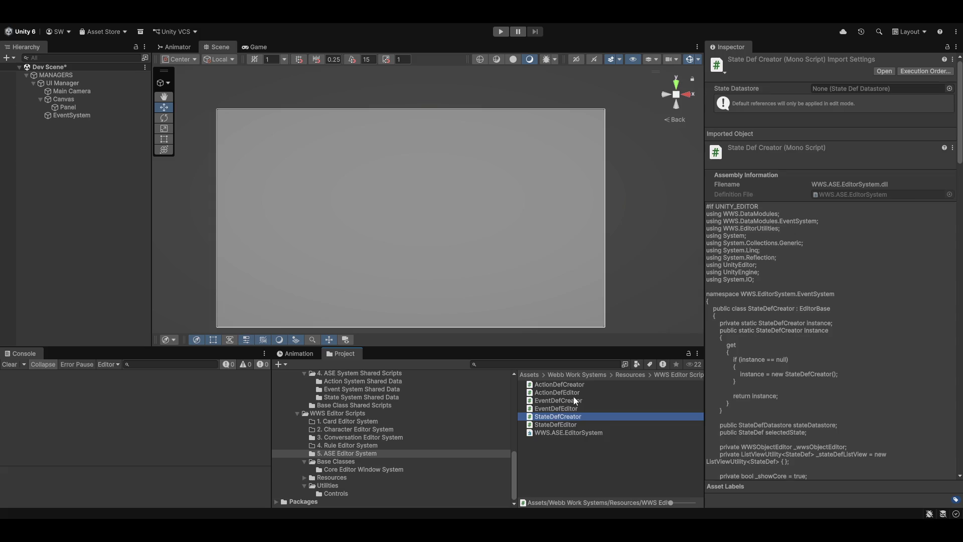
scroll(797, 385, down, 6)
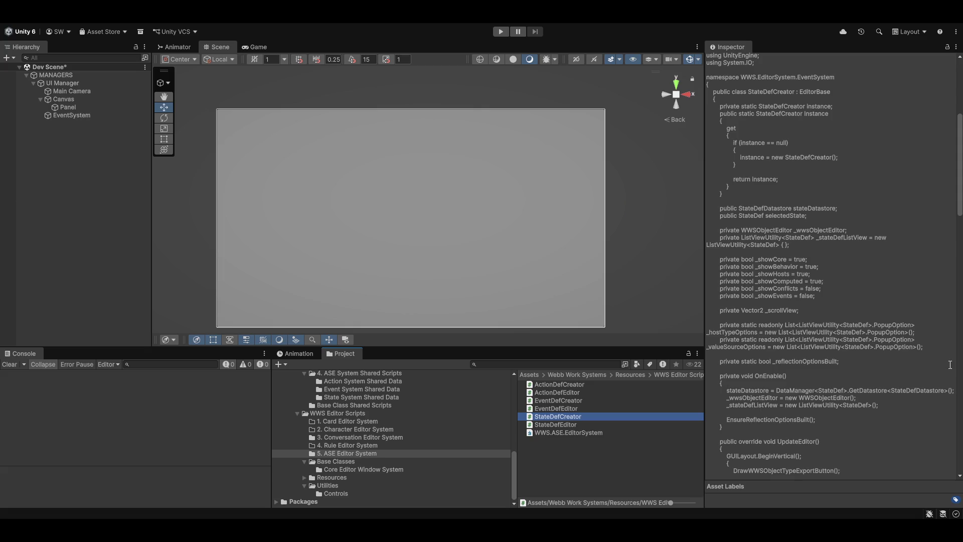
scroll(843, 389, up, 3)
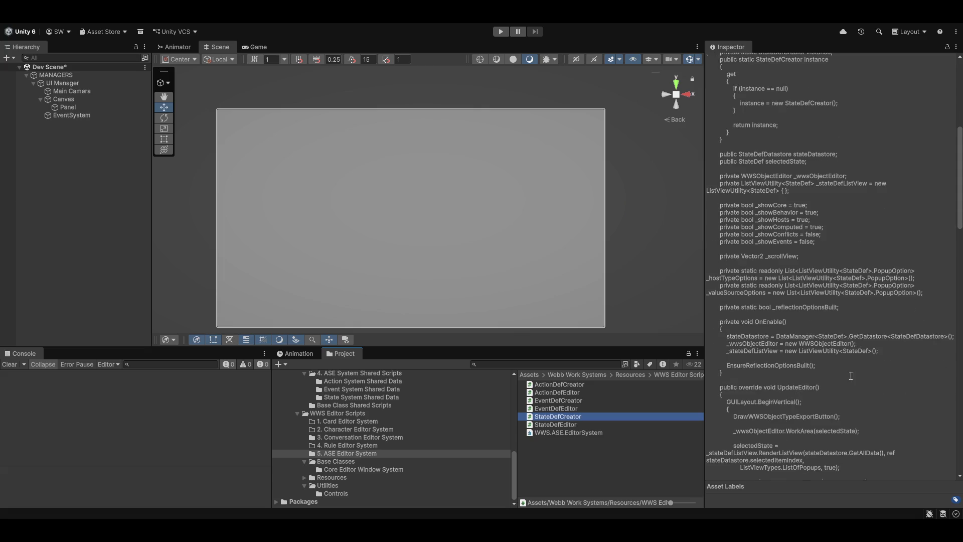
scroll(836, 394, up, 3)
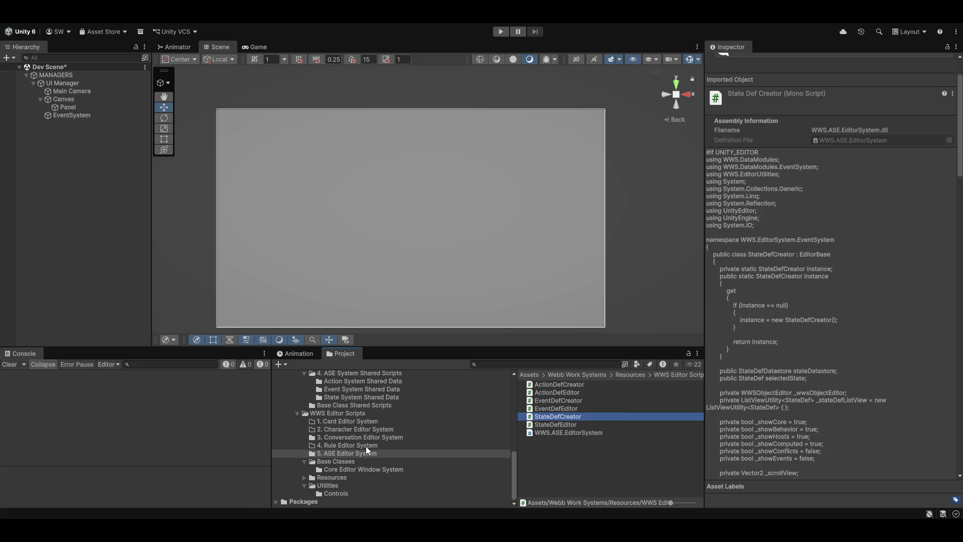
click(334, 420)
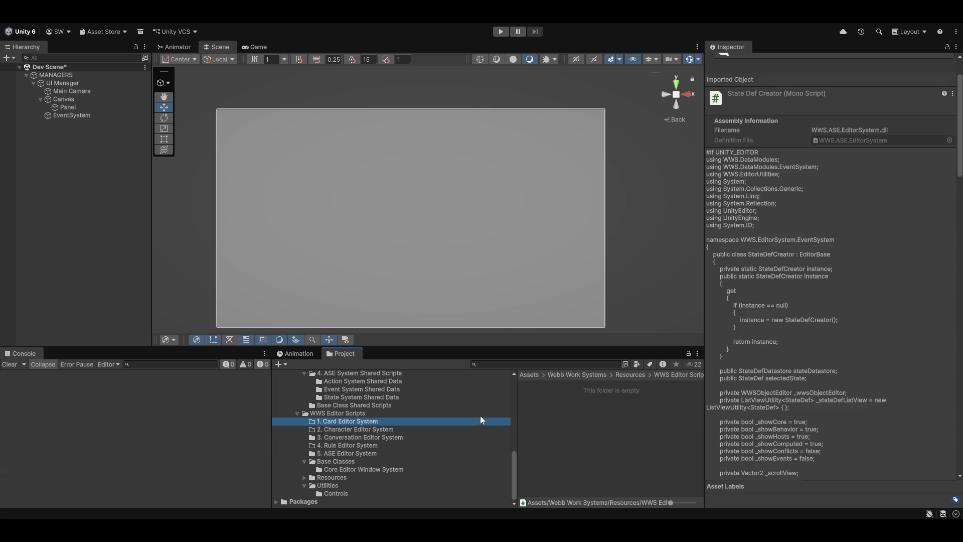
Create a folder in 1. Card Editor System and name it 'Card Set Editor'.
right_click(548, 421)
mouse_move(634, 142)
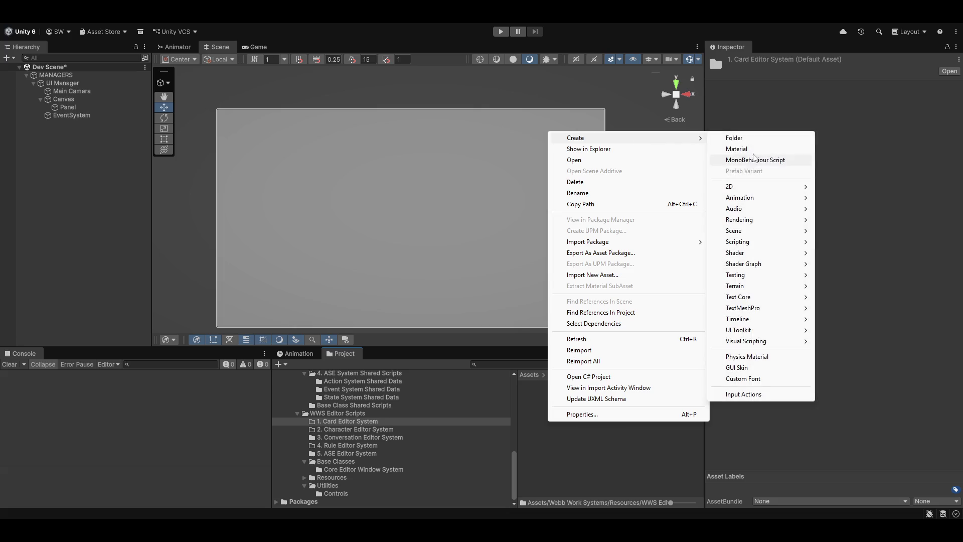
click(735, 138)
key(Return)
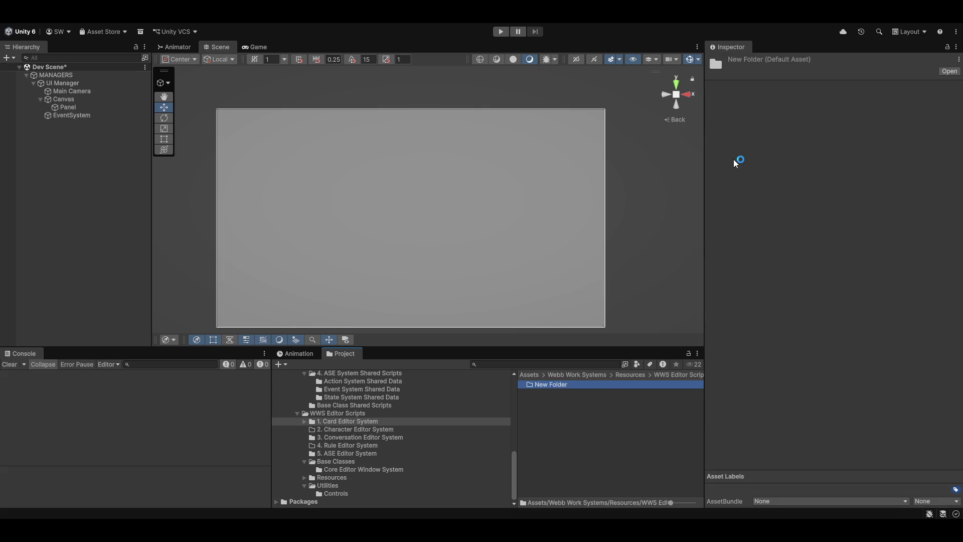
key(BackSpace)
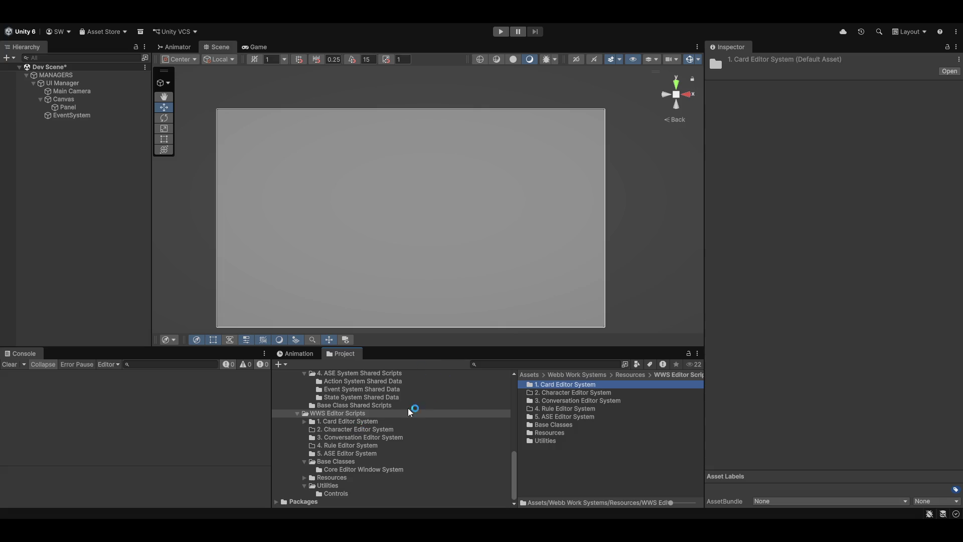
click(360, 422)
click(563, 387)
click(562, 388)
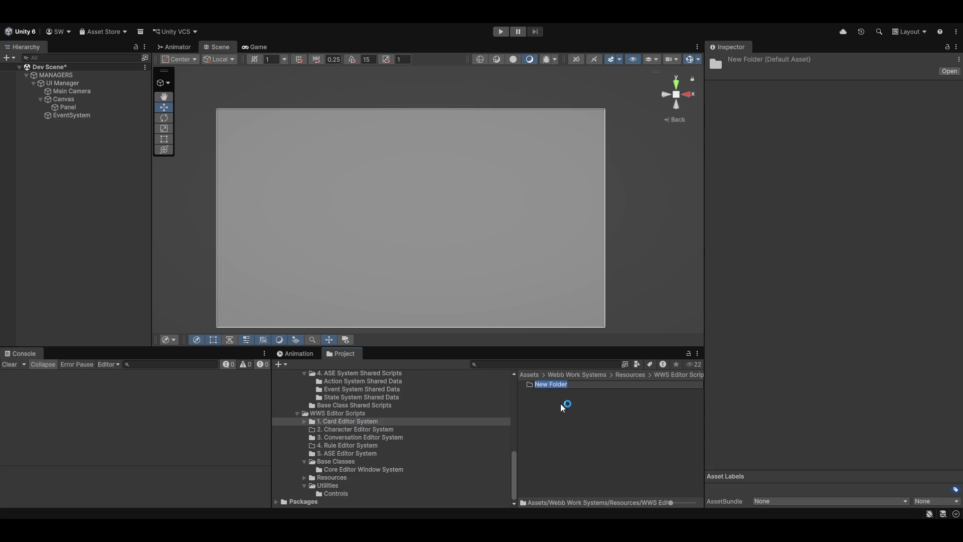
text(Card Set Editor)
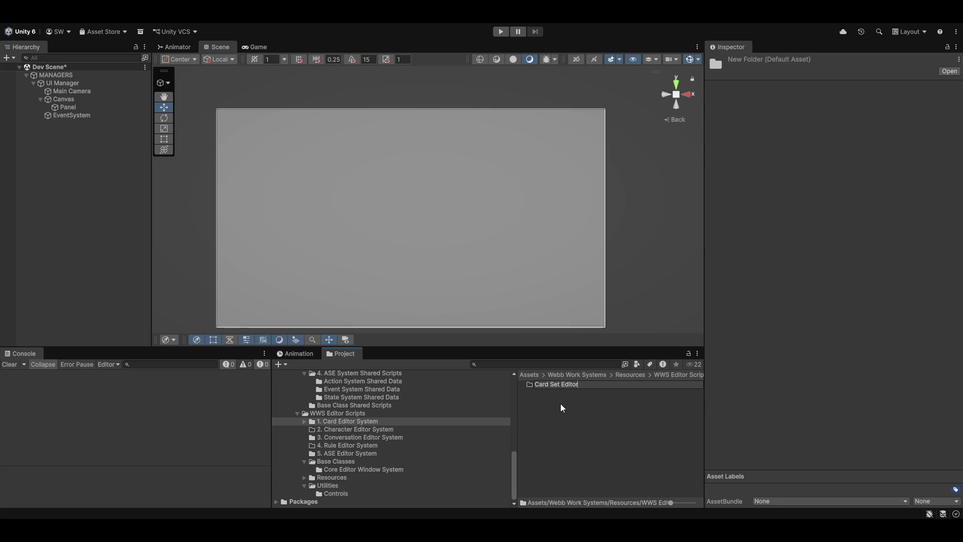
key(Return)
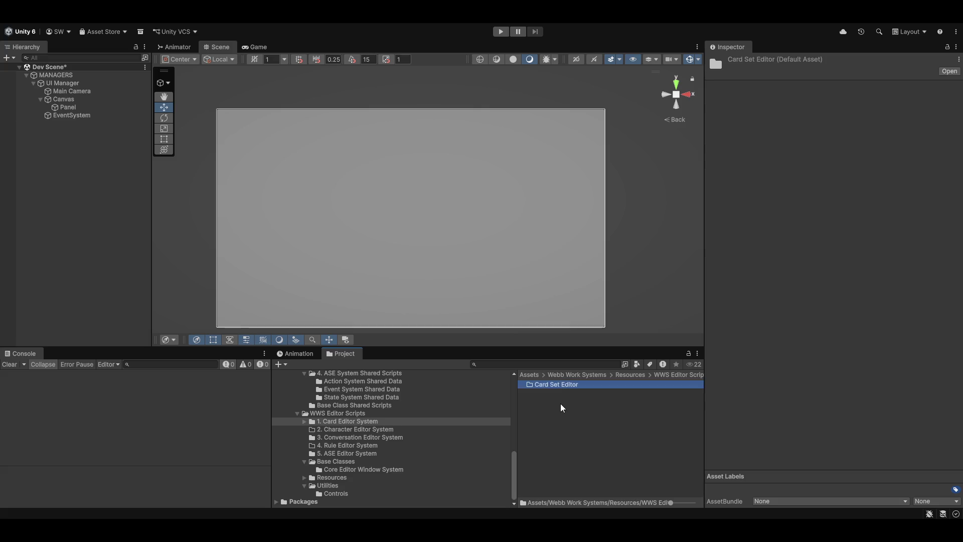
Create a second folder named 'Card Type Editor'.
right_click(589, 442)
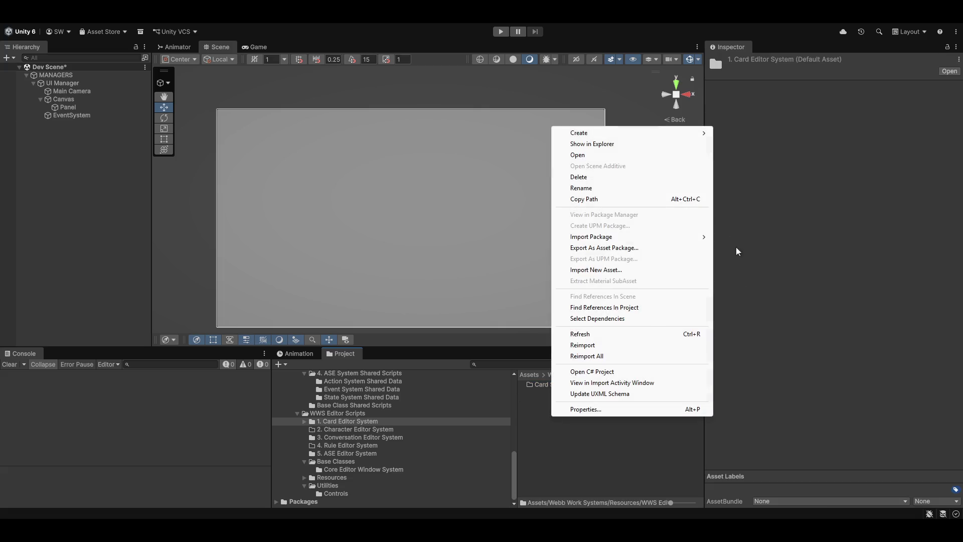
mouse_move(628, 134)
click(757, 133)
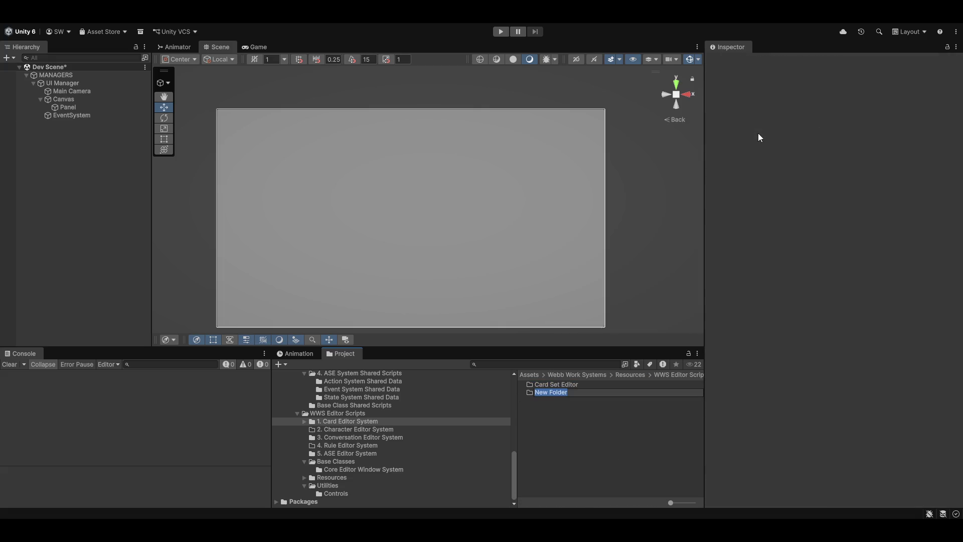
text(Card Type Edit)
text(or)
key(Return)
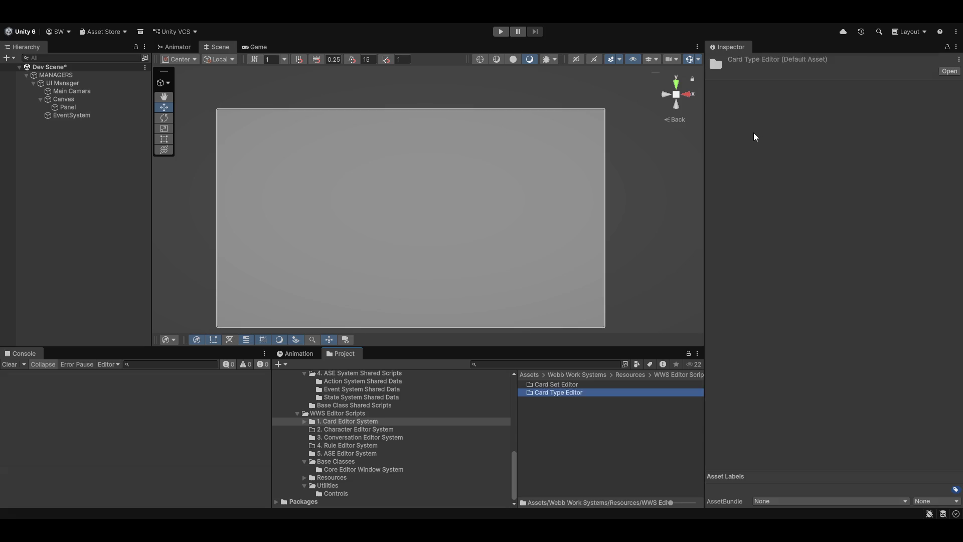
click(631, 422)
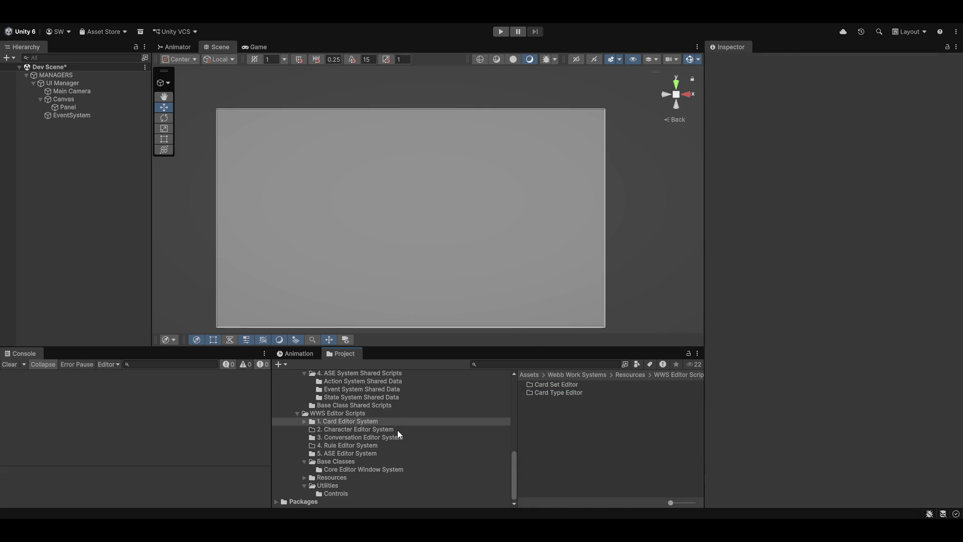
Reveal the Card Type Editor folder in File Explorer, then open 1. Card Shared Scripts.
right_click(551, 415)
click(599, 474)
double_click(542, 392)
right_click(544, 393)
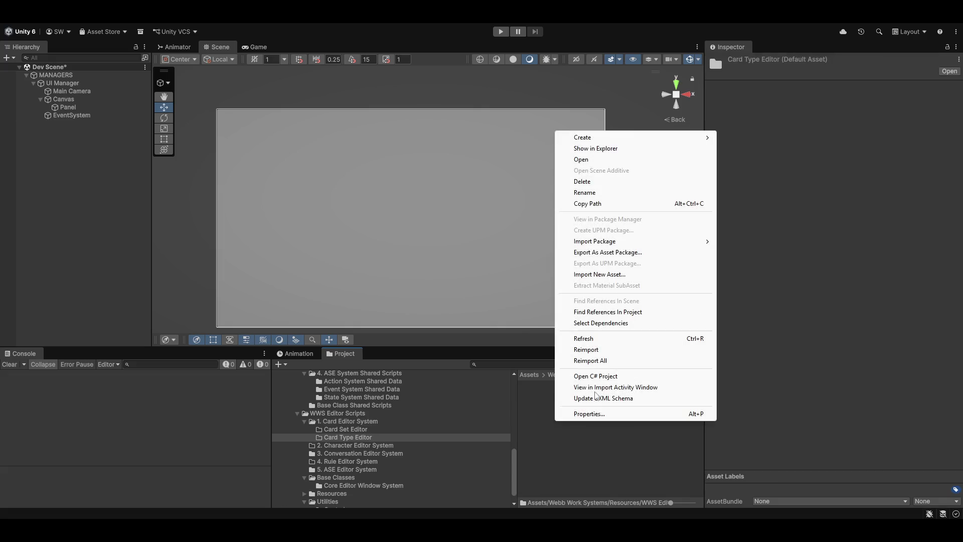
click(675, 148)
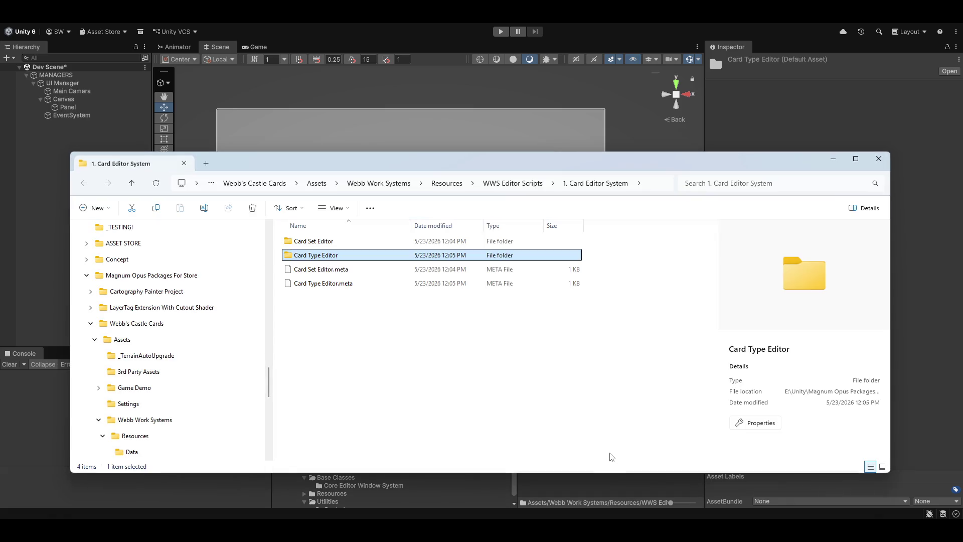
click(878, 171)
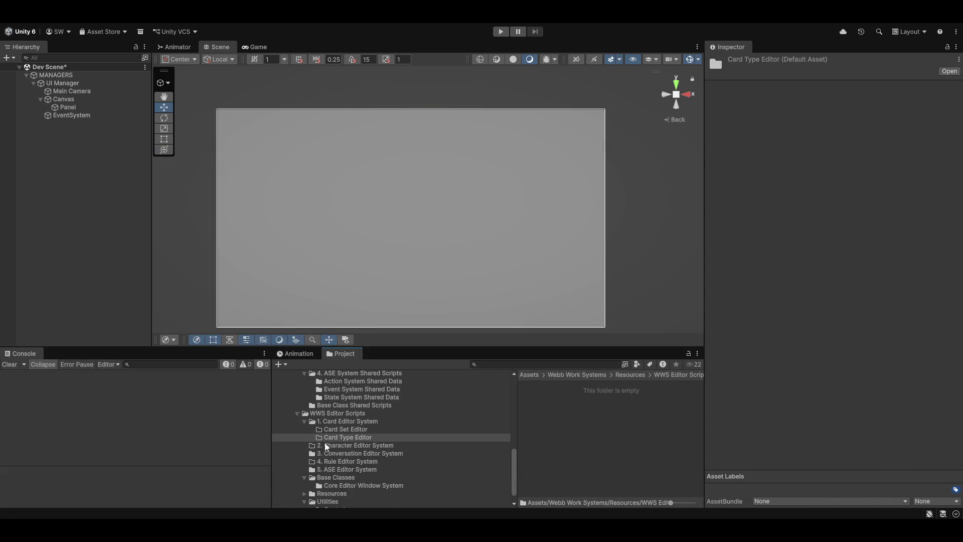
scroll(394, 427, up, 3)
click(331, 404)
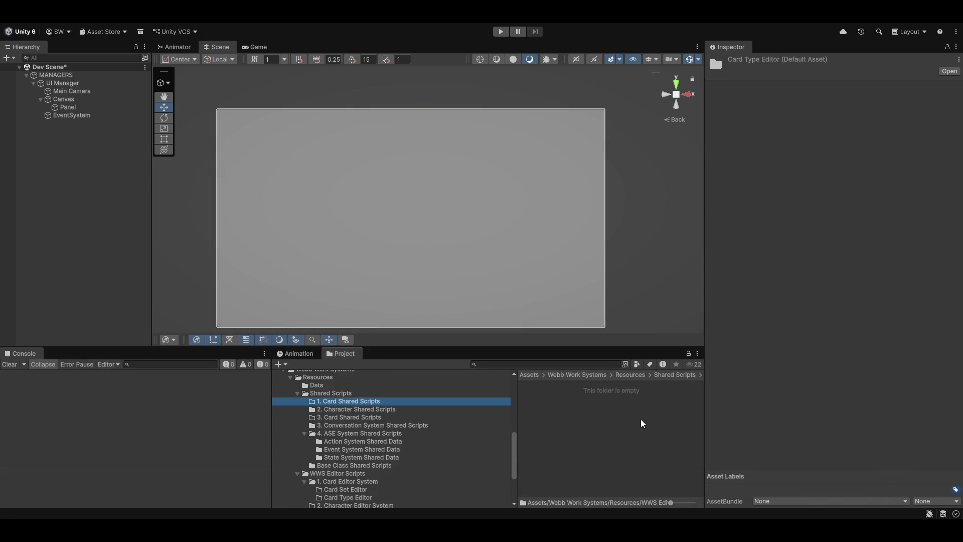
Create a folder named 'Card Type Shared Scripts' in 1. Card Shared Scripts.
right_click(528, 419)
mouse_move(599, 135)
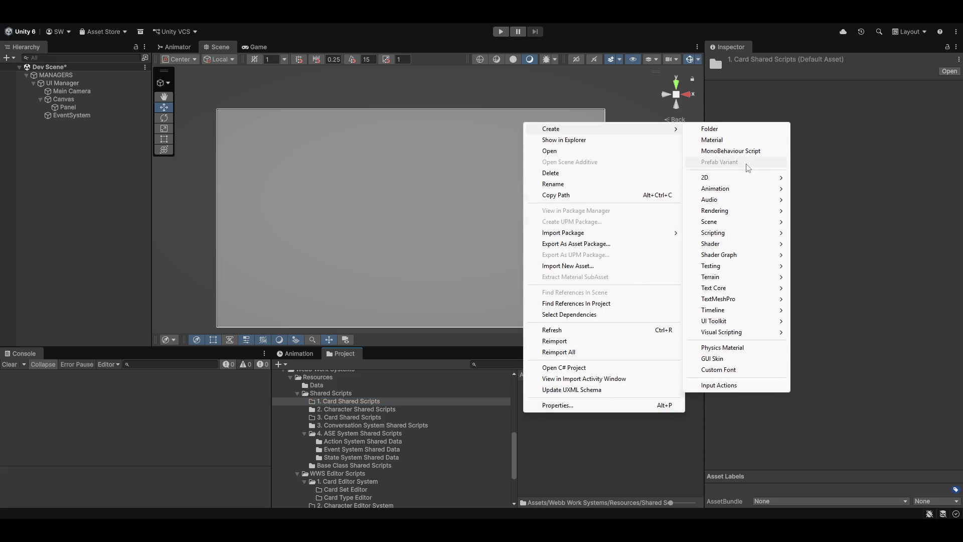
click(715, 129)
text(Card Type Shared Scripts)
key(Return)
click(576, 427)
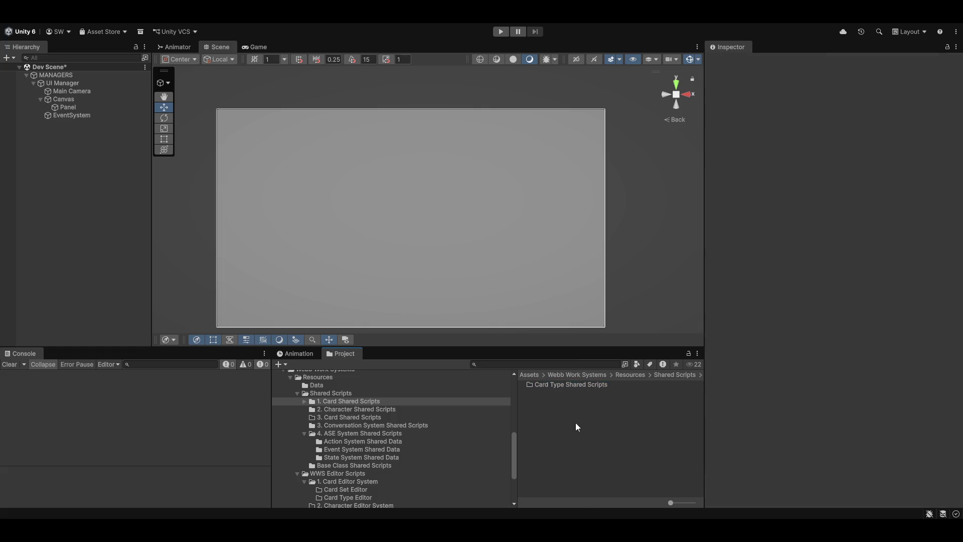
Create another folder named 'Card Set Shared Scripts'.
right_click(576, 427)
mouse_move(609, 146)
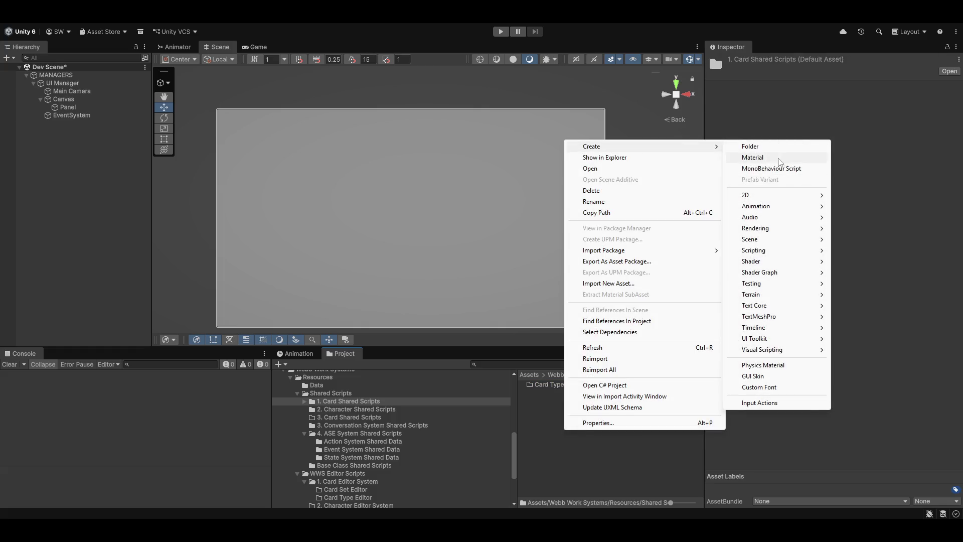
click(763, 147)
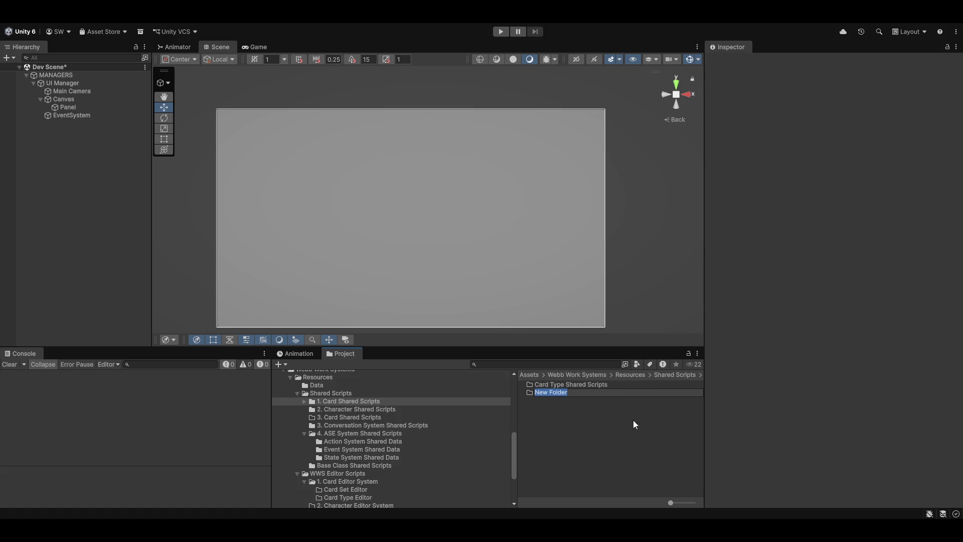
text(Card Set)
text( Shared )
text(Scripts)
key(Return)
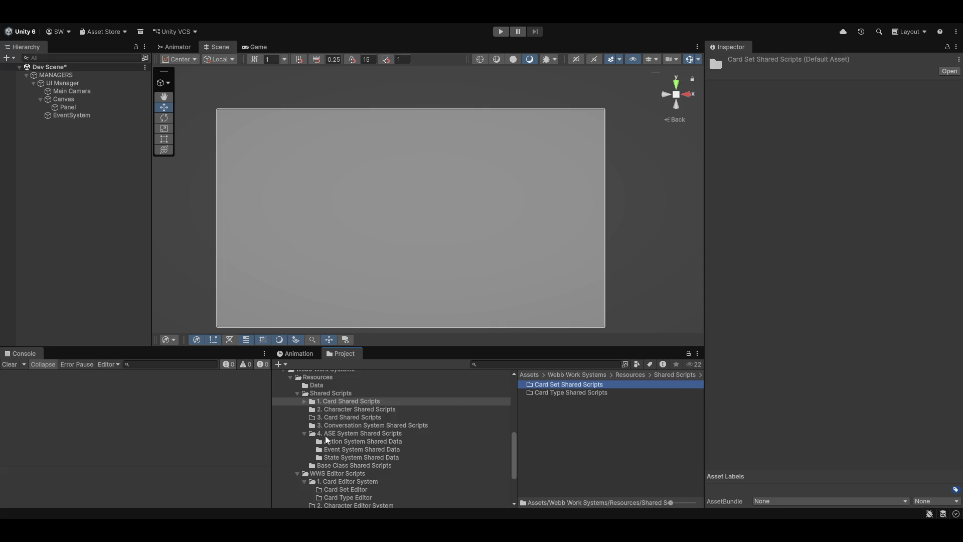
scroll(351, 462, down, 5)
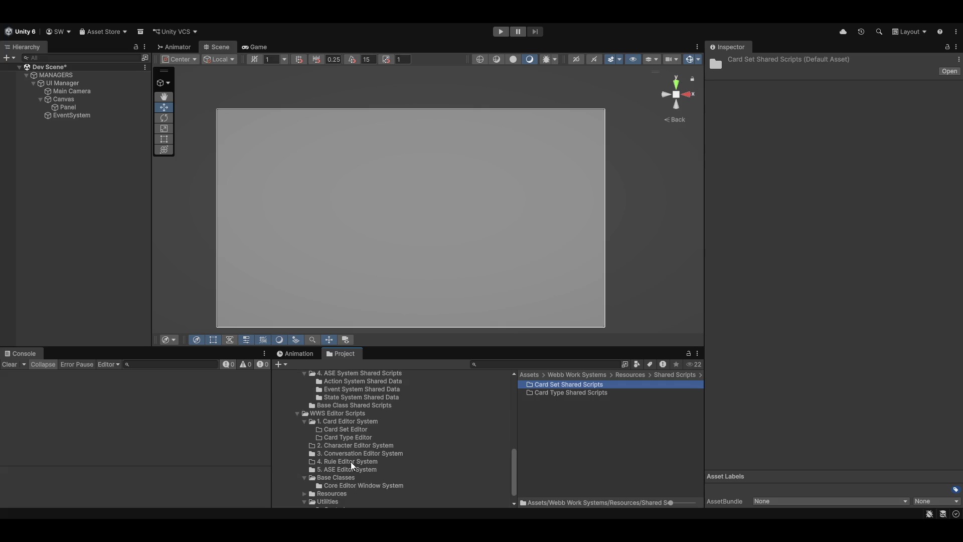
Find the ListViewUtility scripts in Utilities > Controls and read the TreeView script's code in the Inspector.
click(328, 485)
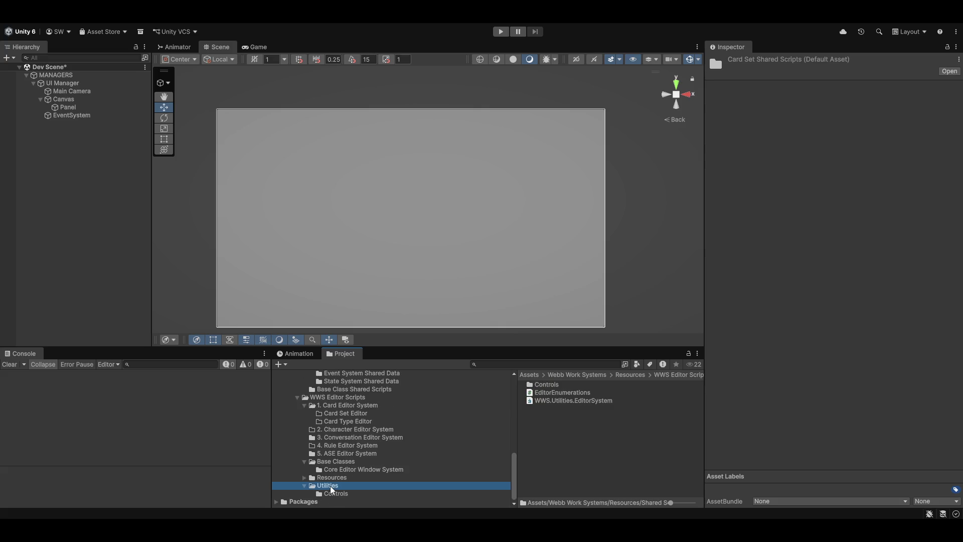
click(342, 495)
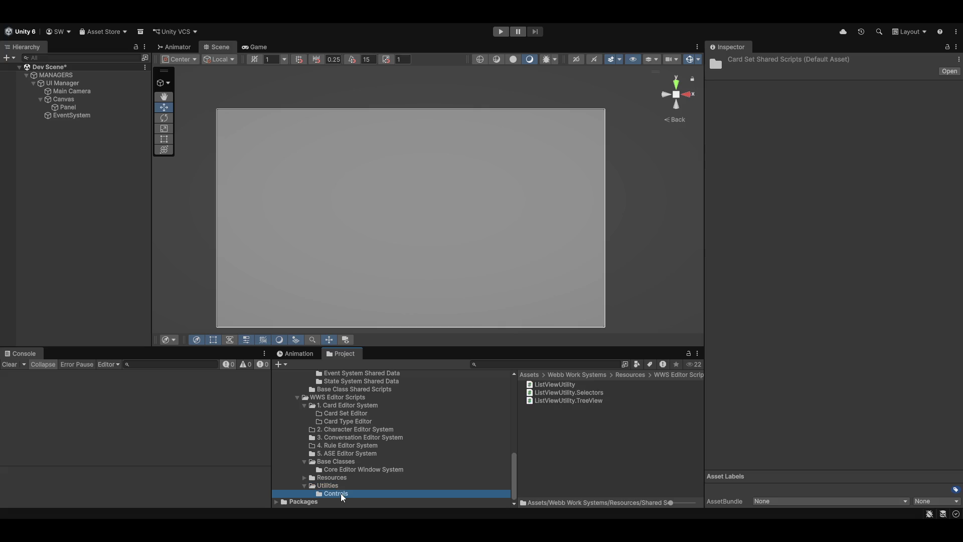
click(331, 485)
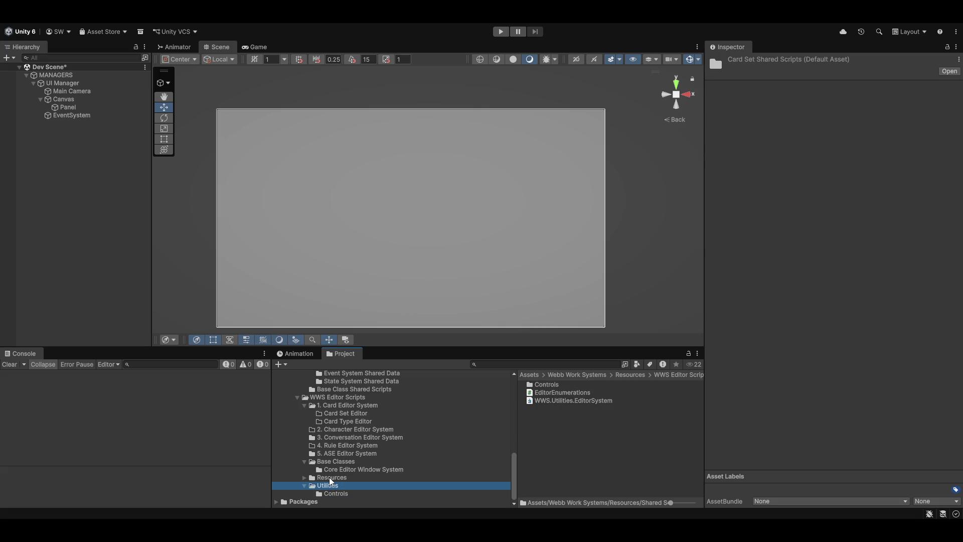
click(343, 495)
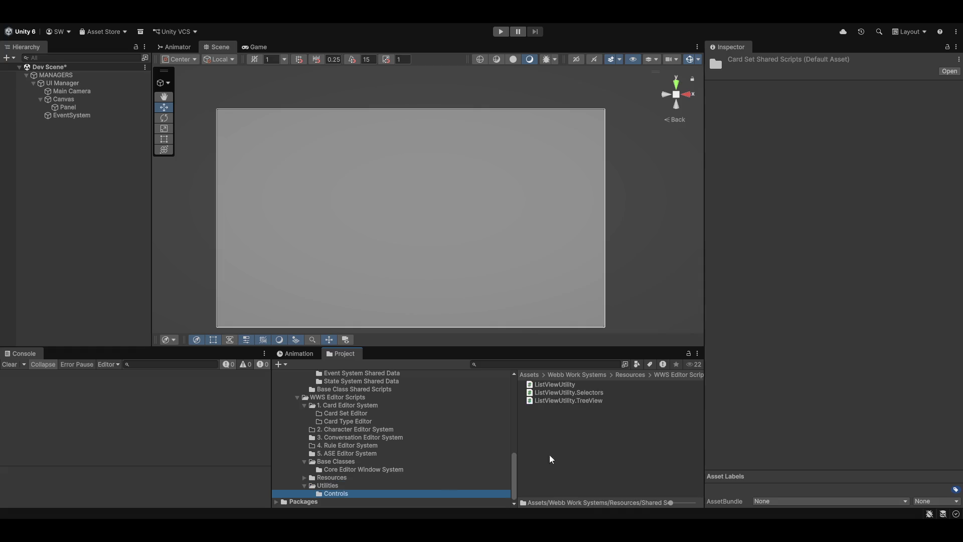
click(557, 396)
click(562, 402)
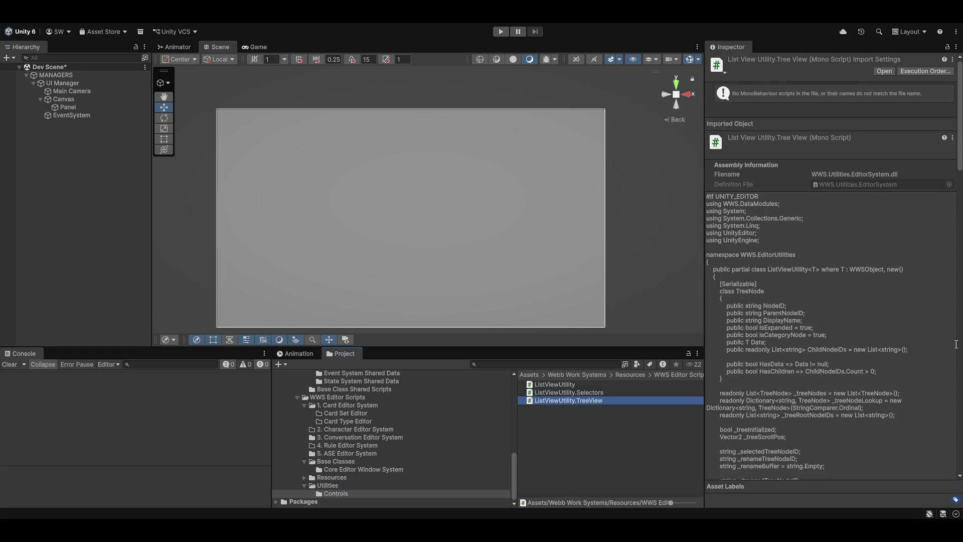
scroll(853, 366, down, 4)
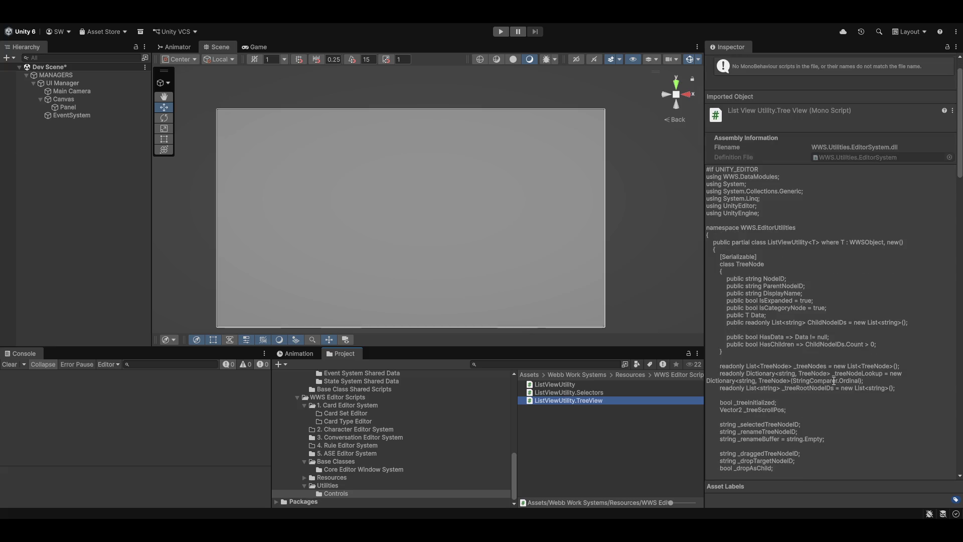
scroll(830, 393, down, 6)
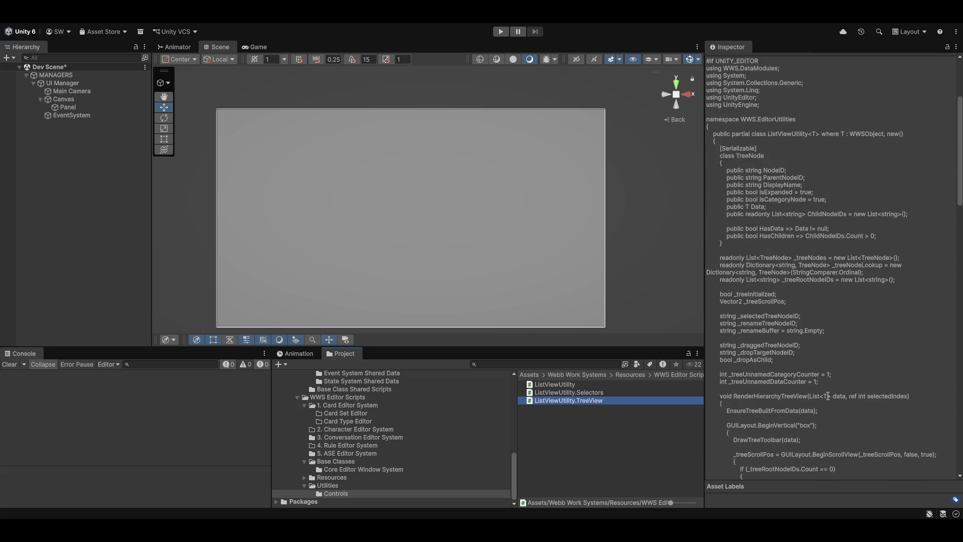
scroll(807, 415, down, 6)
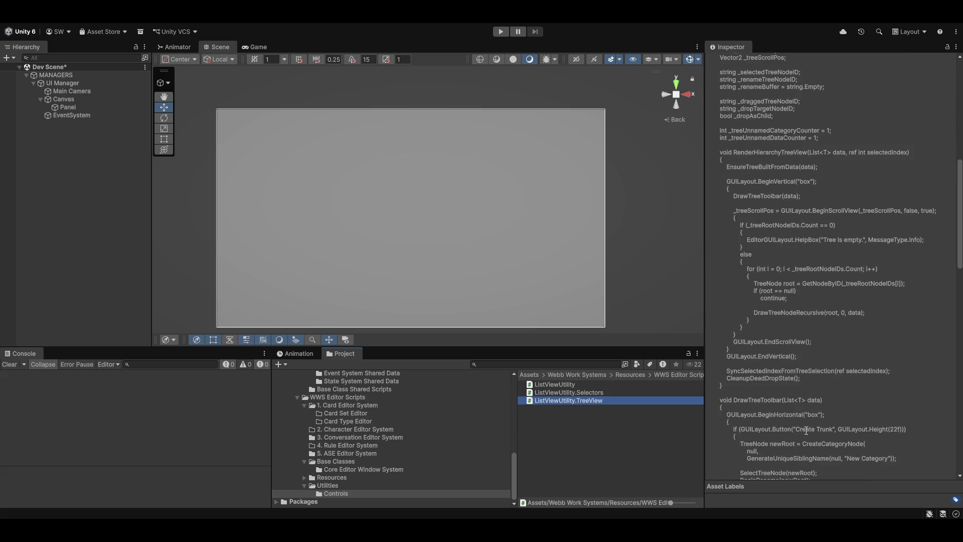
Read through the ListViewUtility.Selectors script's code in the Inspector.
click(567, 394)
scroll(774, 395, up, 4)
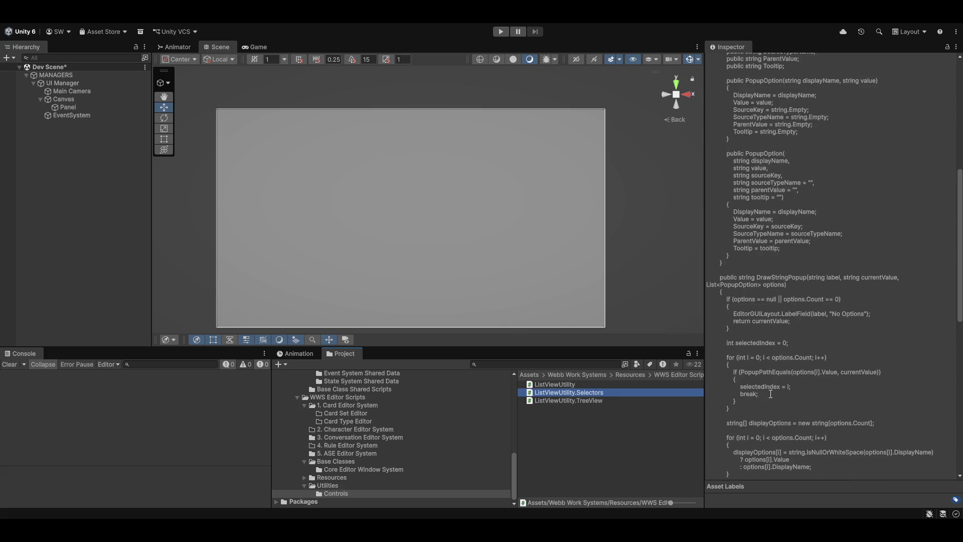
scroll(773, 396, up, 6)
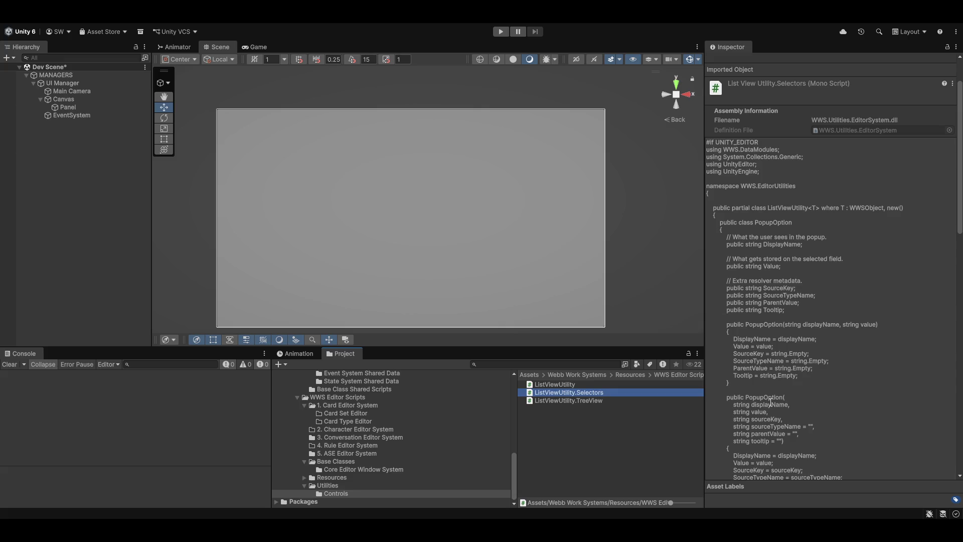
scroll(764, 406, down, 2)
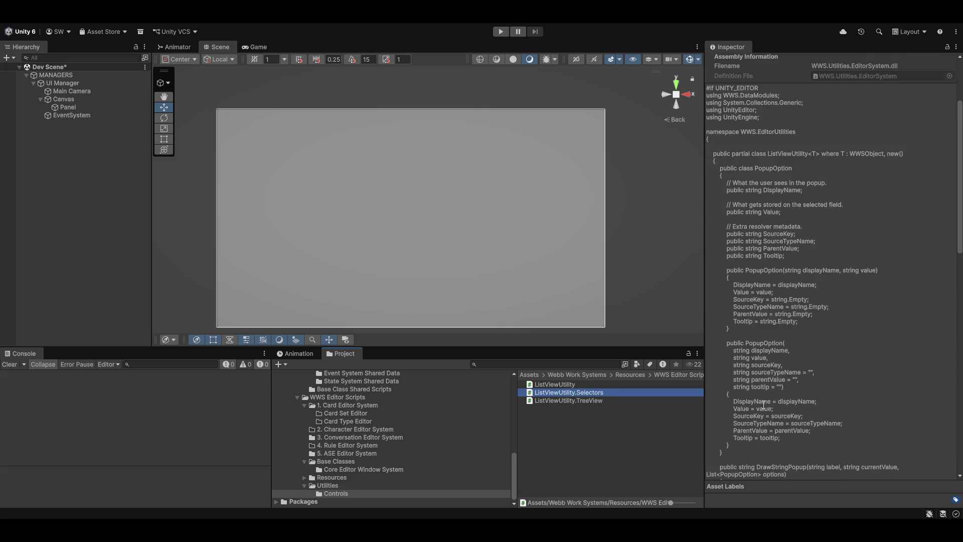
scroll(772, 367, down, 3)
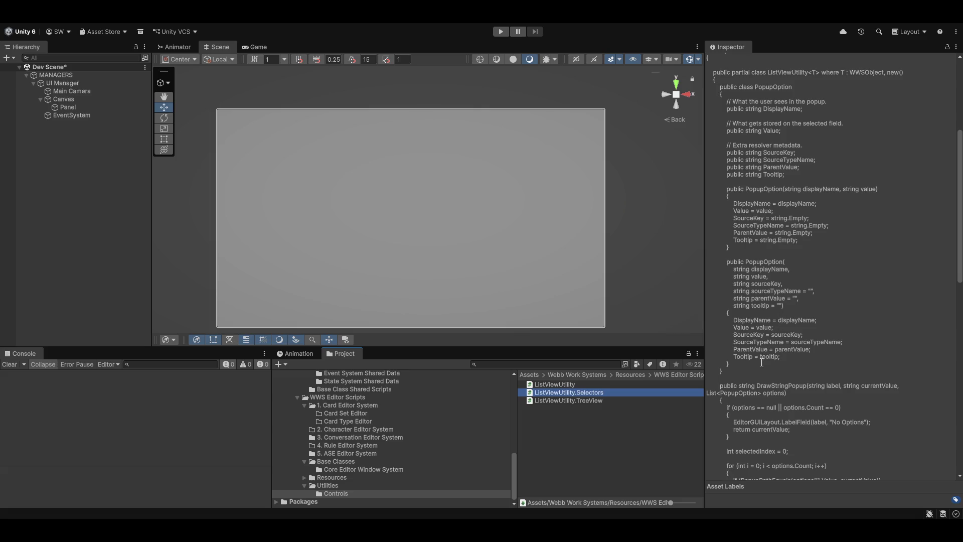
scroll(762, 362, down, 9)
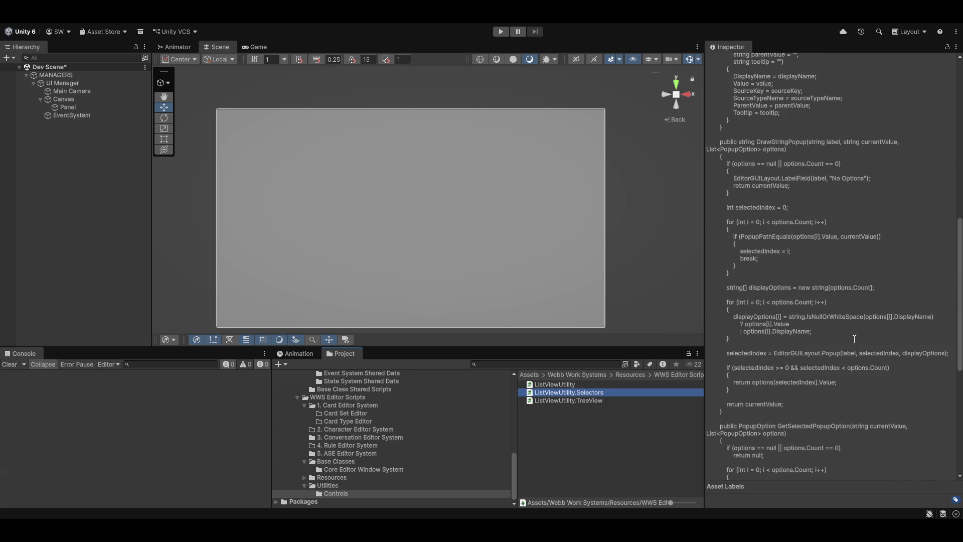
scroll(854, 339, down, 2)
scroll(839, 395, down, 8)
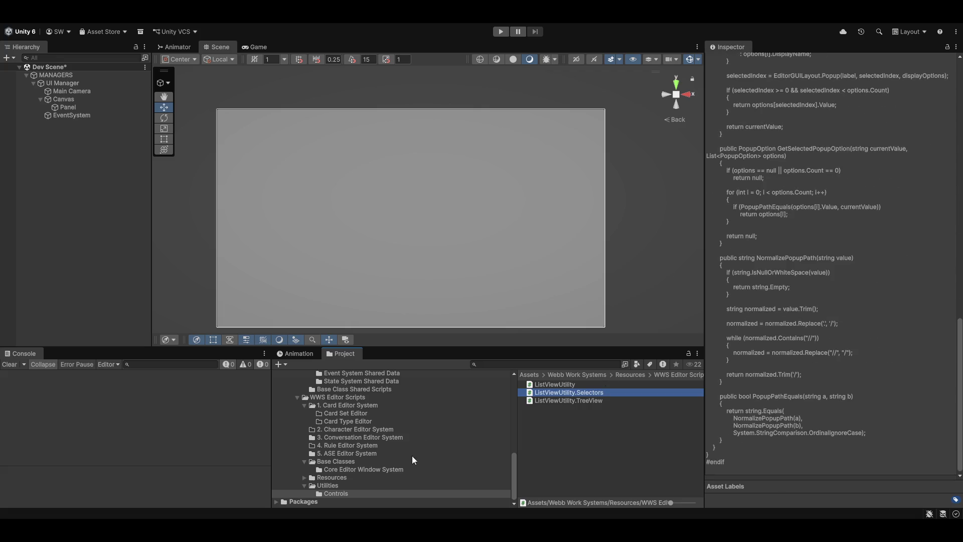
Look through the 5. ASE Editor System scripts, collapse 4. ASE System Shared Scripts, and show Base Class Shared Scripts.
click(328, 485)
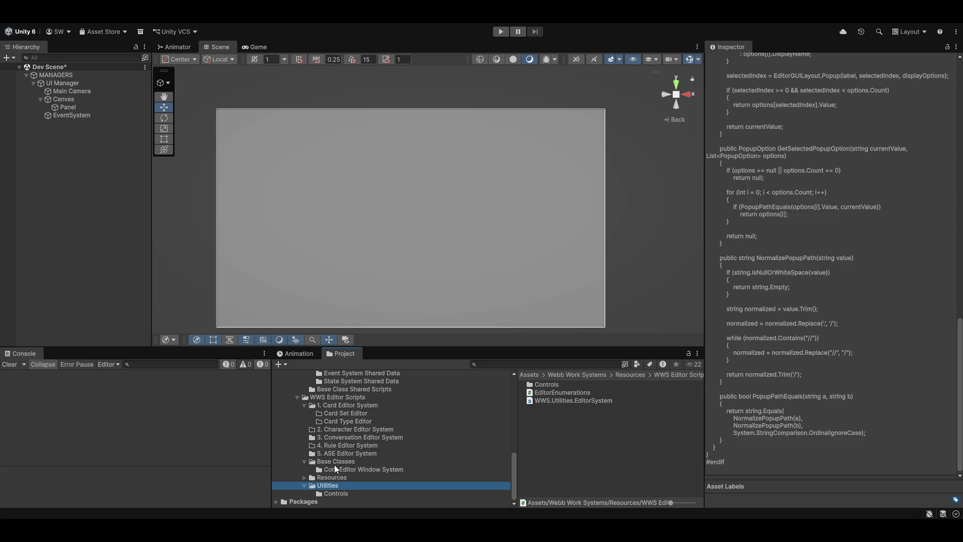
click(334, 465)
click(333, 453)
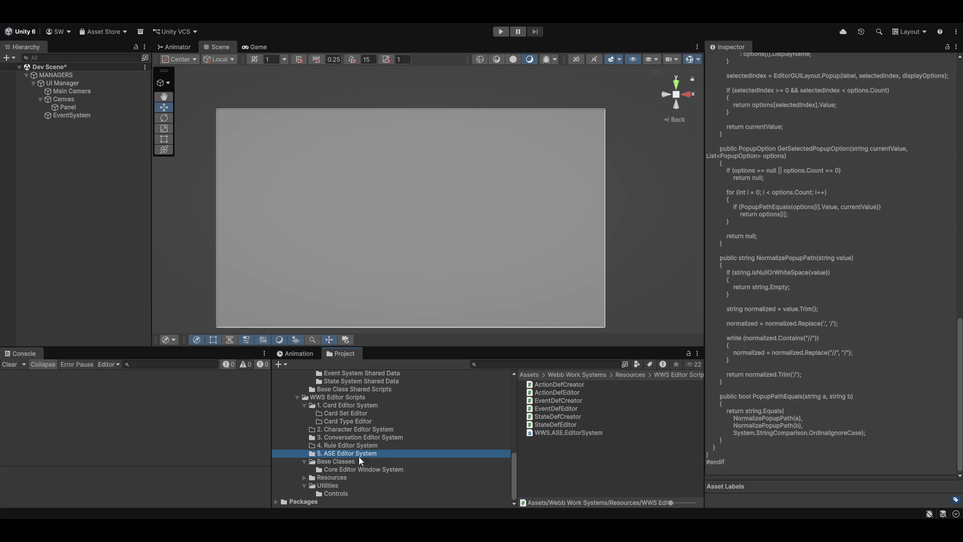
scroll(383, 456, up, 4)
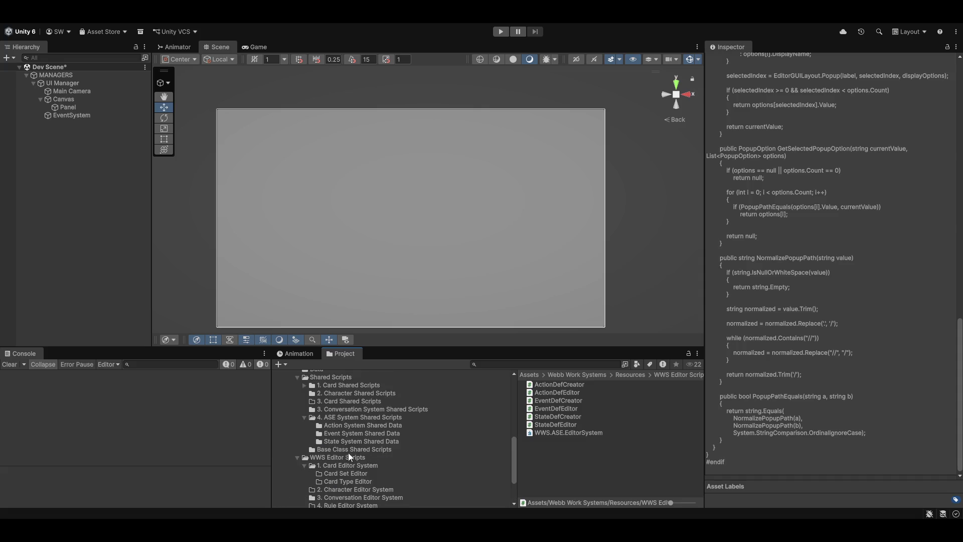
scroll(351, 451, up, 2)
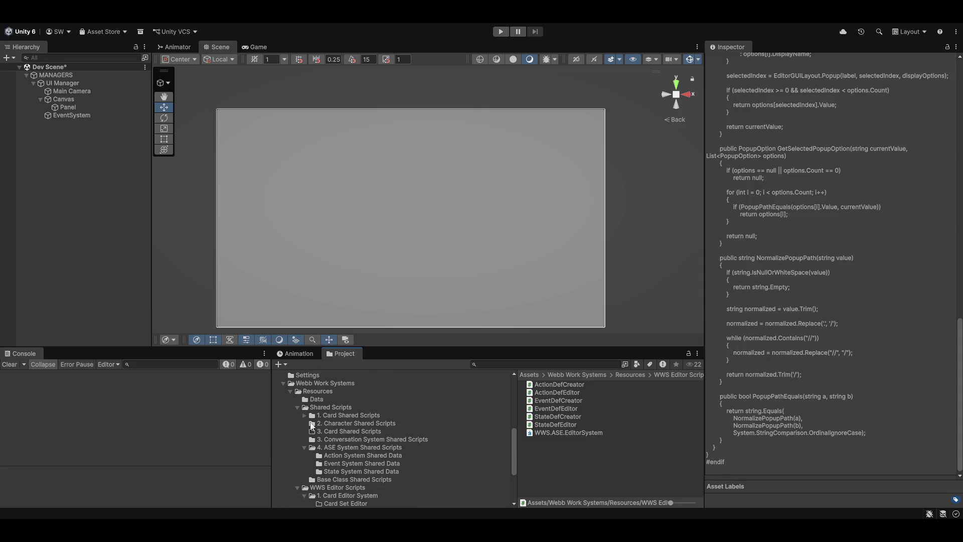
click(304, 448)
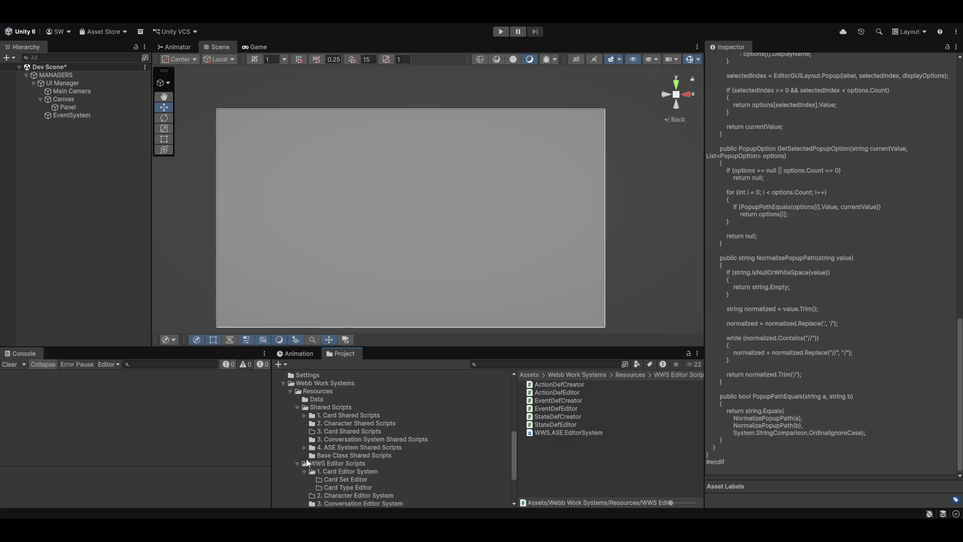
click(359, 456)
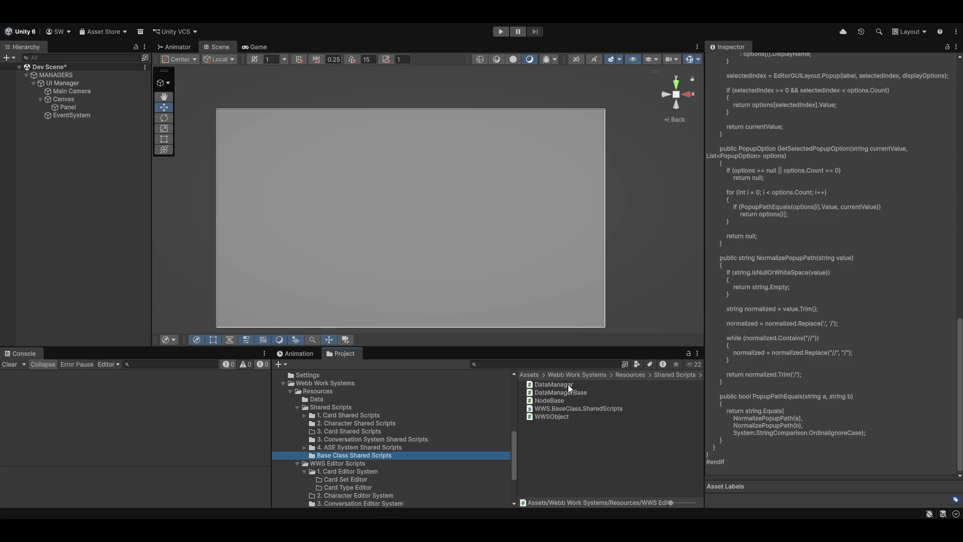
Create a 'Utility Shared Scripts' folder inside Shared Scripts, then open WWSObject.cs from Base Class Shared Scripts.
right_click(323, 408)
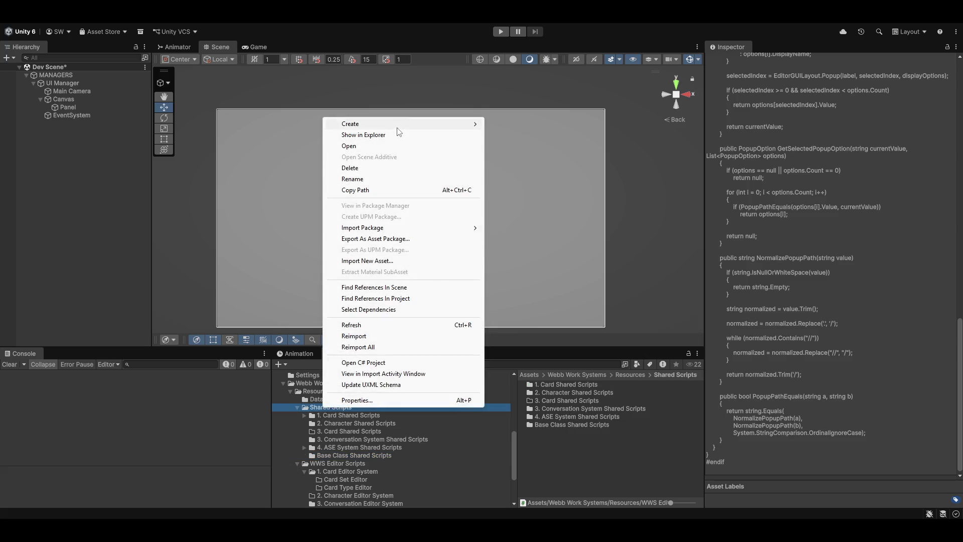
mouse_move(397, 124)
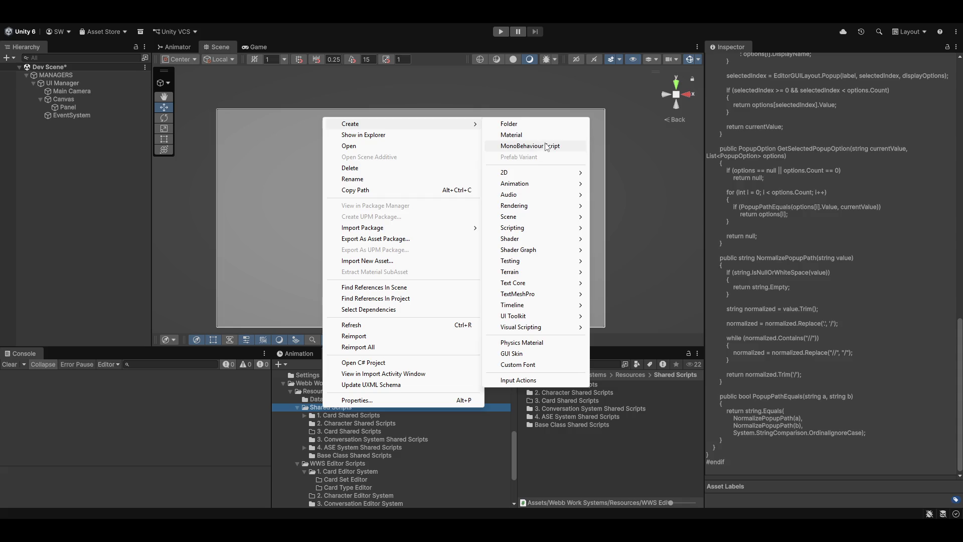
click(525, 125)
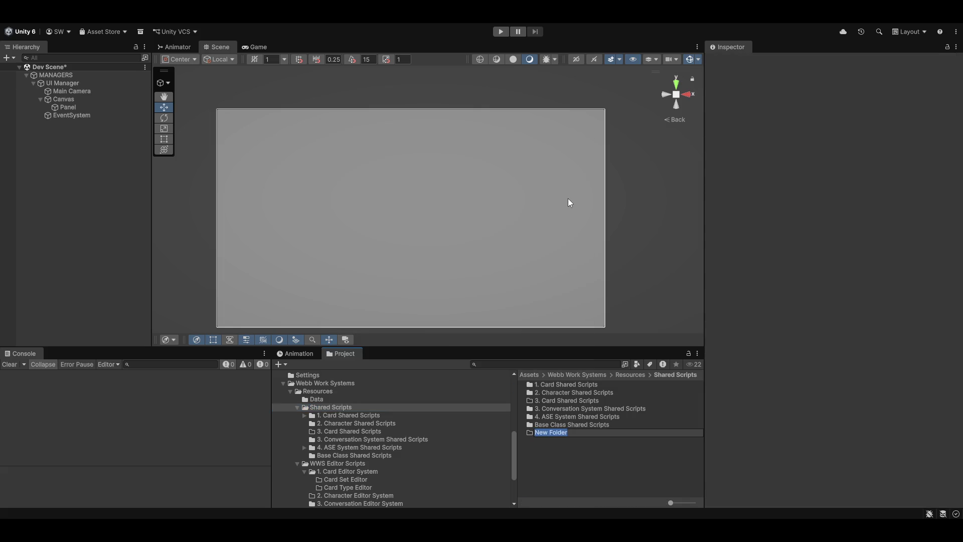
text(Utility S)
text(hared)
text(Scripts)
key(Return)
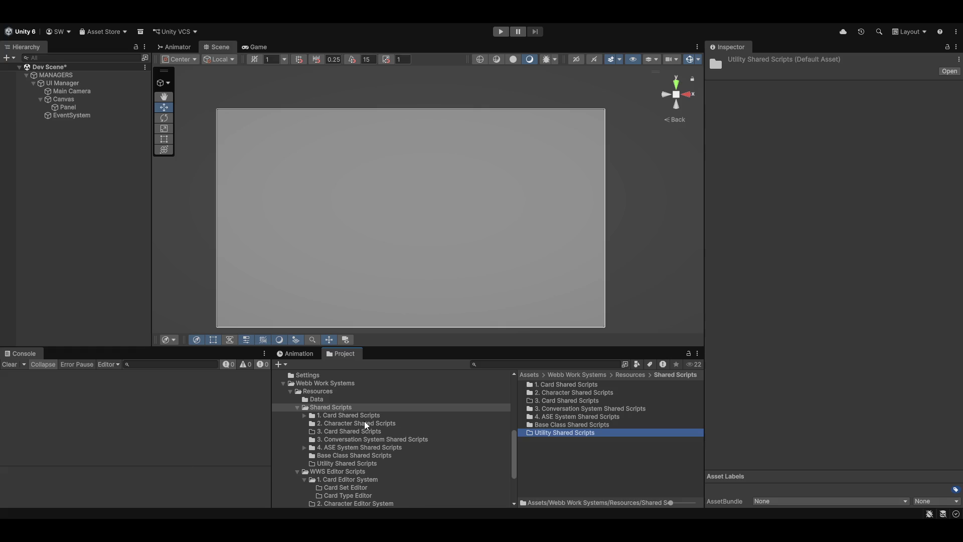
click(338, 457)
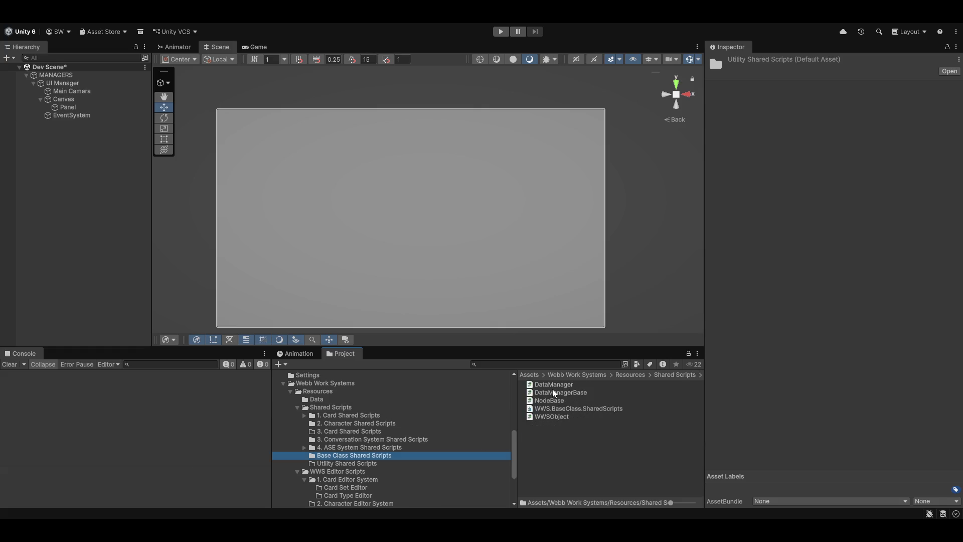
double_click(544, 415)
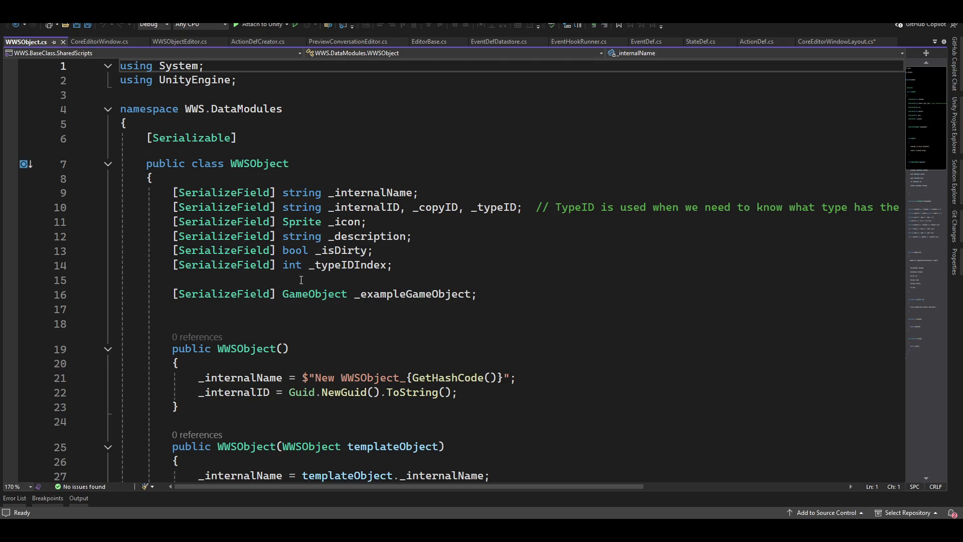
Delete the _exampleGameObject field from WWSObject and remove the leftover blank lines.
click(501, 295)
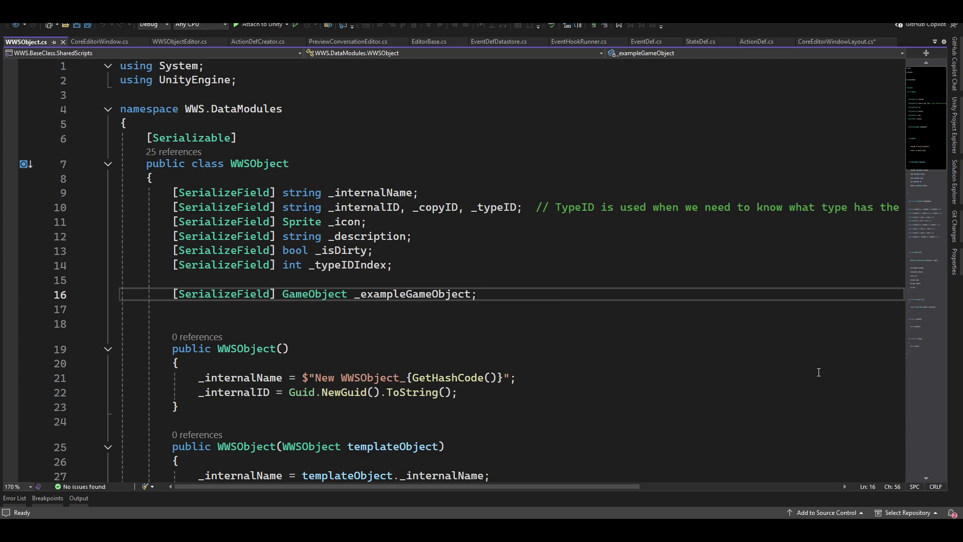
key(shift+Home)
key(Delete)
key(Up)
key(Up)
key(End)
key(Delete)
key(Delete)
key(shift+Down)
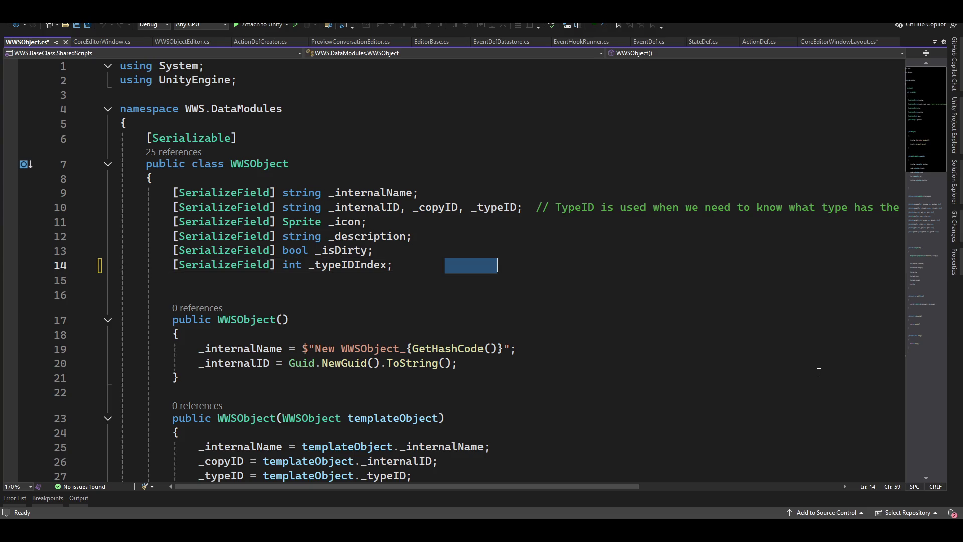
key(Delete)
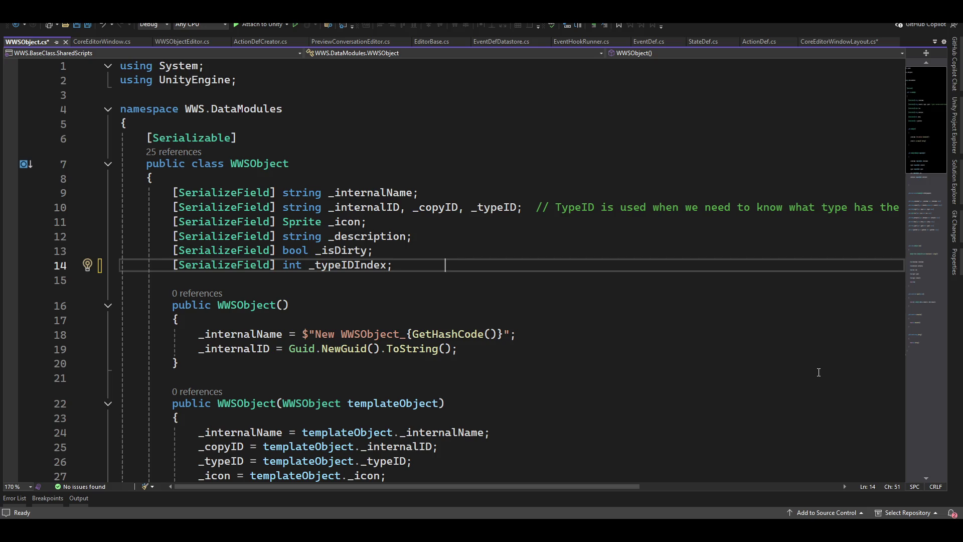
Delete the _typeIDIndex field line and its empty line.
key(BackSpace)
key(Left)
key(Left)
key(Up)
key(Down)
key(End)
key(shift+Home)
key(Delete)
key(Up)
key(End)
key(Delete)
key(Down)
key(Down)
key(Down)
Delete the TypeIDIndex property, leaving TypeID as the last property.
key(Down)
key(Down)
key(Down)
key(Up)
key(Up)
key(Up)
key(End)
key(shift+Home)
key(Delete)
key(Up)
key(Up)
key(Down)
key(Home)
key(ctrl+Right)
key(ctrl+Right)
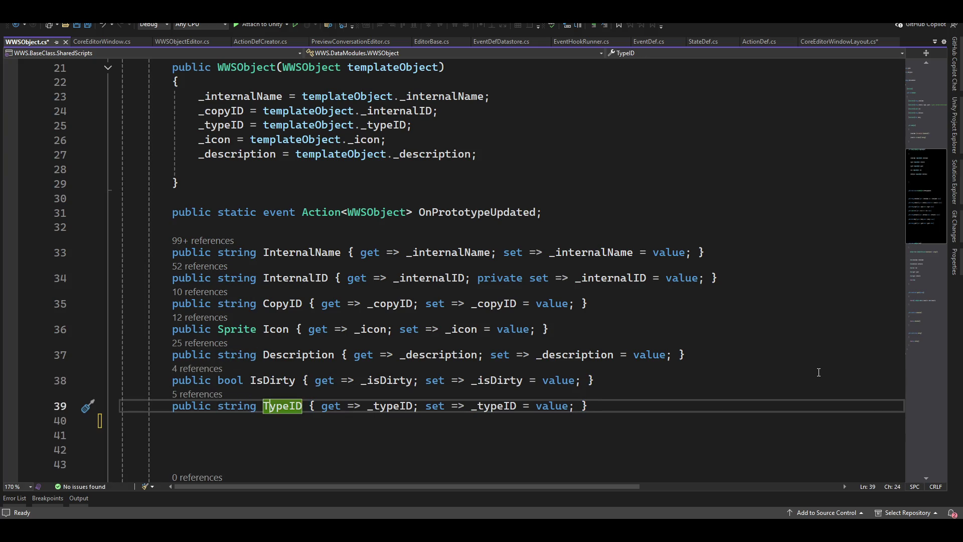
Rename the TypeID property to TypeGUID and its _typeID field to _typeGUID.
key(Right)
key(ctrl+r)
key(ctrl+r)
key(Right)
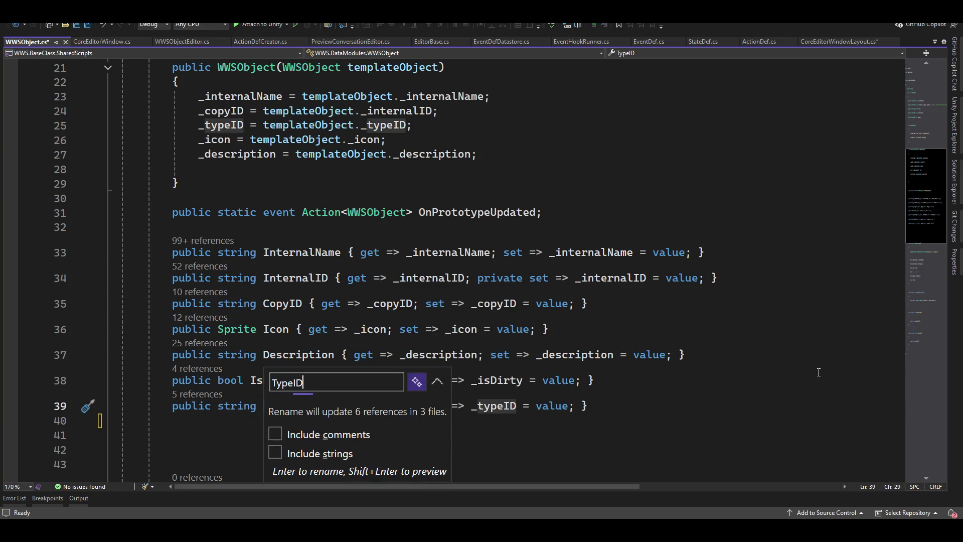
text(GU)
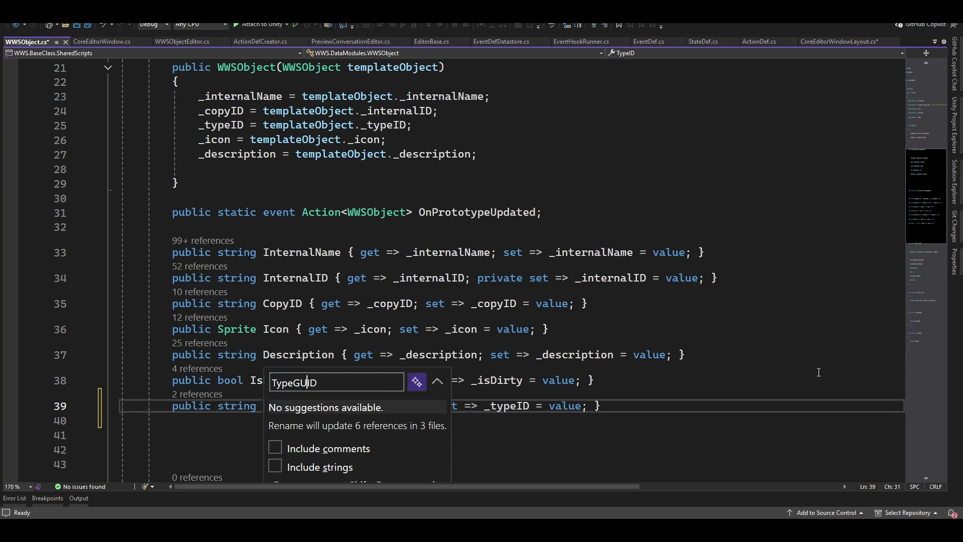
key(Return)
key(ctrl+Right)
key(ctrl+Right)
key(ctrl+Right)
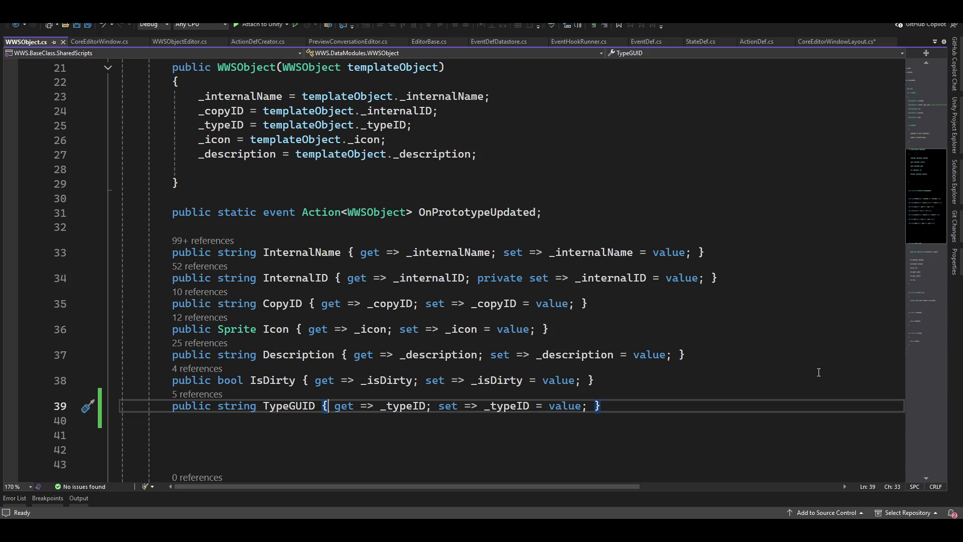
key(ctrl+r)
key(ctrl+r)
key(Right)
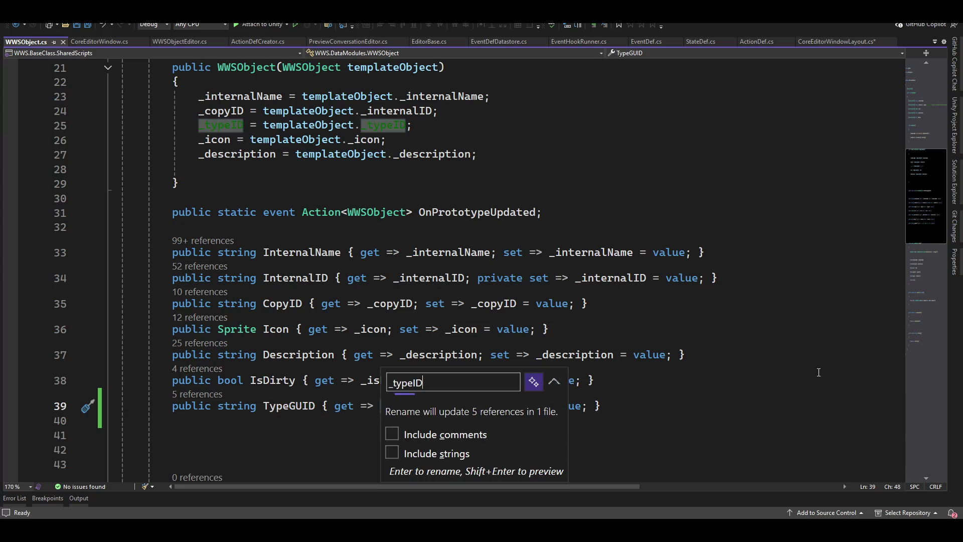
key(Left)
key(Left)
text(GU)
key(Return)
Rename InternalID to InternalGUID and _internalID to _internalGUID, then save.
key(Up)
key(Up)
key(Up)
key(Up)
key(Up)
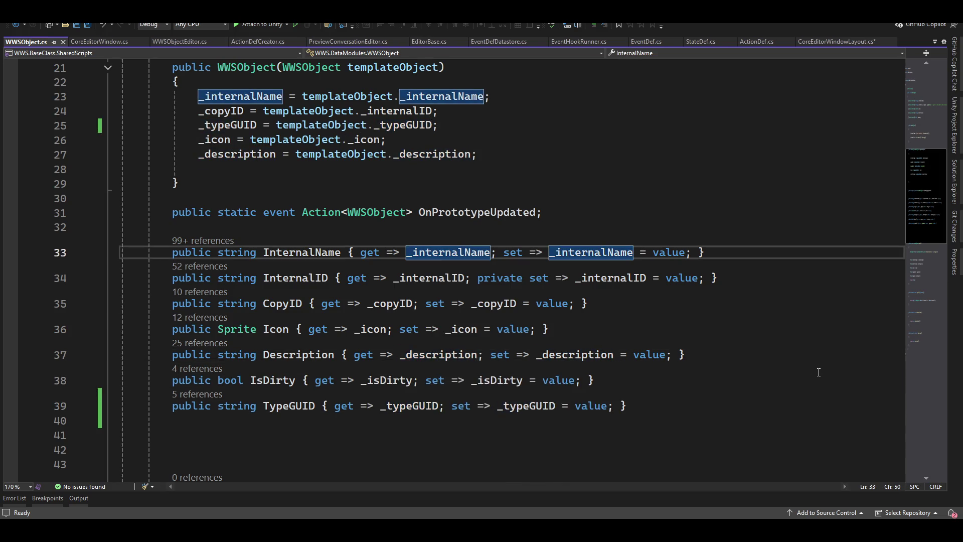
key(Down)
key(Left)
key(Left)
key(Left)
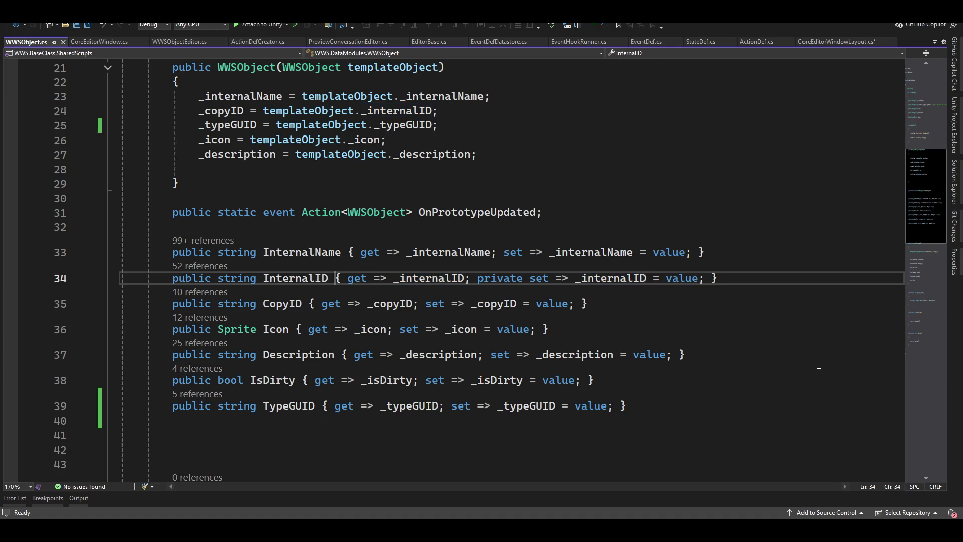
key(ctrl+r)
key(ctrl+r)
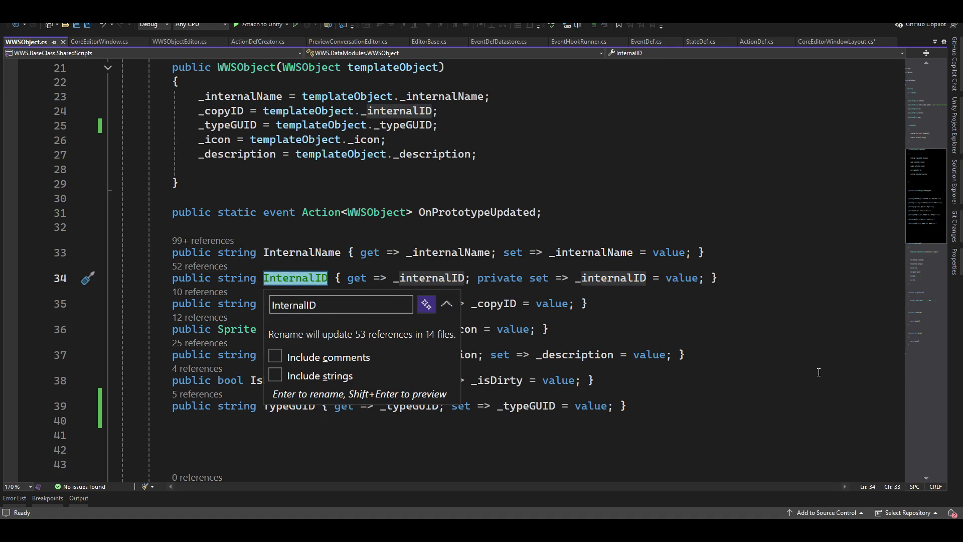
text(GU)
key(Return)
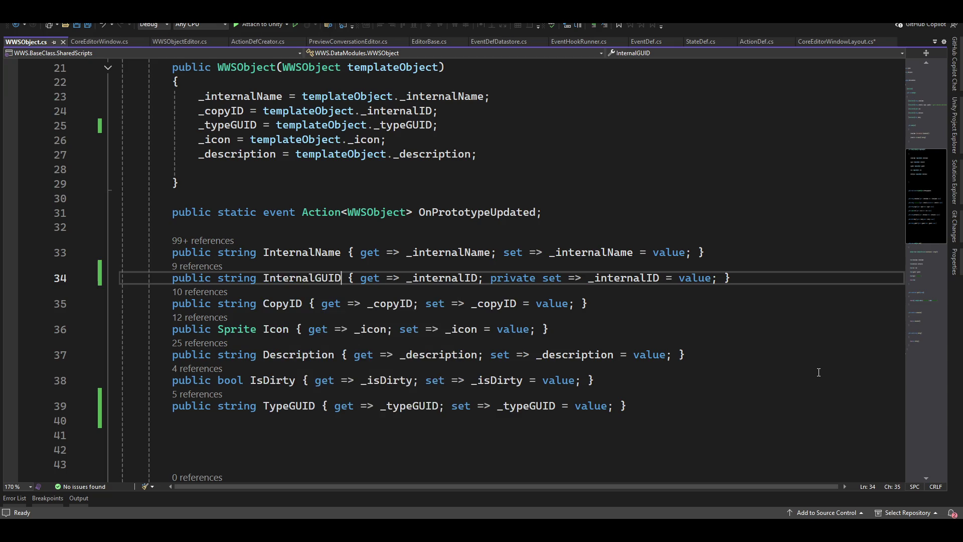
key(Right)
key(Right)
key(Right)
key(Right)
key(ctrl+r)
key(ctrl+r)
key(Right)
key(Left)
key(Left)
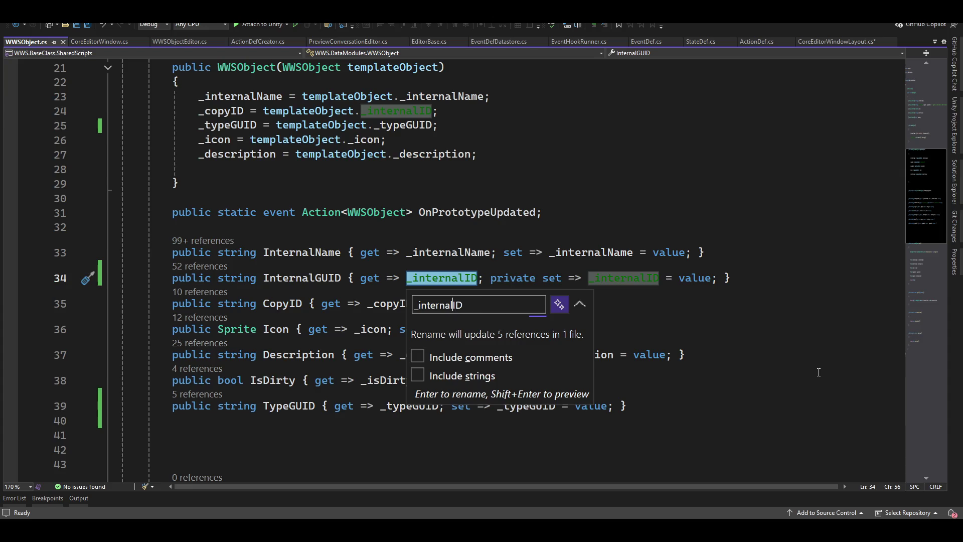
text(GU)
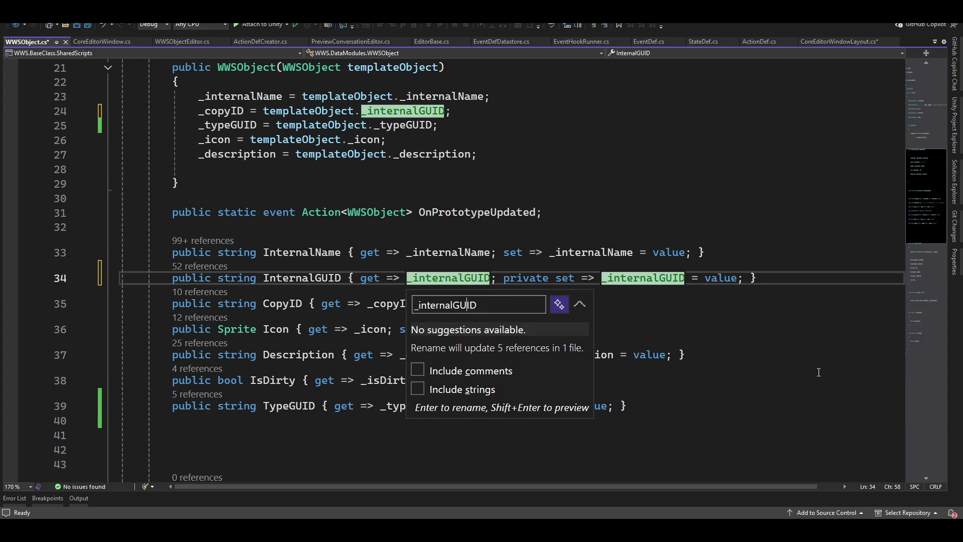
key(Return)
key(ctrl+s)
Rename CopyID to CopyGUID and _copyID to _copyGUID, saving the file.
key(Down)
key(Home)
key(Right)
key(Right)
key(Right)
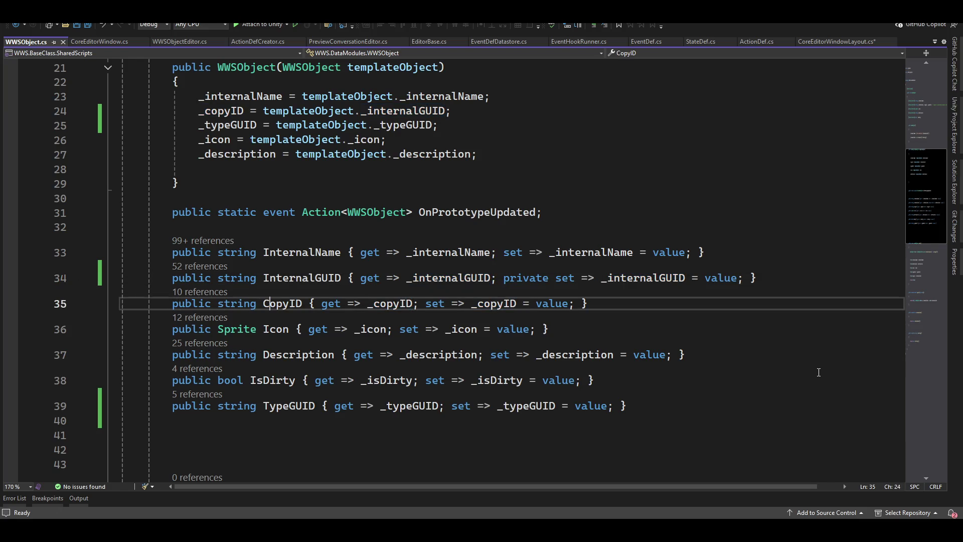
key(ctrl+r)
key(ctrl+r)
key(Right)
key(Right)
key(Right)
text(G)
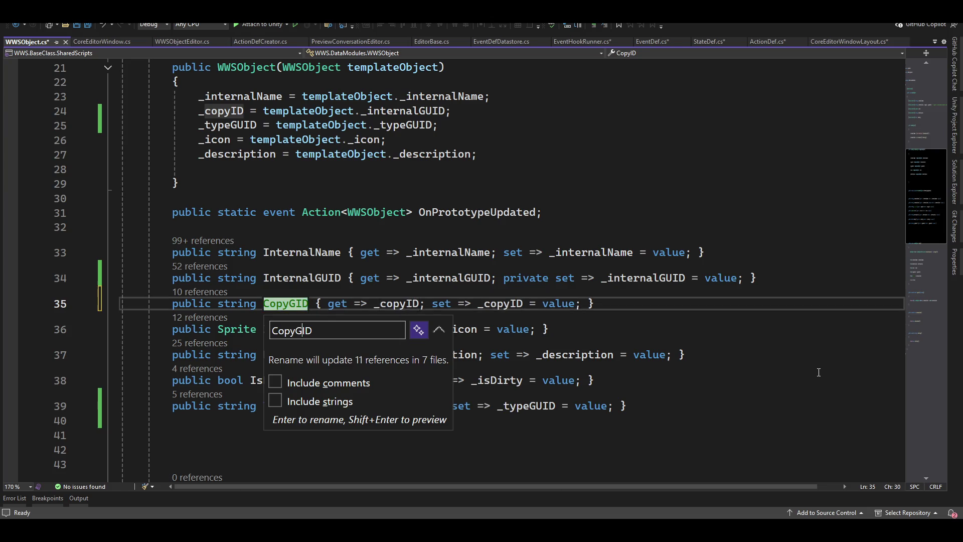
text(U)
key(Return)
key(ctrl+s)
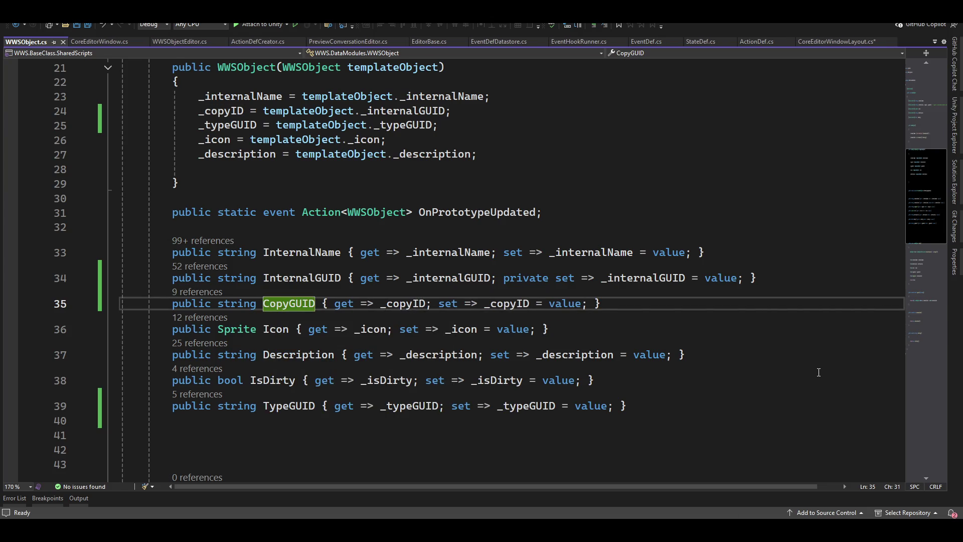
key(ctrl+Right)
key(ctrl+Right)
key(ctrl+Right)
key(ctrl+r)
key(ctrl+r)
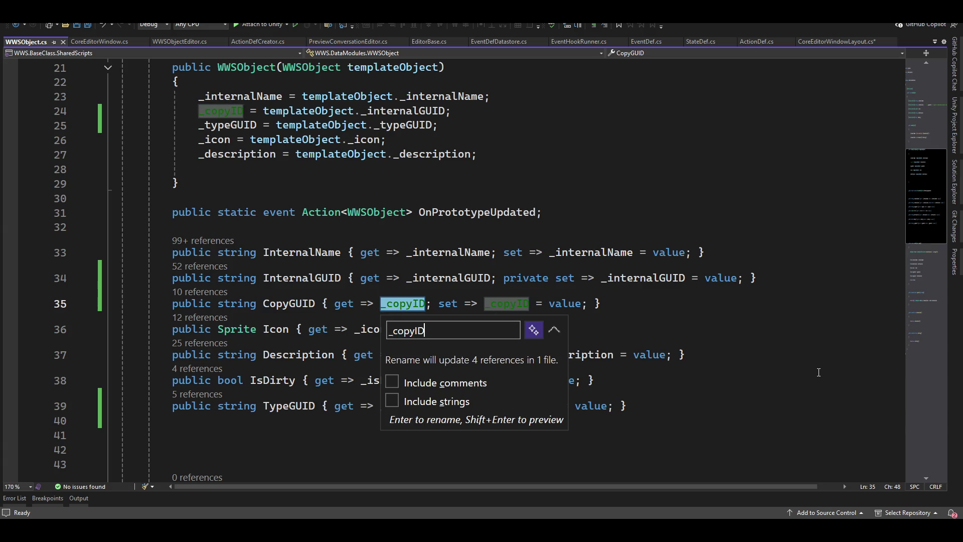
key(Left)
key(Left)
text(GU)
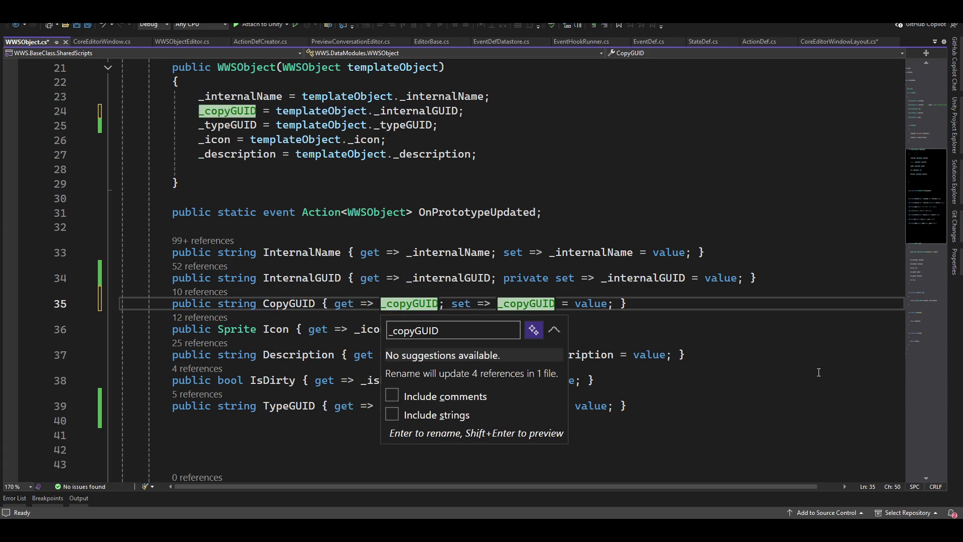
key(Return)
key(ctrl+s)
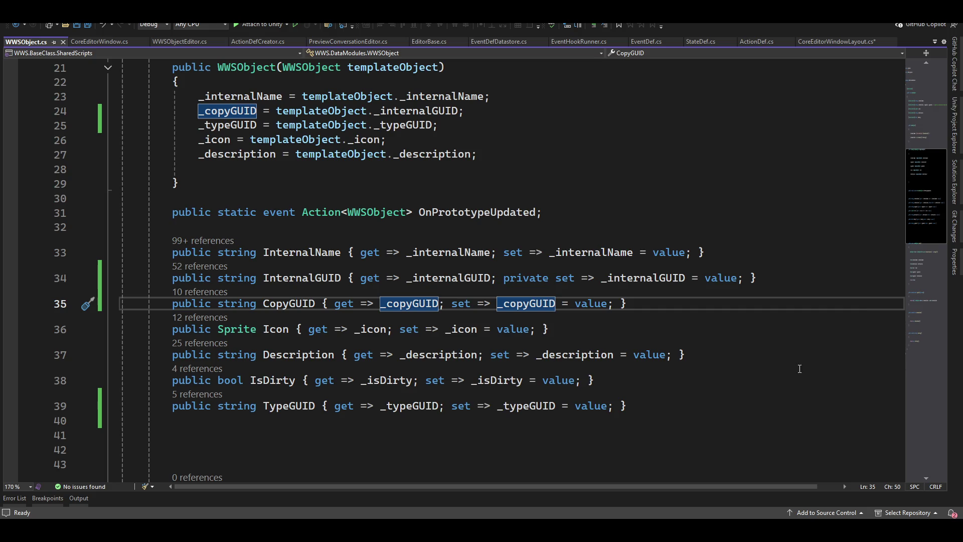
scroll(440, 286, up, 3)
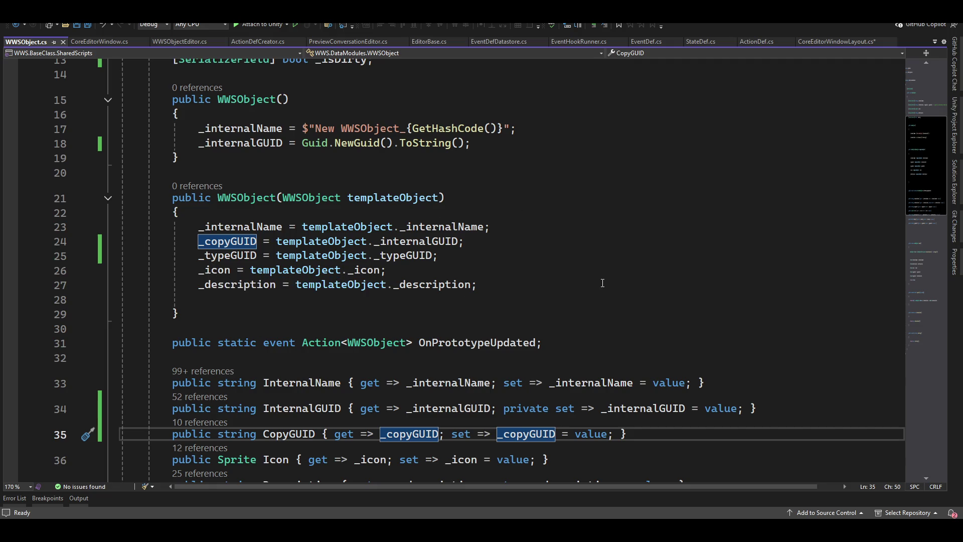
scroll(481, 290, up, 3)
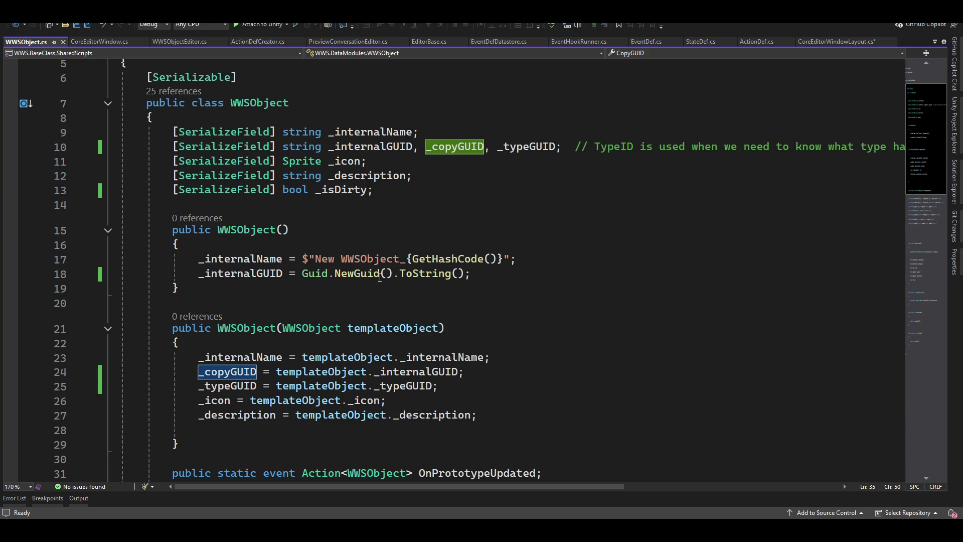
mouse_move(286, 278)
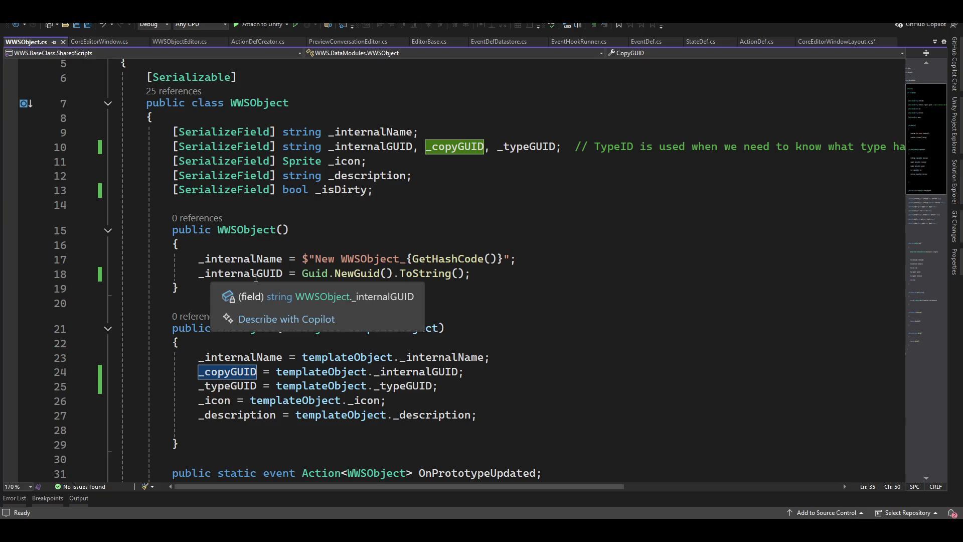
scroll(604, 389, up, 2)
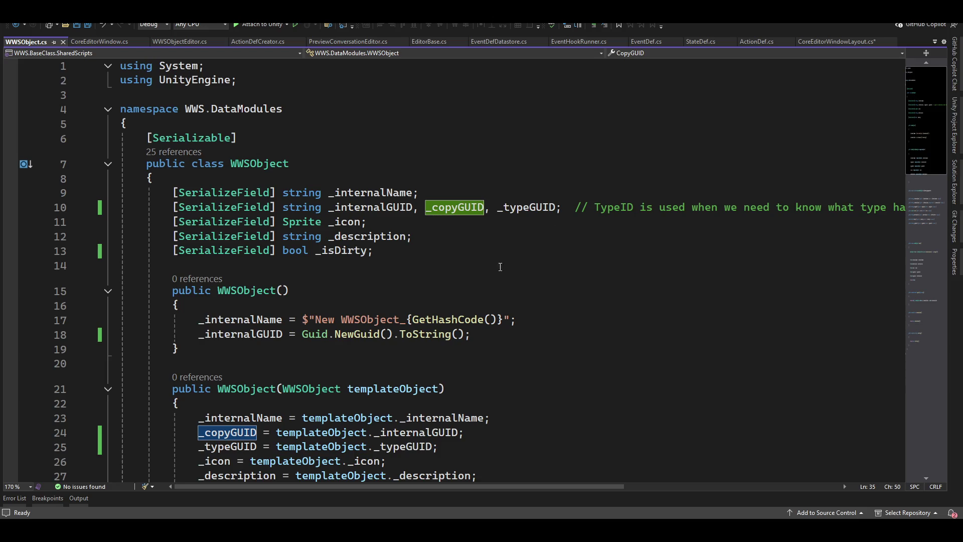
click(388, 268)
Add a new line under _isDirty starting with the [SerializeField] attribute.
key(Return)
key(Up)
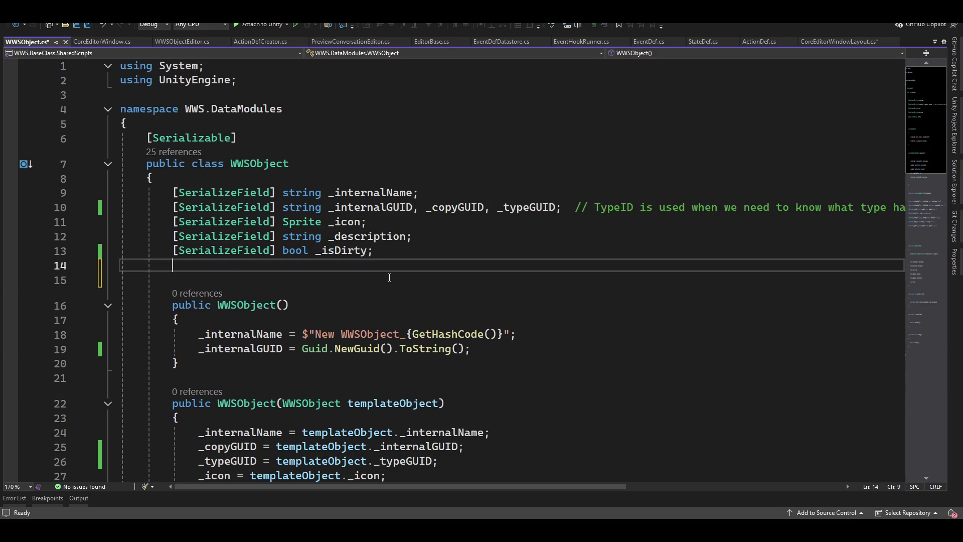
text([serial)
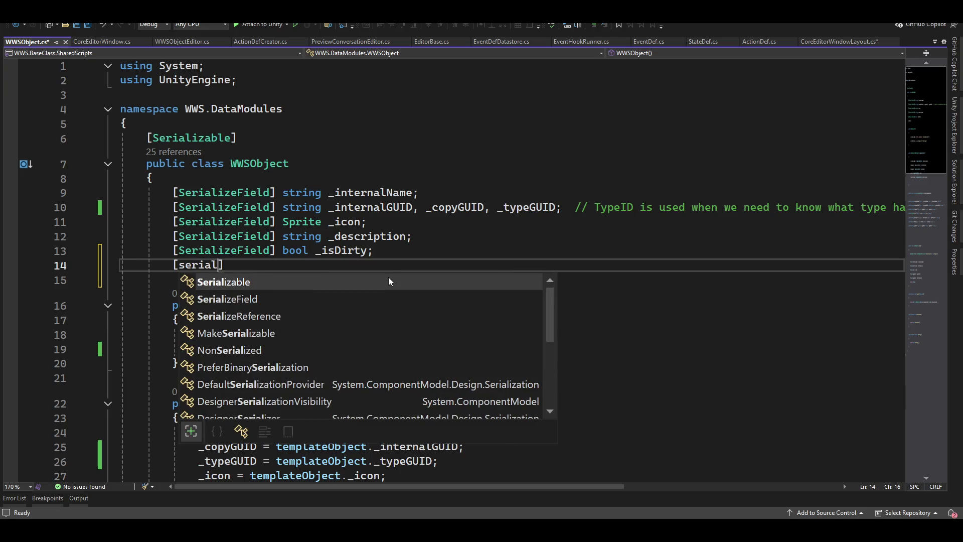
key(Tab)
text(])
key(shift+Home)
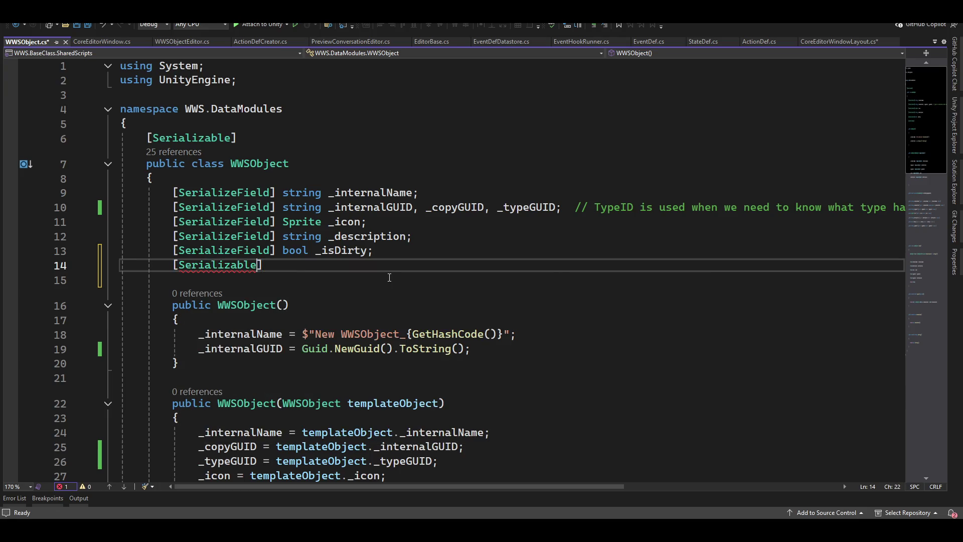
text([seri)
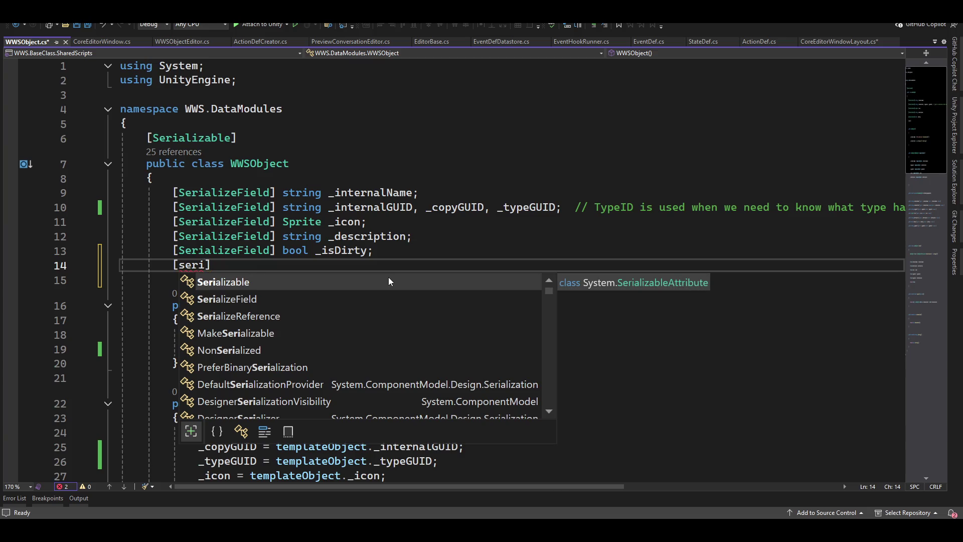
key(Down)
key(Tab)
Type 'Refer', compare the LazyLoadReference, ExposedReference and SerializeReference suggestions, then delete the unfinished line.
text(] Refer)
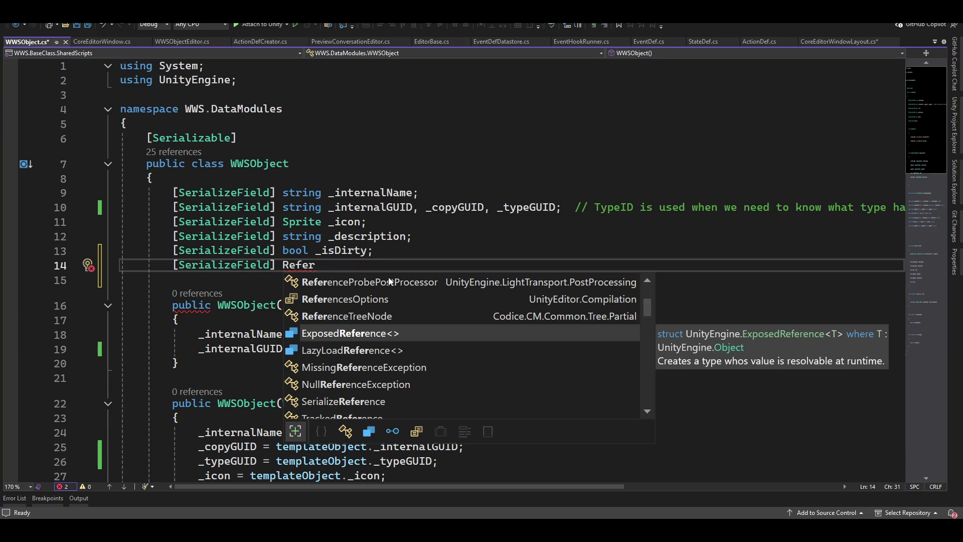
key(Down)
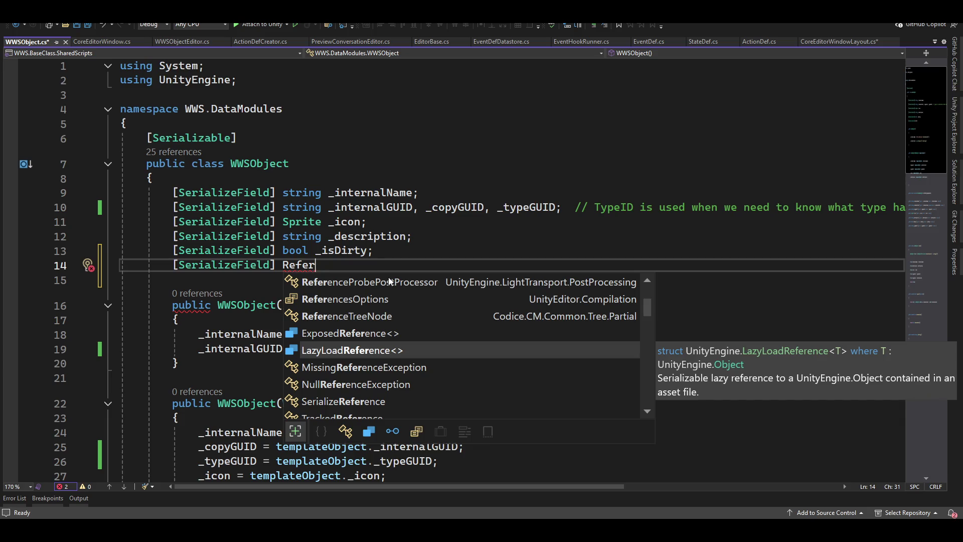
key(Up)
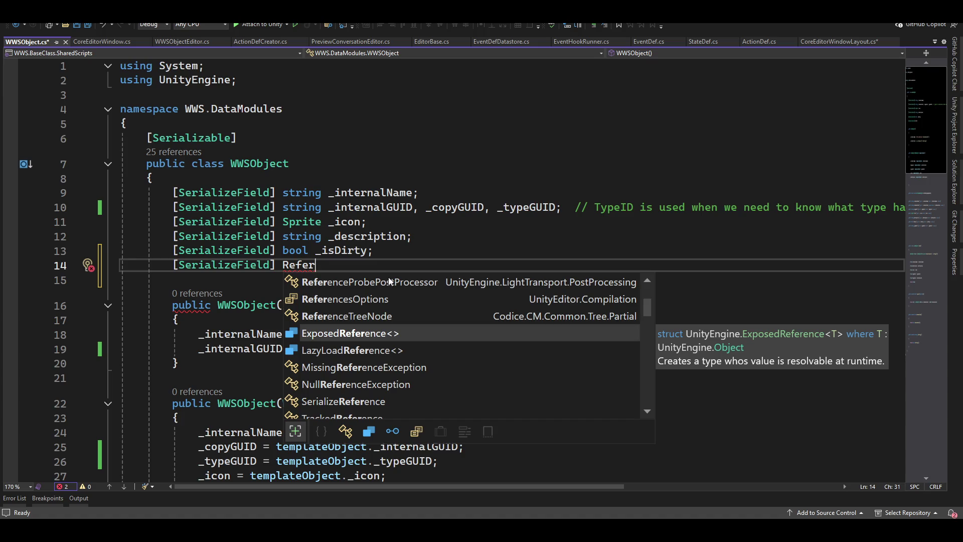
key(Down)
key(Down)
key(Down)
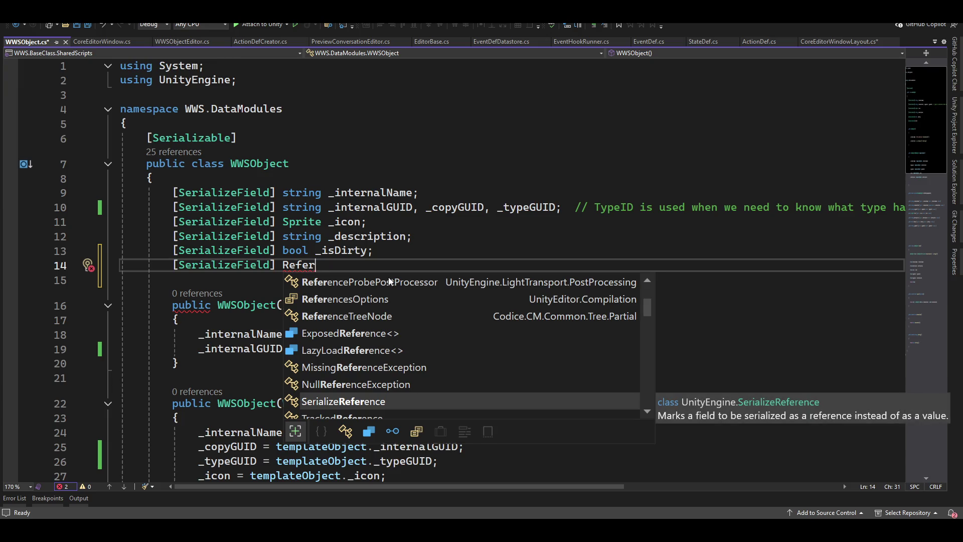
key(Up)
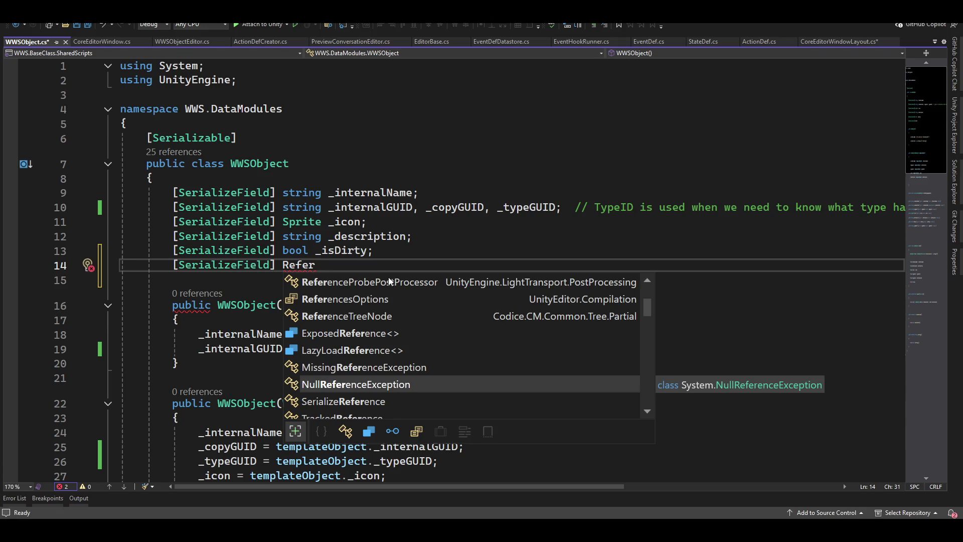
key(Escape)
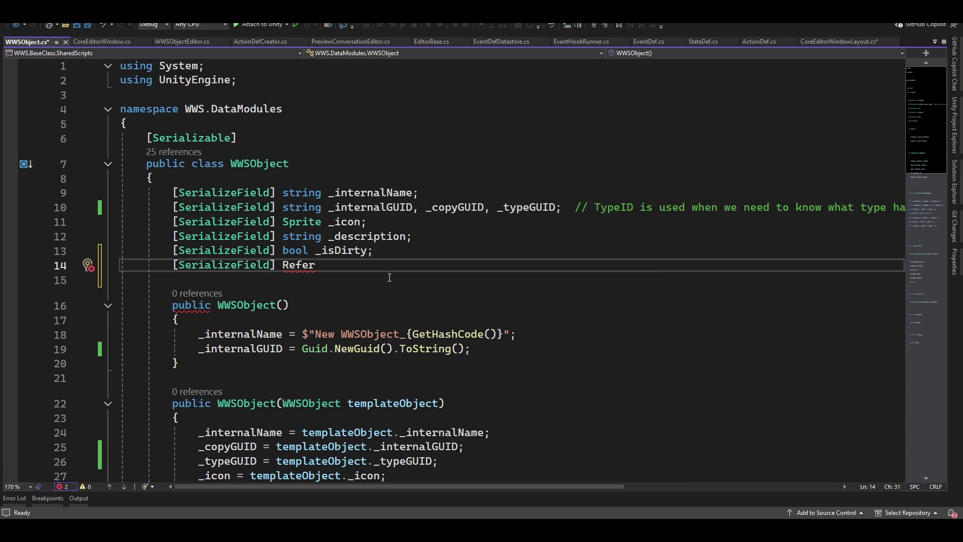
key(shift+Home)
key(BackSpace)
Remove the unfinished reference field line and stray blank lines around _isDirty and the constructor.
key(Up)
key(End)
key(Delete)
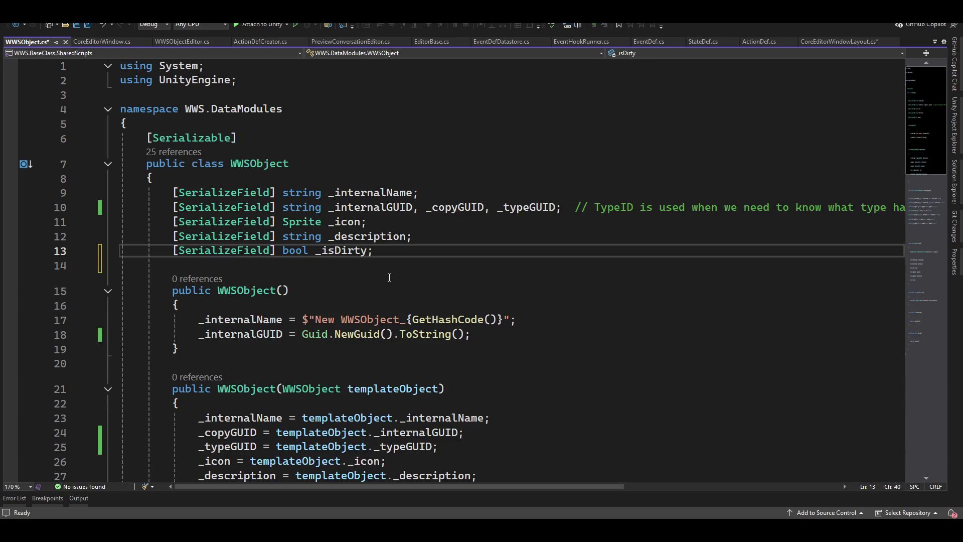
scroll(553, 461, down, 2)
click(492, 393)
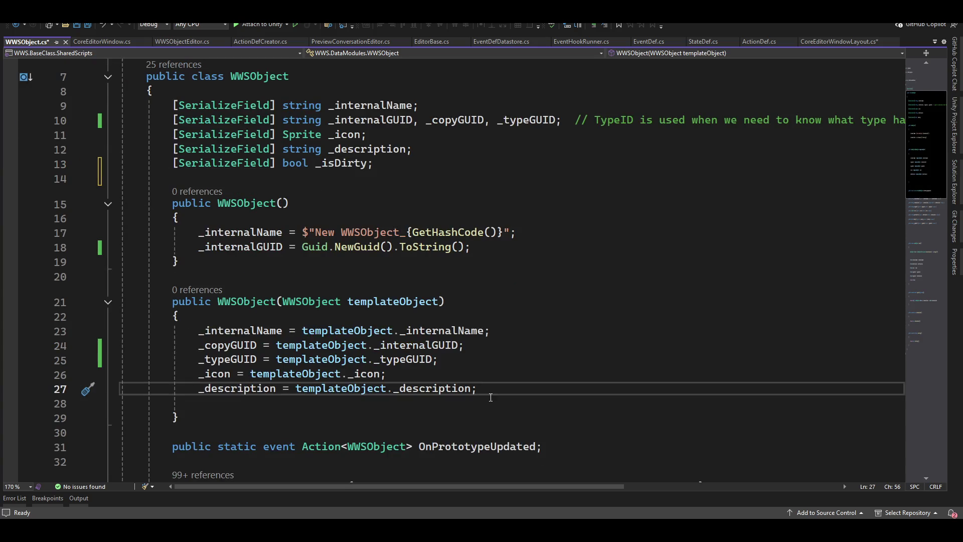
key(Delete)
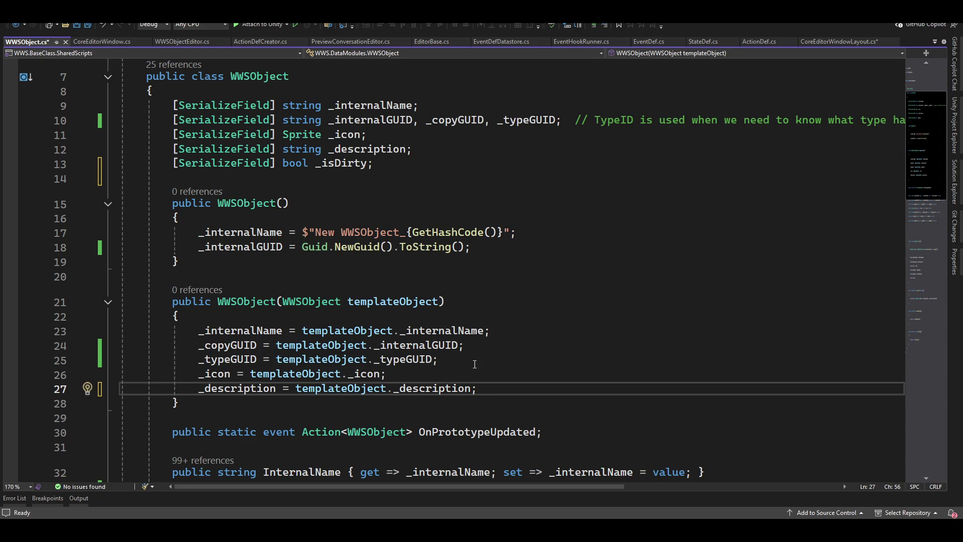
scroll(432, 269, down, 2)
scroll(367, 358, down, 4)
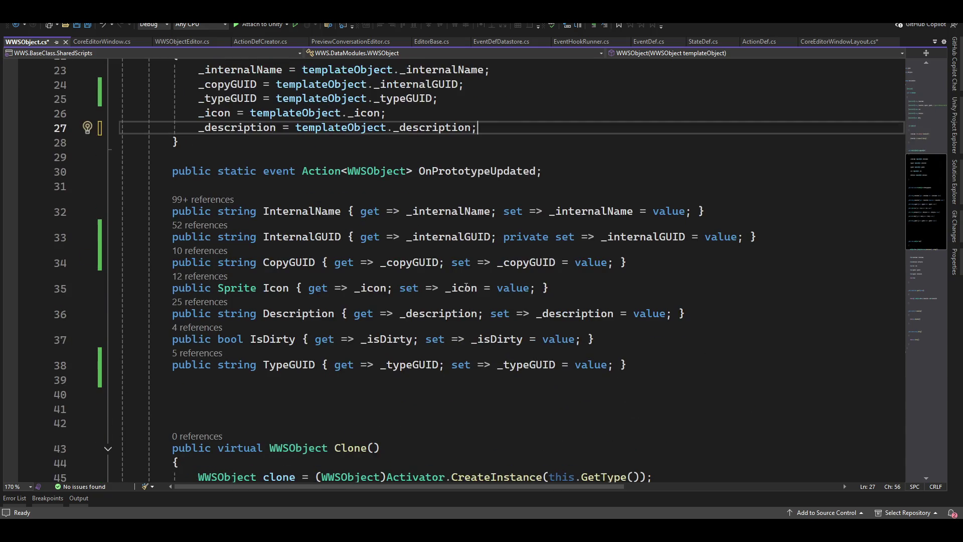
Delete the unused OnPrototypeUpdated event declaration from WWSObject.
key(BackSpace)
key(shift+Home)
key(BackSpace)
key(Up)
key(Up)
key(End)
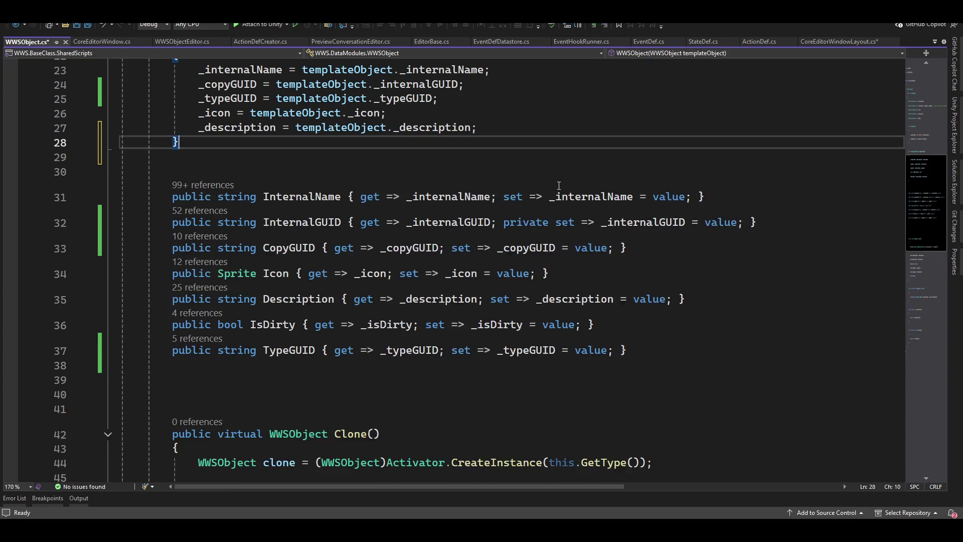
key(Down)
key(Down)
key(Down)
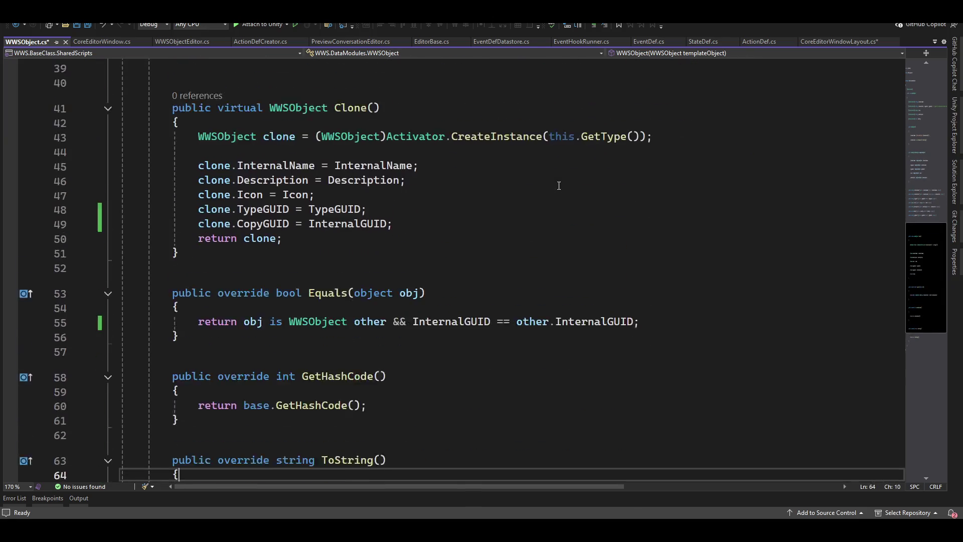
key(Down)
key(Down)
key(Down)
scroll(527, 181, up, 3)
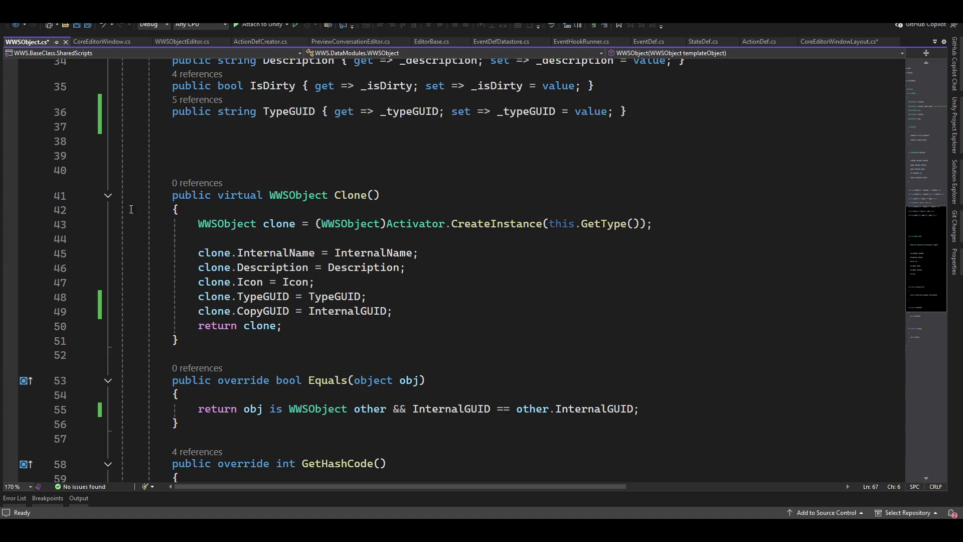
Delete the whole Clone method and the blank lines it leaves behind.
mouse_move(161, 195)
mouse_down()
mouse_move(251, 341)
mouse_move(275, 352)
mouse_up()
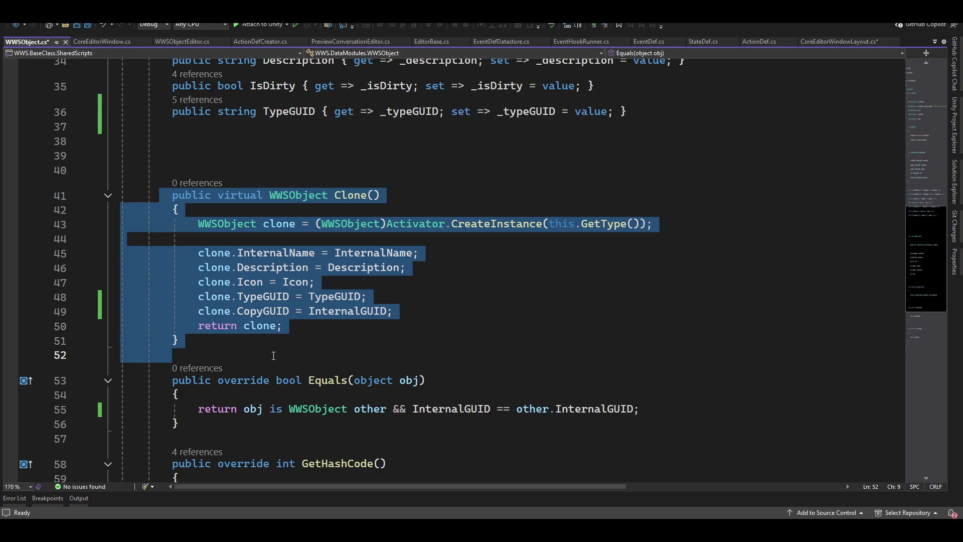
key(Delete)
key(Up)
key(Up)
key(Up)
key(End)
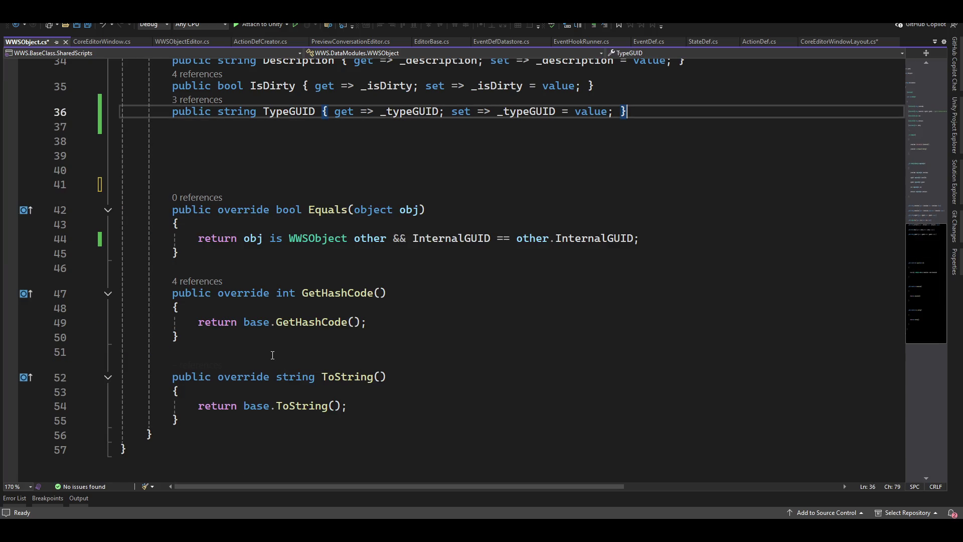
key(Delete)
key(Delete)
key(Delete)
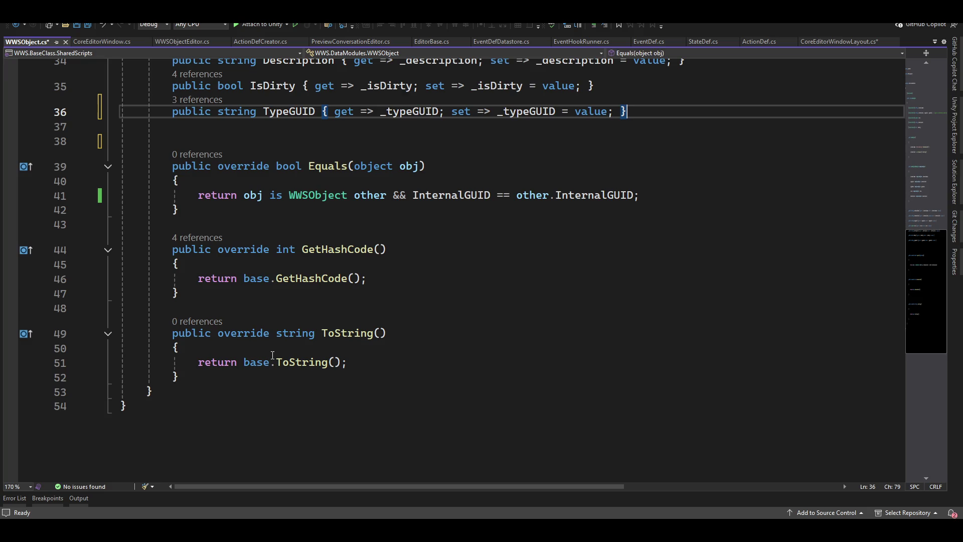
Comment out the Equals, GetHashCode and ToString overrides and save the files.
key(Down)
key(Down)
key(Down)
key(Down)
key(Up)
key(Home)
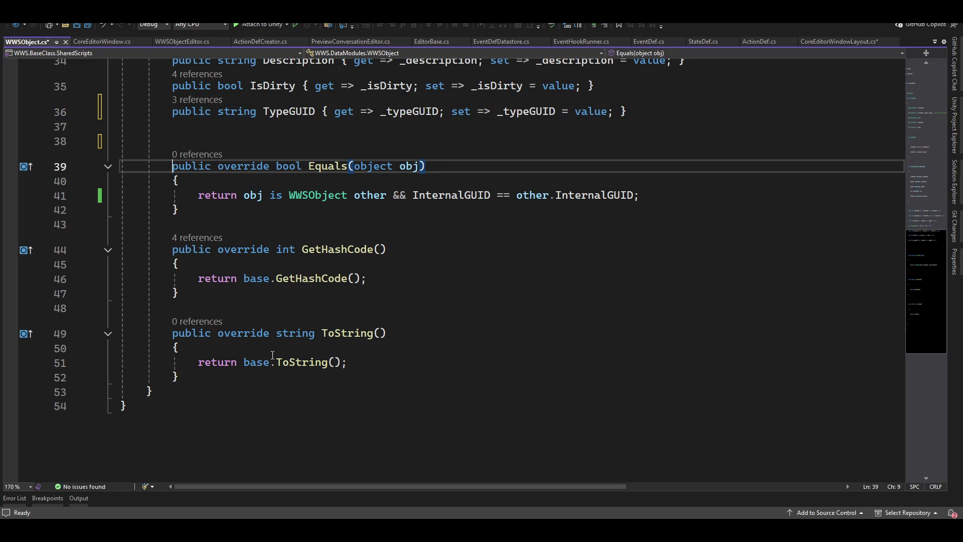
key(shift+Down)
key(shift+Down)
key(shift+Down)
key(ctrl+k)
key(ctrl+c)
key(ctrl+shift+s)
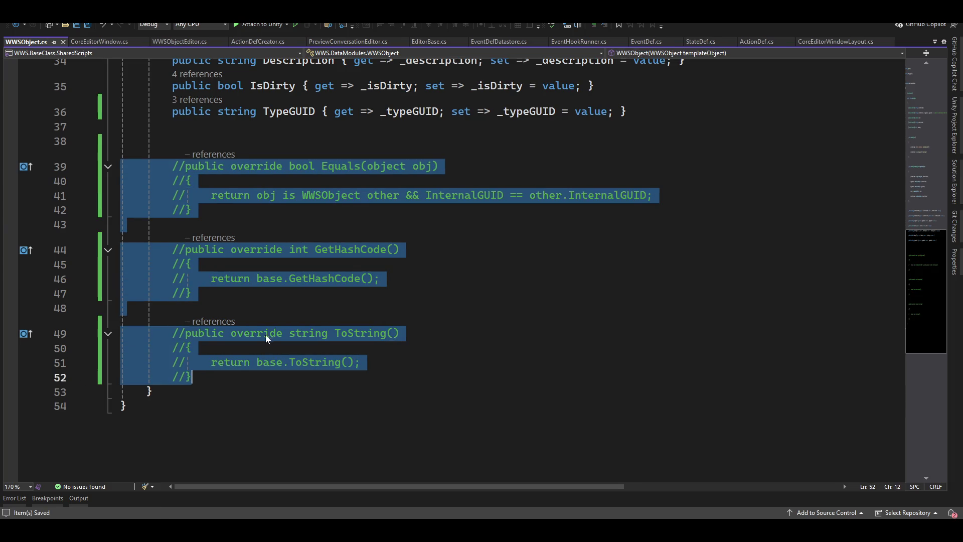
scroll(266, 335, up, 10)
scroll(266, 281, up, 2)
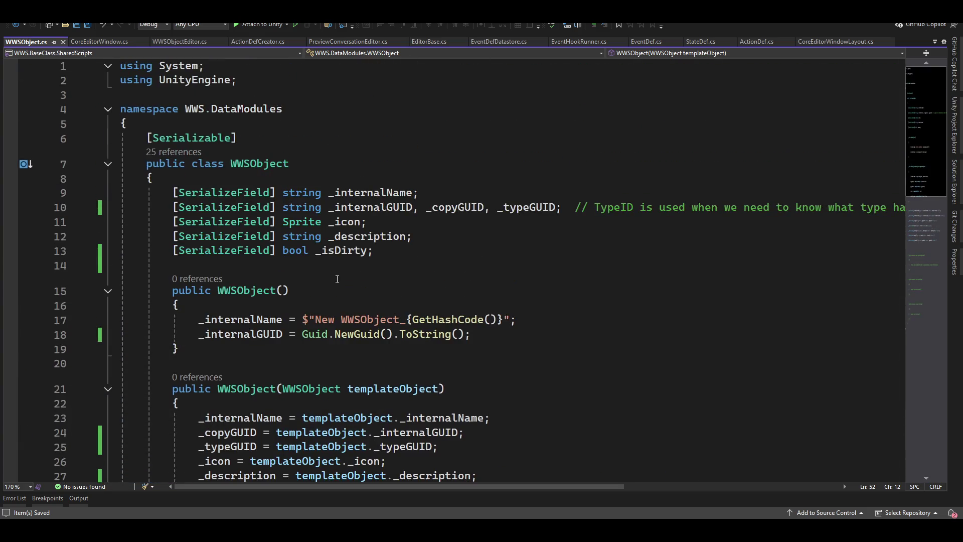
Close WWSObject.cs, type 'actiondef' under case 4 in CoreEditorWindowLayout, and switch to Unity.
click(62, 41)
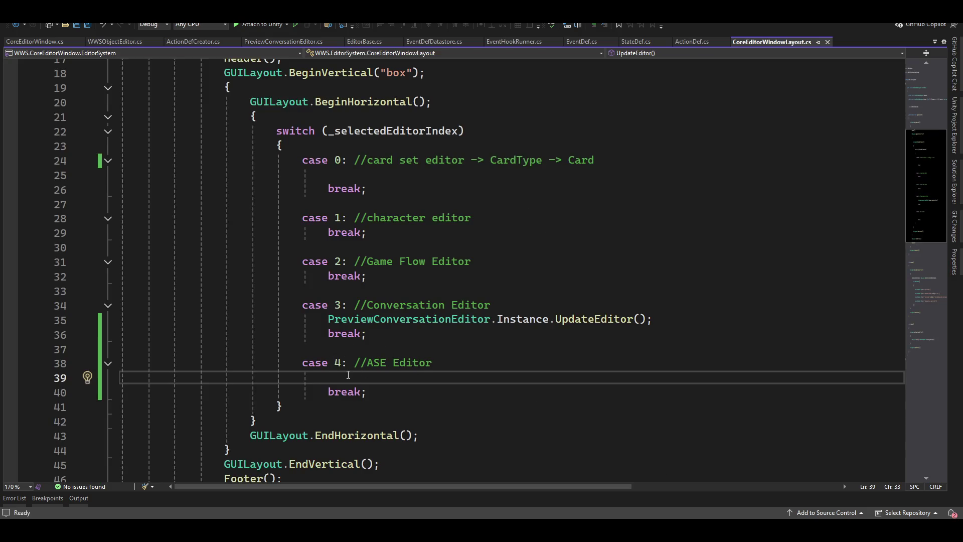
text(actionde)
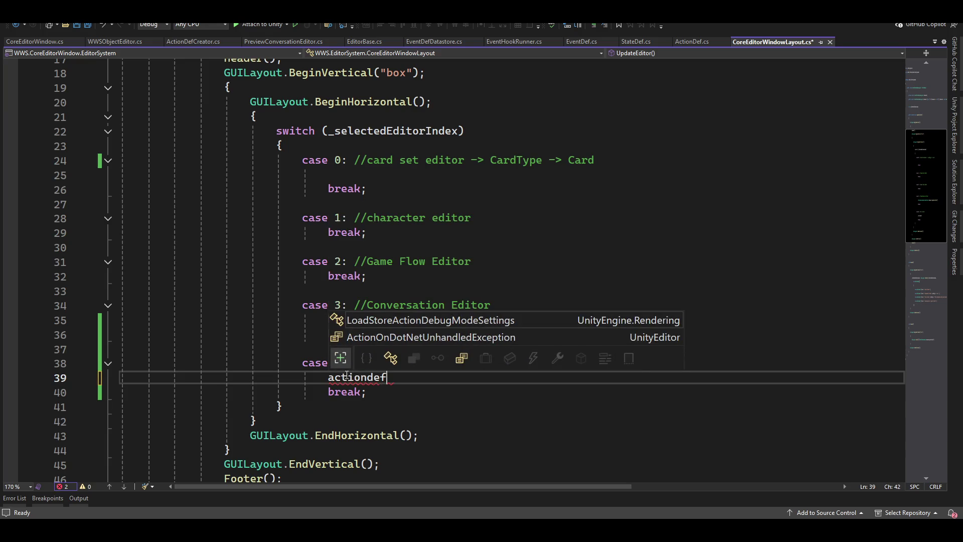
text(f)
key(Left)
key(Left)
key(alt+Tab)
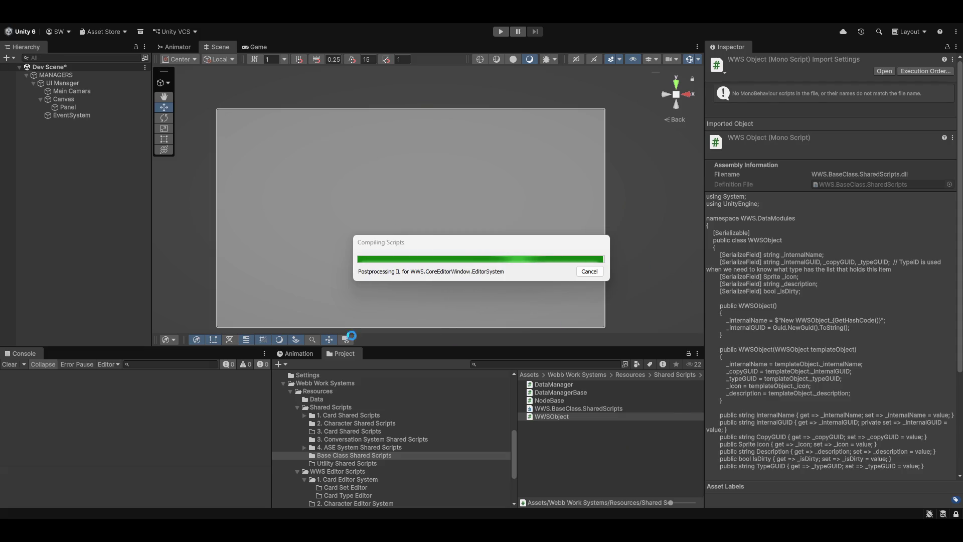
Pan the Scene view and check the scene effects and layer visibility dropdowns.
mouse_move(392, 285)
mouse_down()
mouse_move(437, 219)
mouse_move(434, 249)
mouse_move(400, 263)
mouse_up()
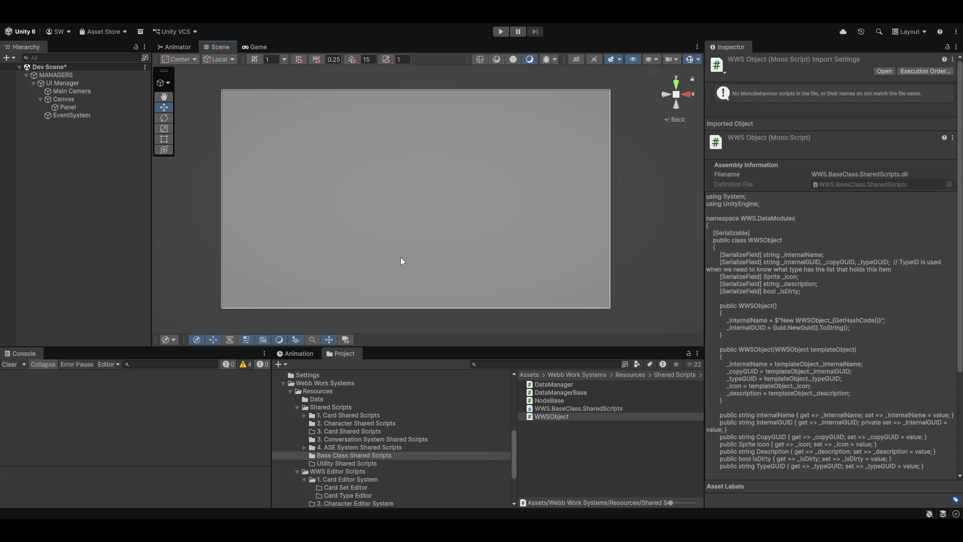
drag(460, 219, 457, 217)
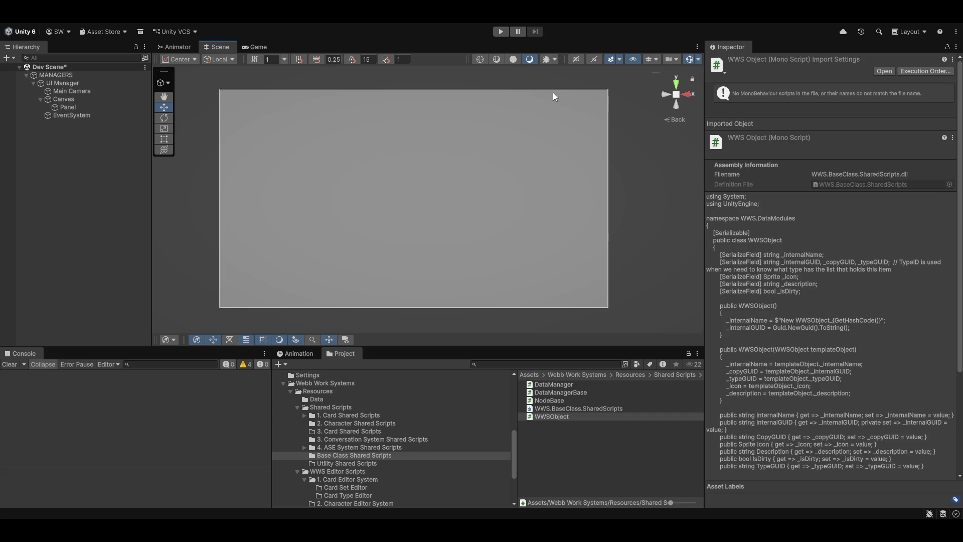
click(621, 60)
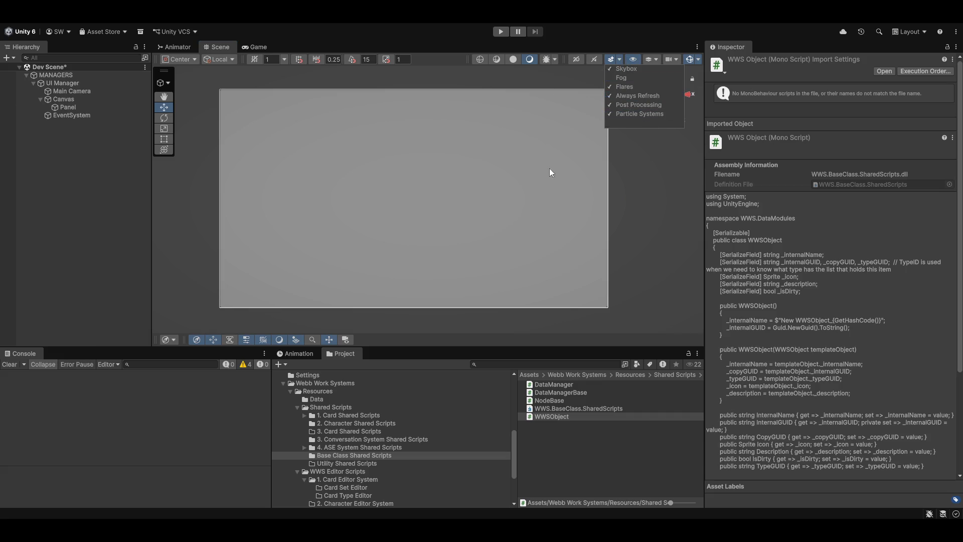
click(604, 117)
click(603, 117)
click(653, 59)
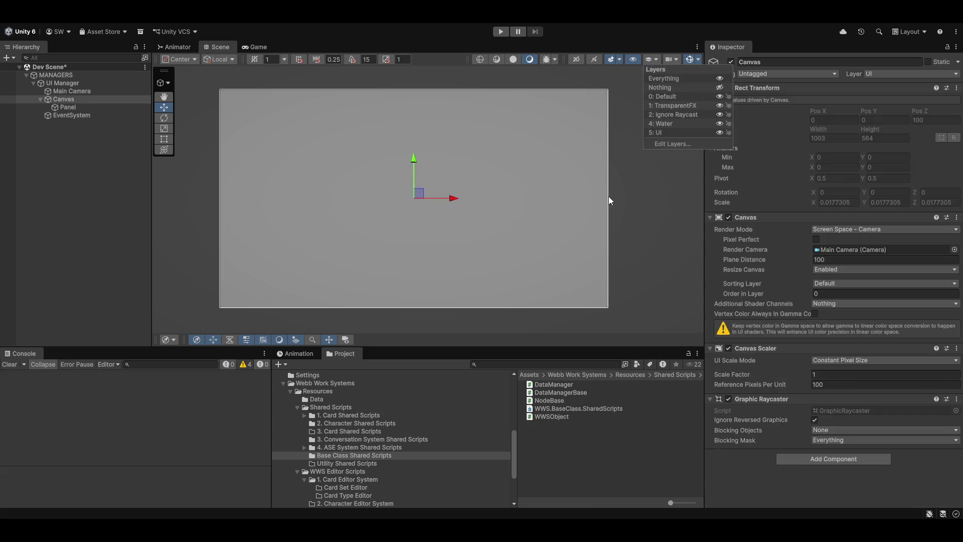
click(607, 198)
click(606, 198)
click(625, 191)
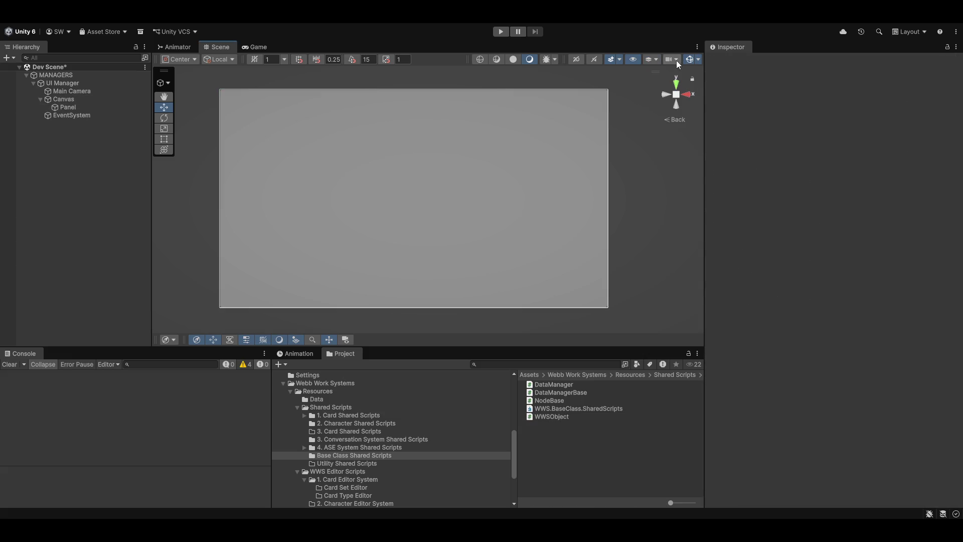
Check the scene camera settings, then show the Tool Context overlay and select the Panel.
click(677, 60)
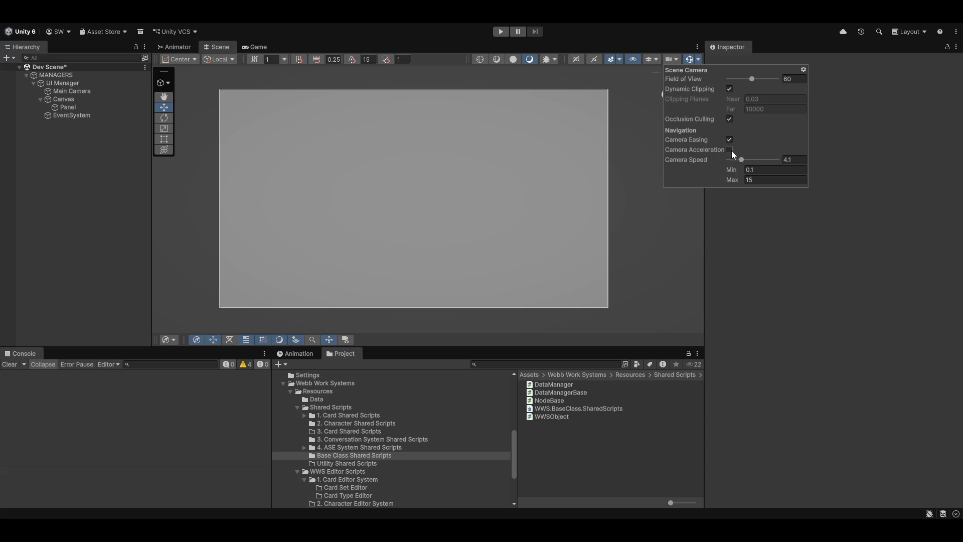
click(755, 213)
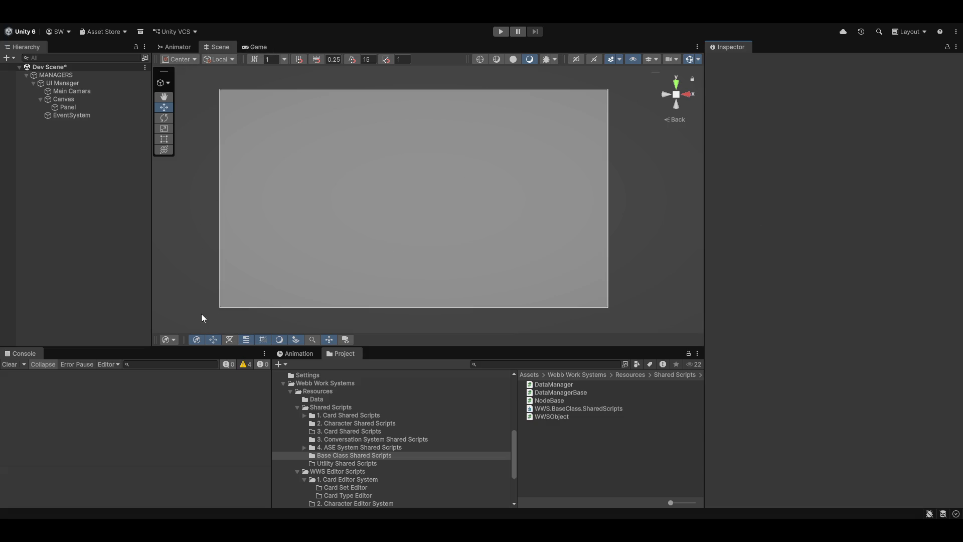
click(231, 339)
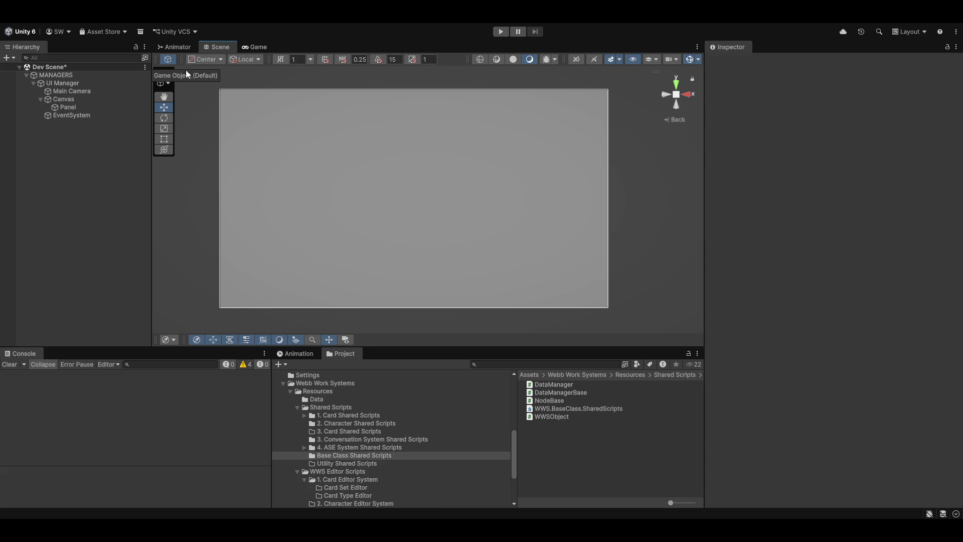
click(333, 168)
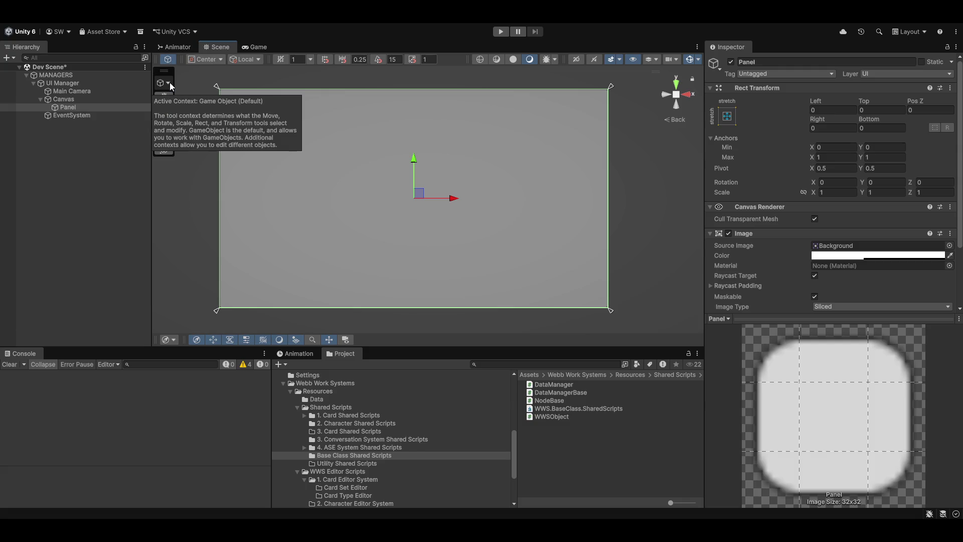
Open and close the Tool Context list, browse the Hierarchy objects, and select Canvas.
click(169, 83)
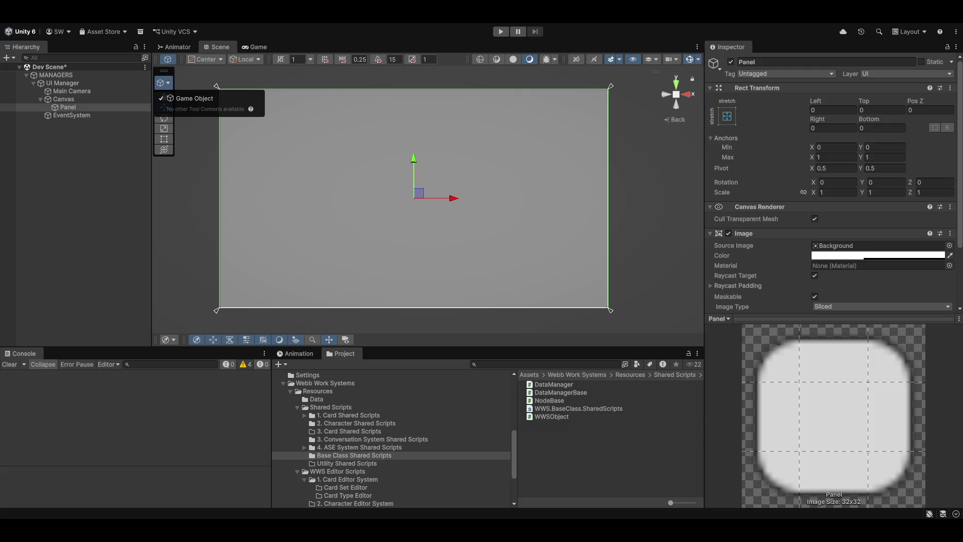
click(98, 167)
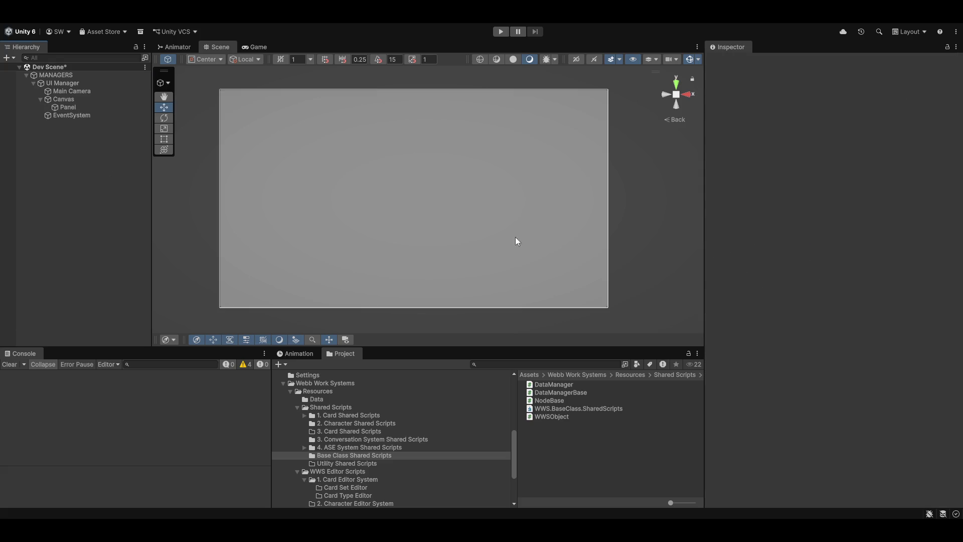
click(518, 242)
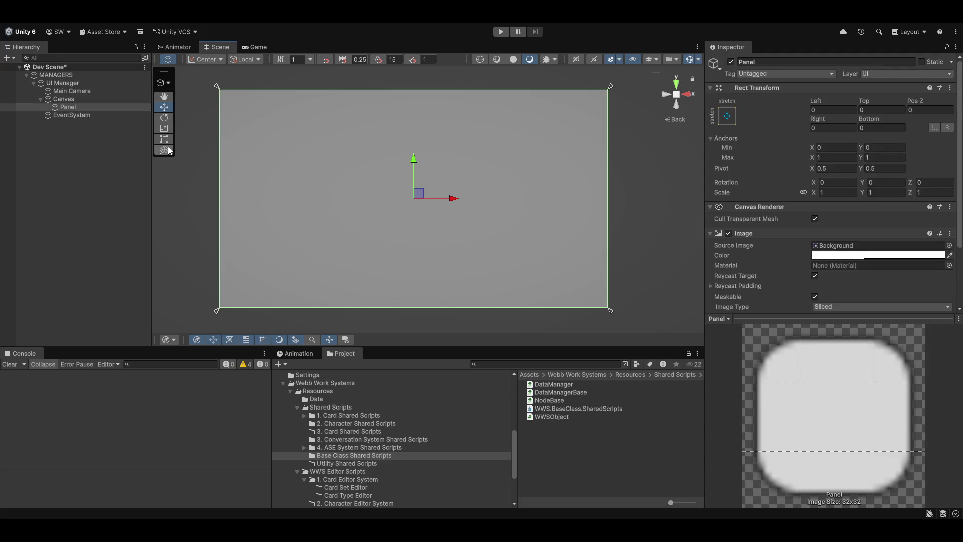
click(60, 118)
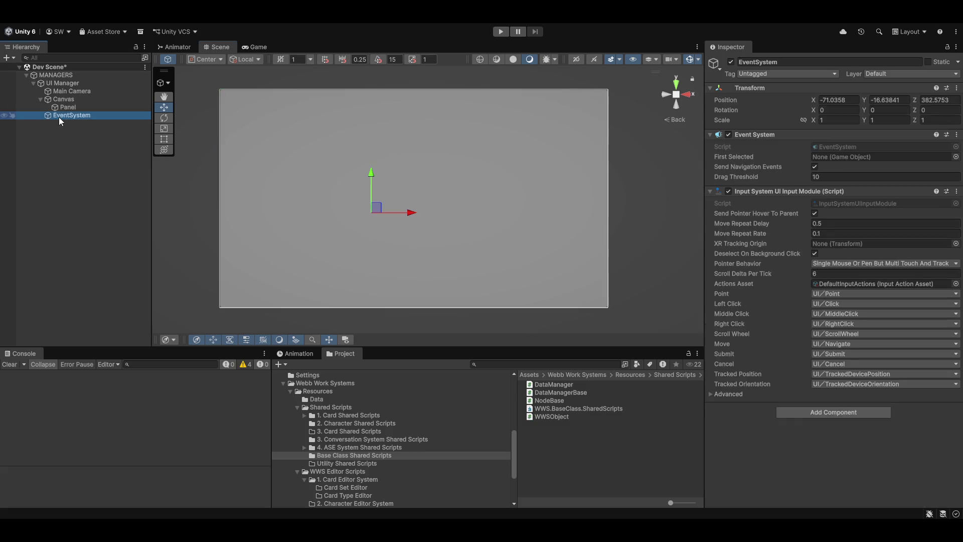
click(56, 72)
click(58, 84)
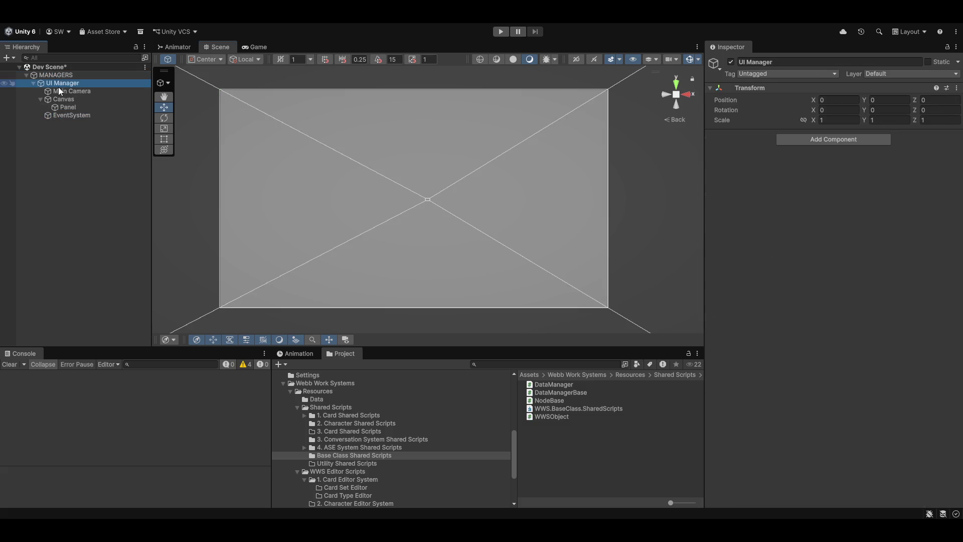
click(58, 92)
click(64, 107)
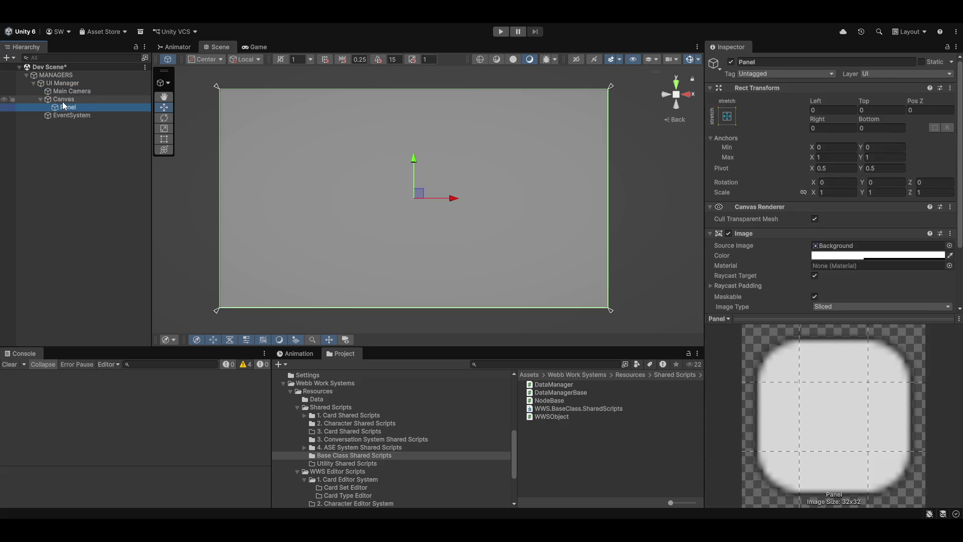
click(63, 100)
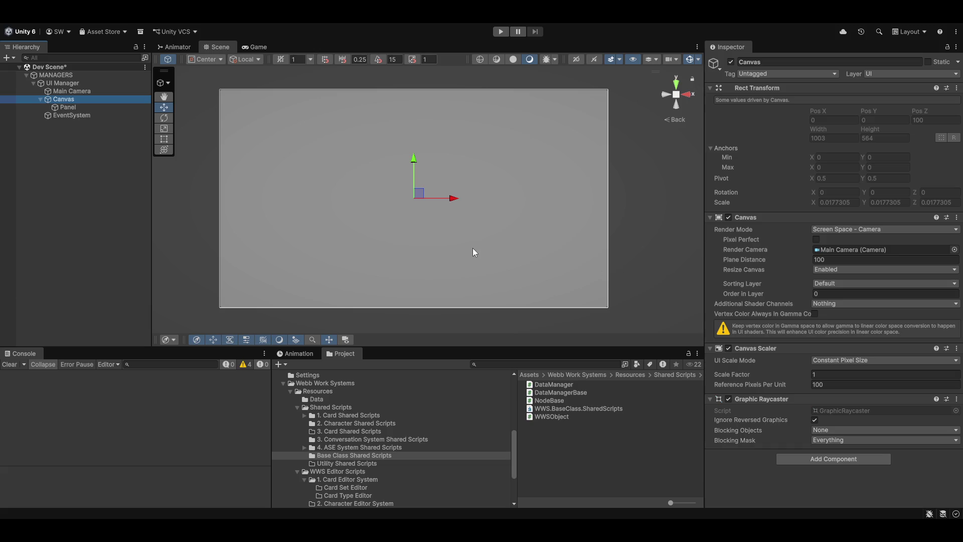
Set the Canvas Scaler to Scale With Screen Size, 1920x1080 reference, matching height.
click(840, 360)
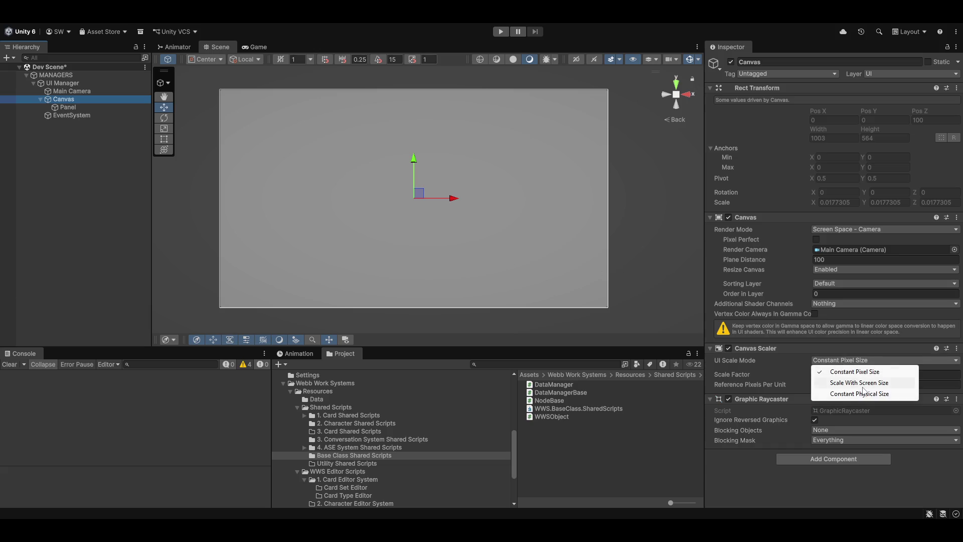
click(848, 383)
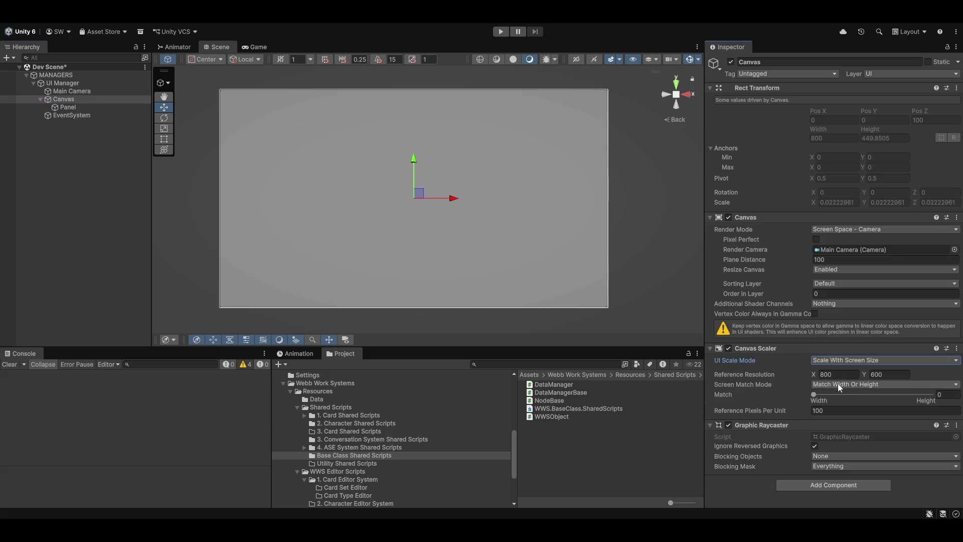
click(845, 372)
text(1920)
key(Tab)
text(1080)
key(Tab)
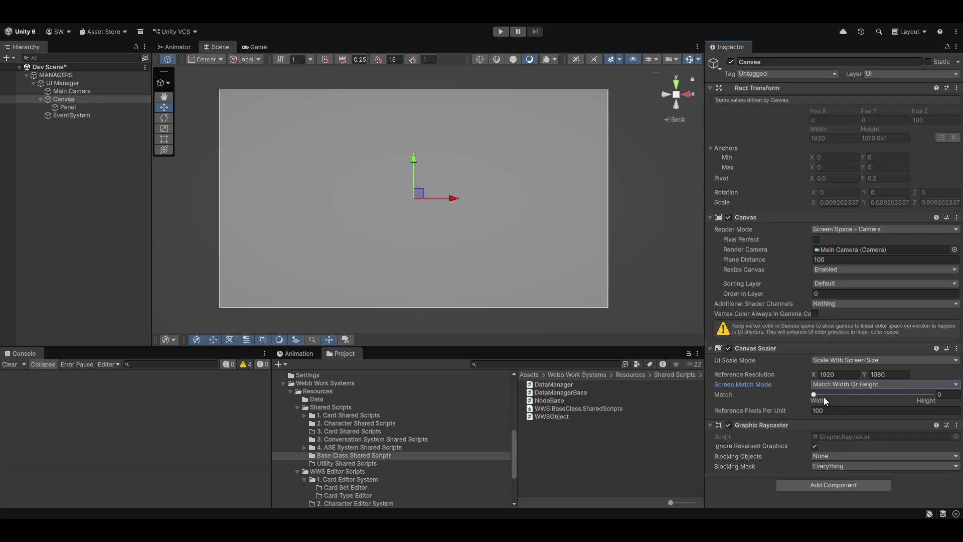
drag(818, 392, 931, 395)
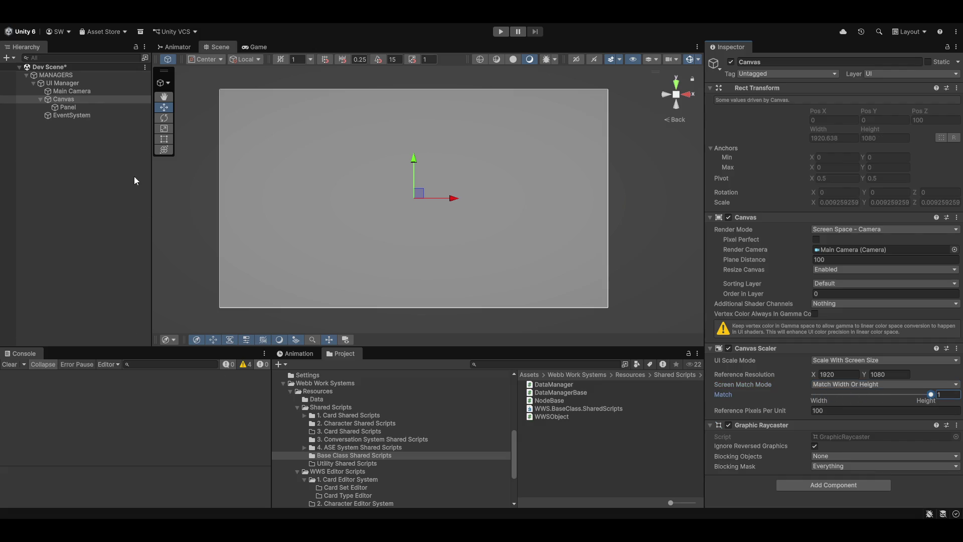
Preview the Game view at Full HD and 16:10, reset to 16:9, then select the Panel.
click(257, 48)
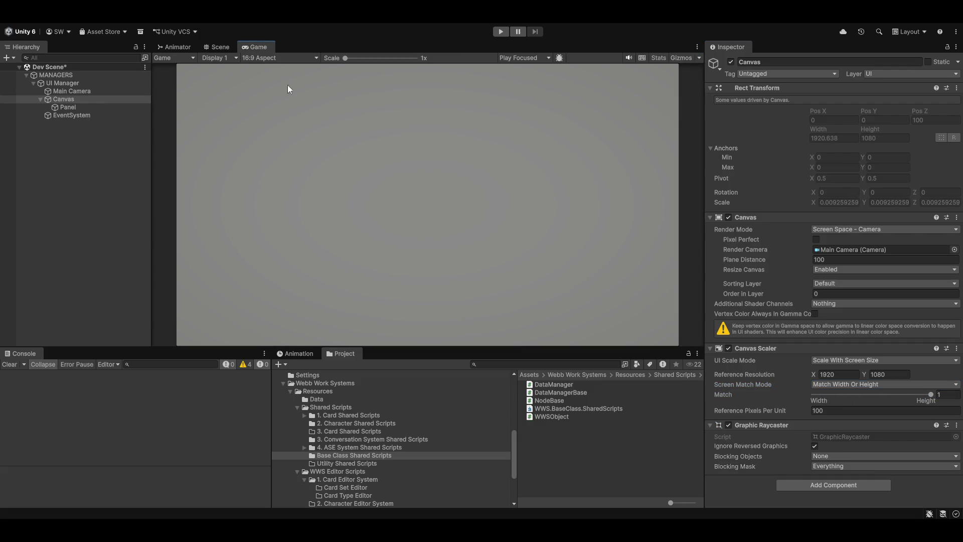
click(287, 57)
click(321, 120)
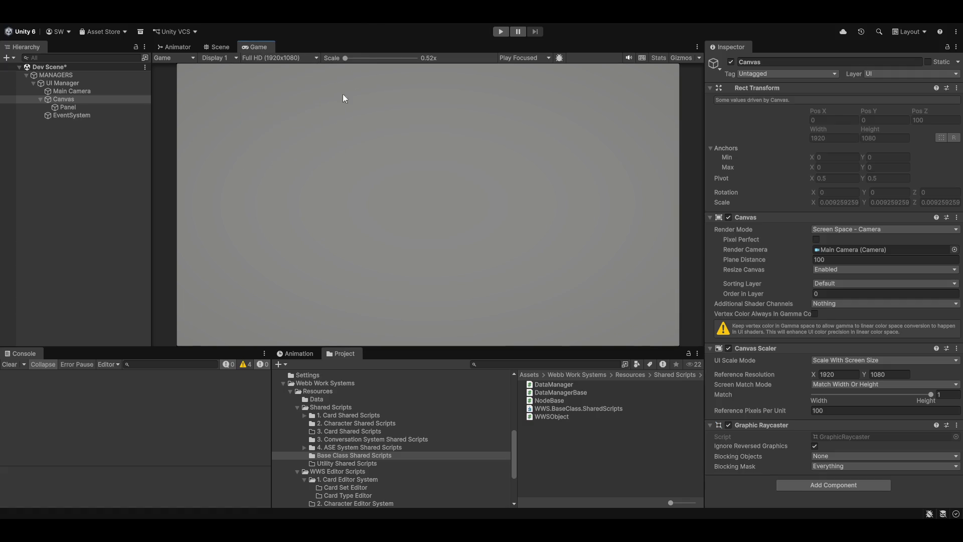
click(287, 56)
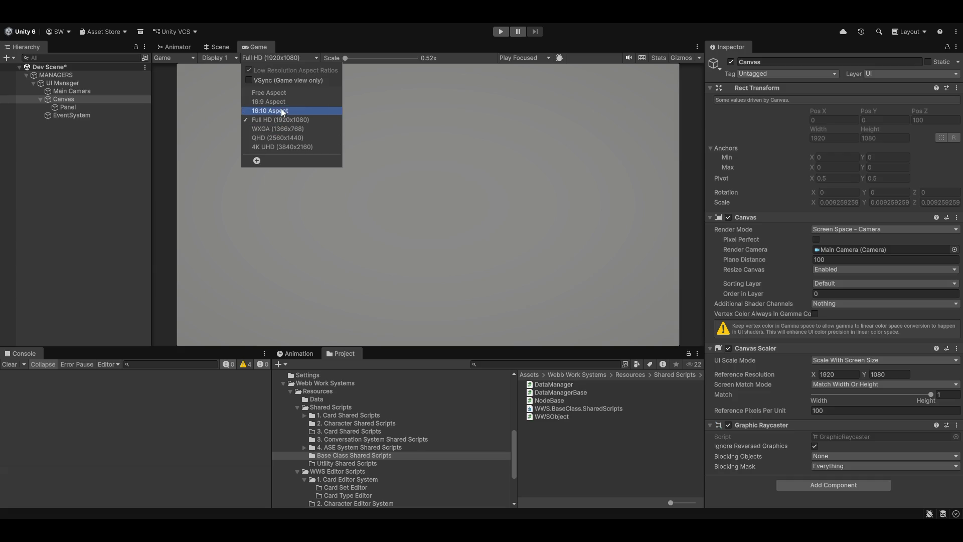
click(281, 109)
click(266, 56)
click(279, 103)
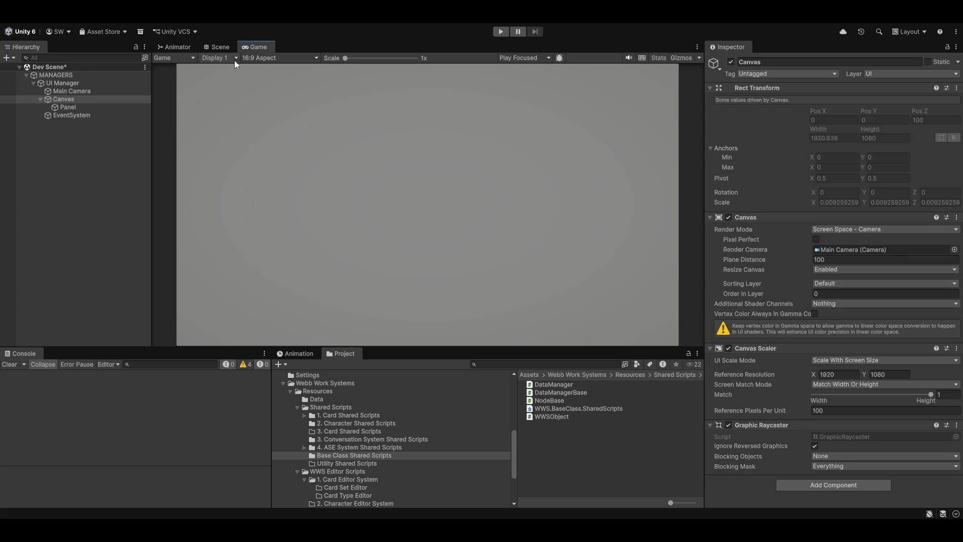
click(218, 47)
click(339, 231)
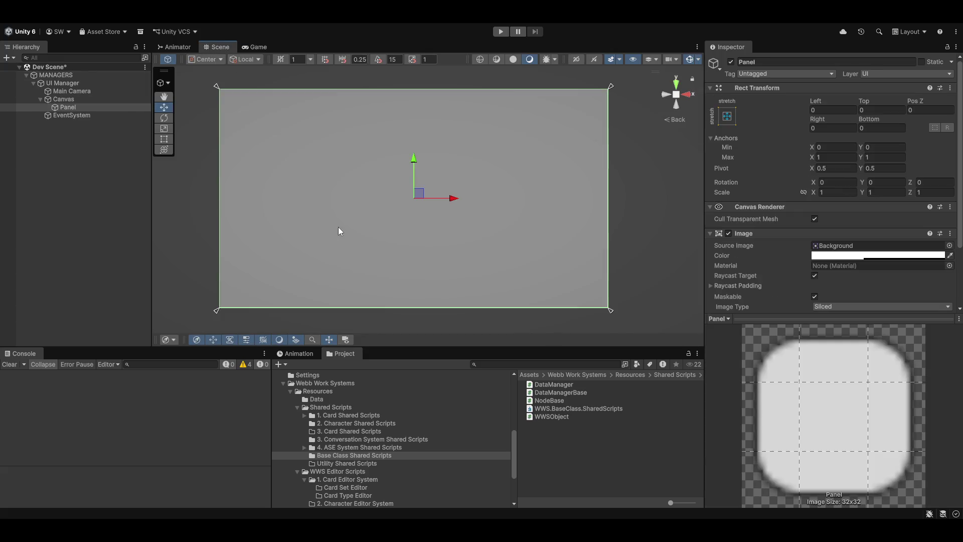
Set the Panel image colour to black with full alpha and preview it in the Game view.
click(841, 256)
drag(905, 276, 782, 332)
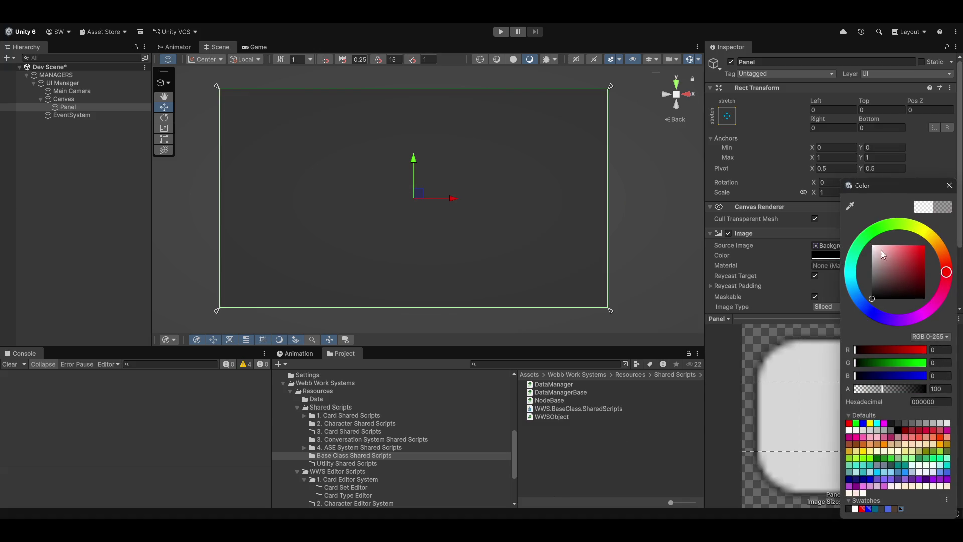
drag(893, 389, 928, 390)
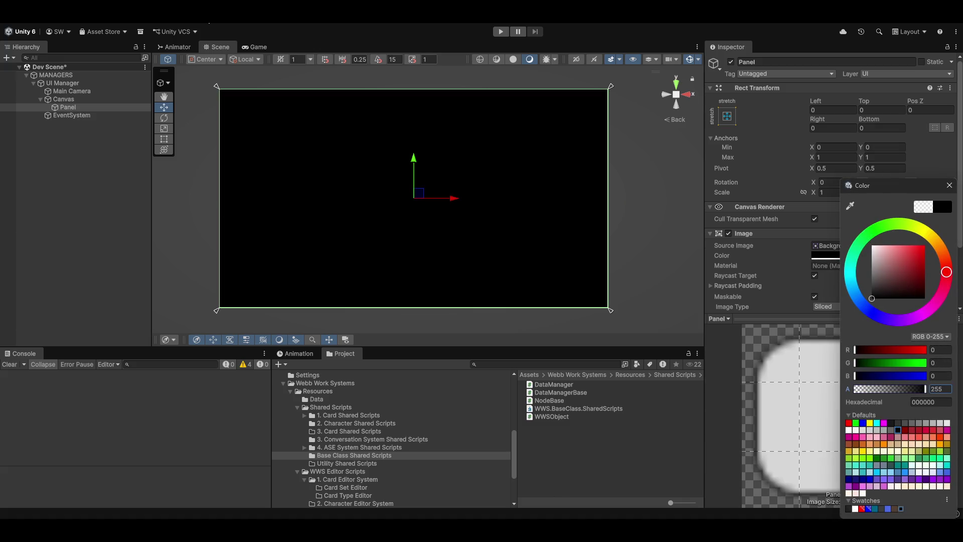
click(256, 46)
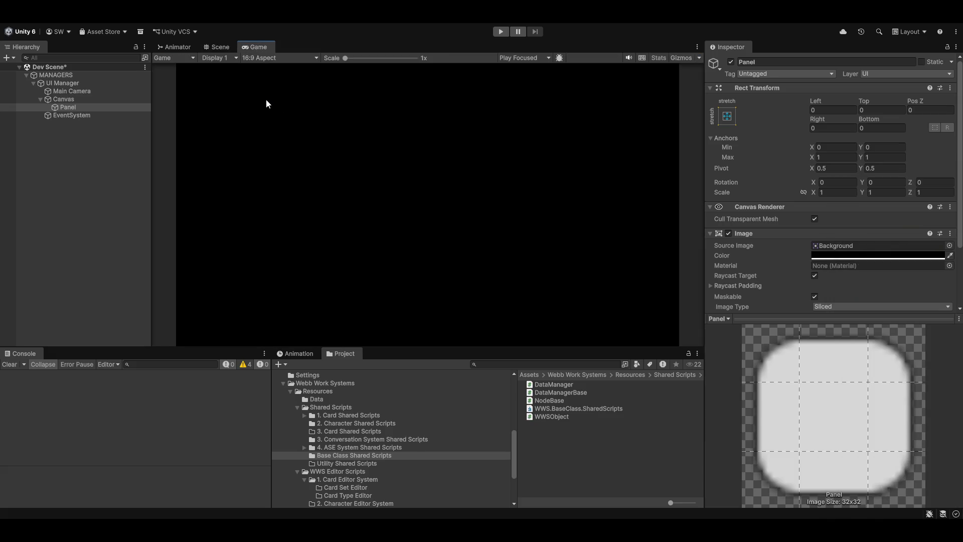
Inspect the Canvas and Panel, clear the selection, and open the WebbWork Systems menu.
click(65, 101)
click(68, 106)
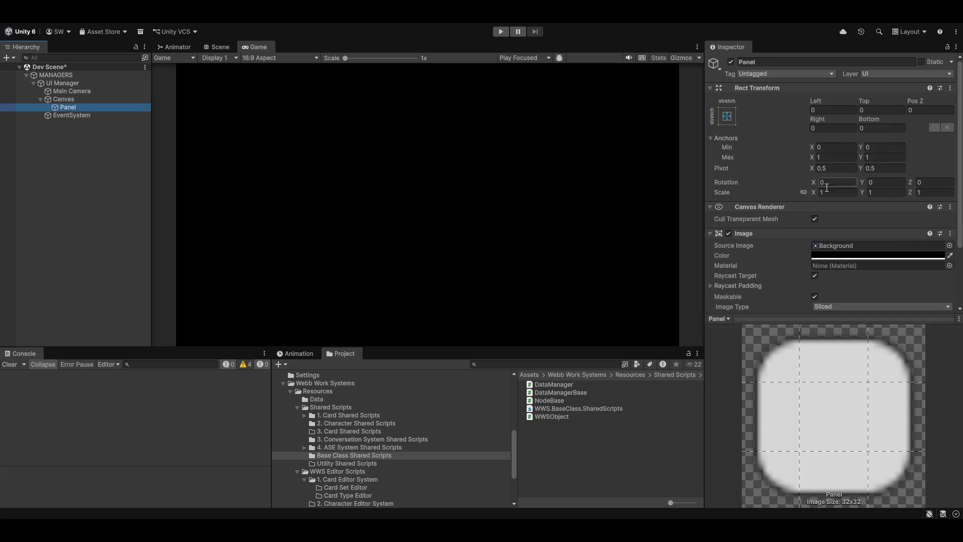
scroll(806, 227, down, 3)
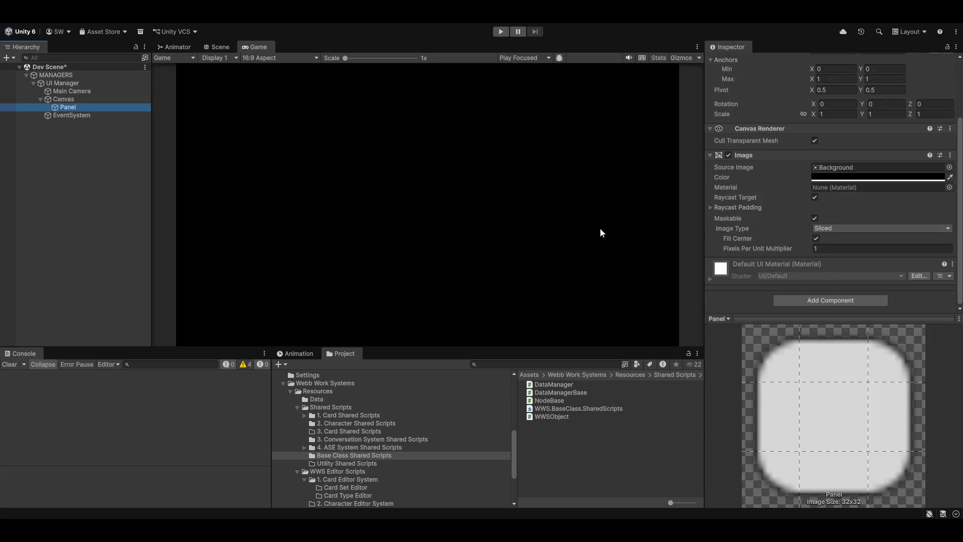
click(36, 189)
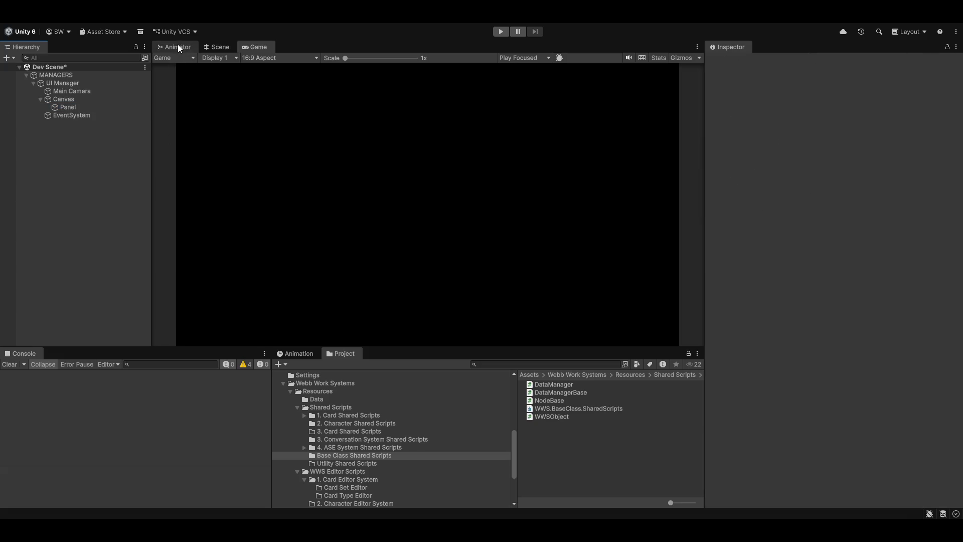
click(197, 22)
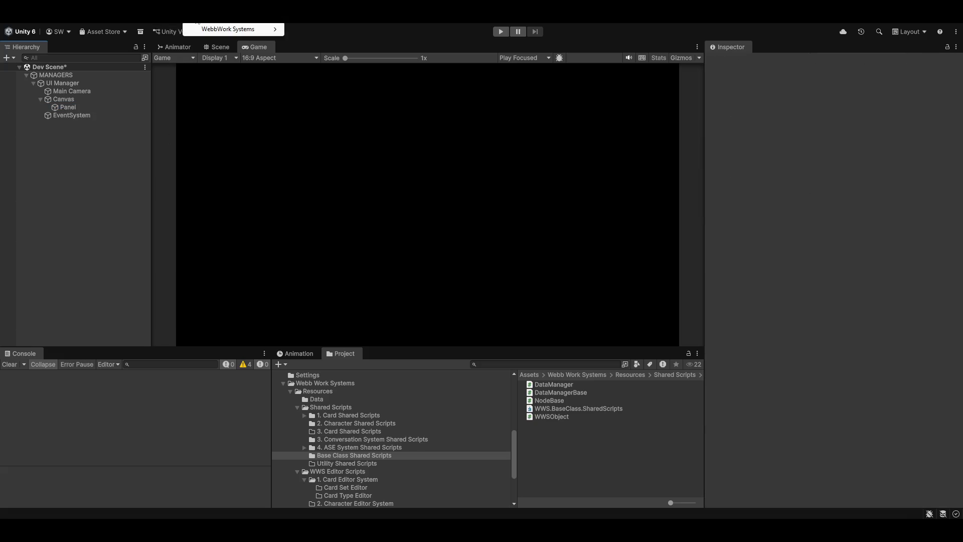
Open the WWS Card Game Creator's Conversation / Quest Editor, fix player speakers, and reset the canvas view.
mouse_move(241, 30)
click(301, 29)
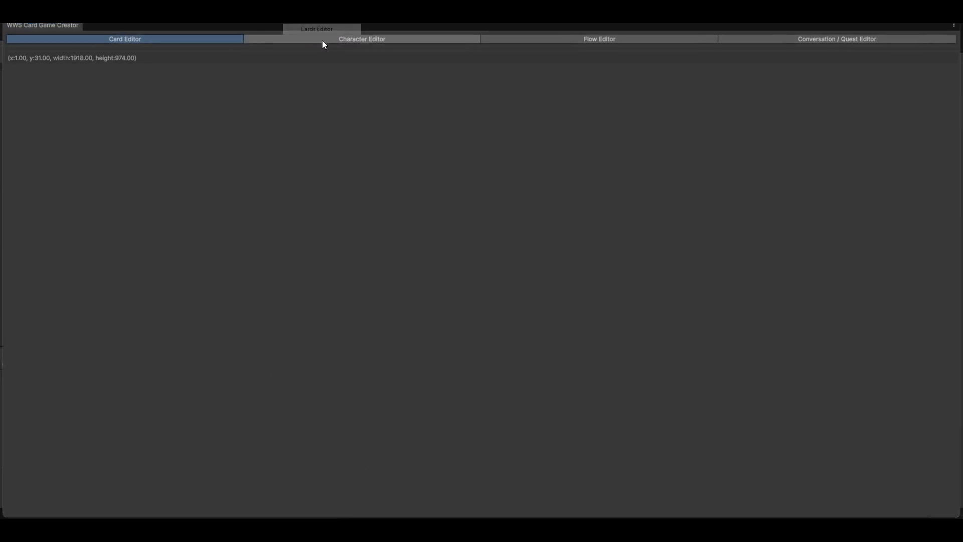
click(824, 39)
scroll(382, 278, down, 10)
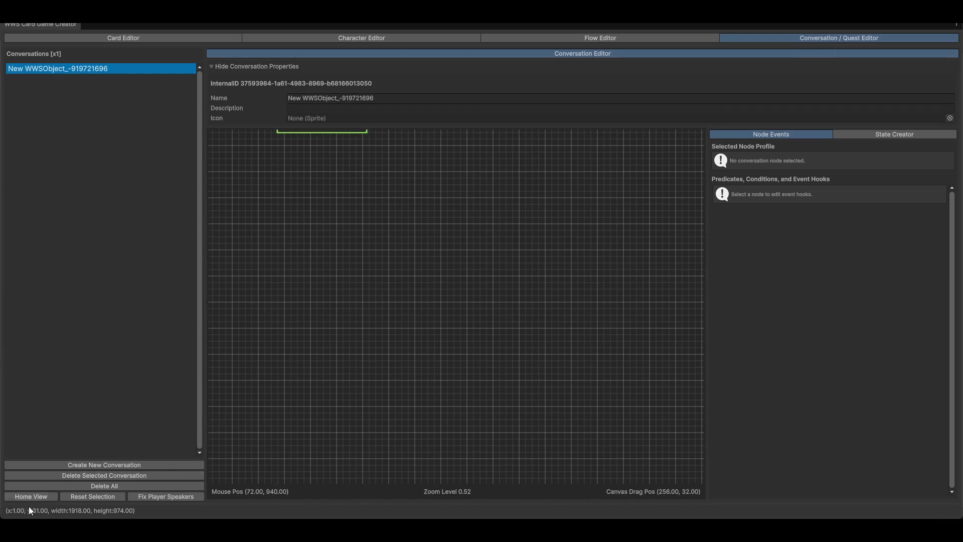
click(41, 497)
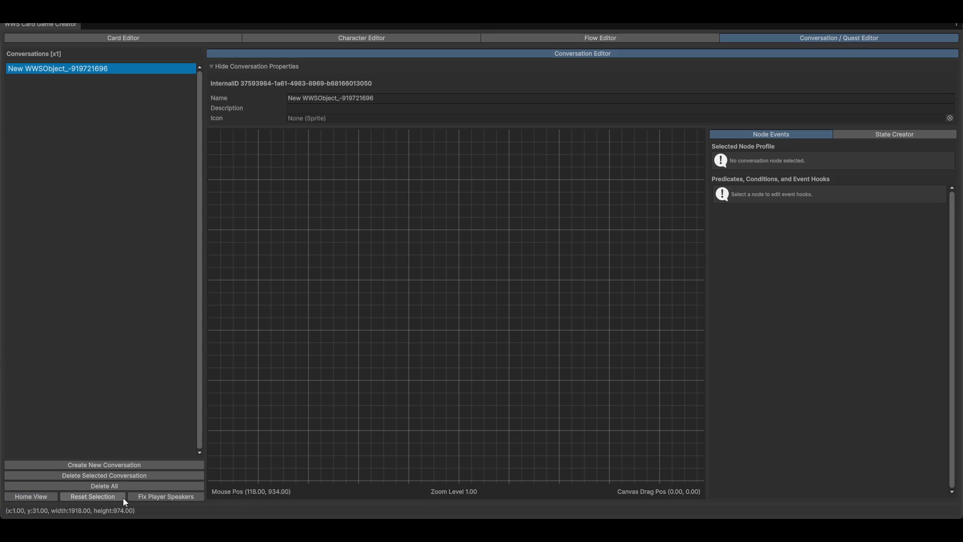
click(174, 499)
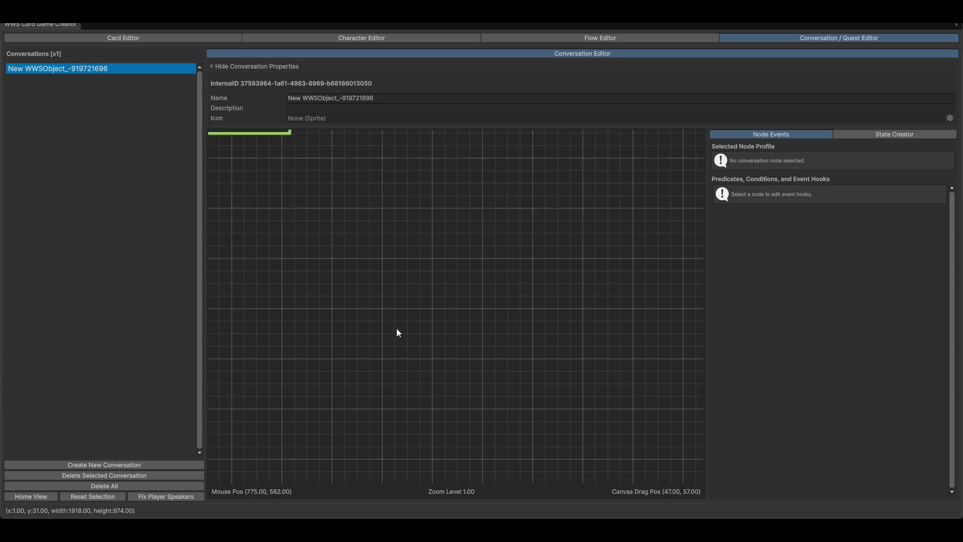
drag(320, 210, 570, 339)
drag(423, 422, 218, 366)
drag(462, 335, 454, 315)
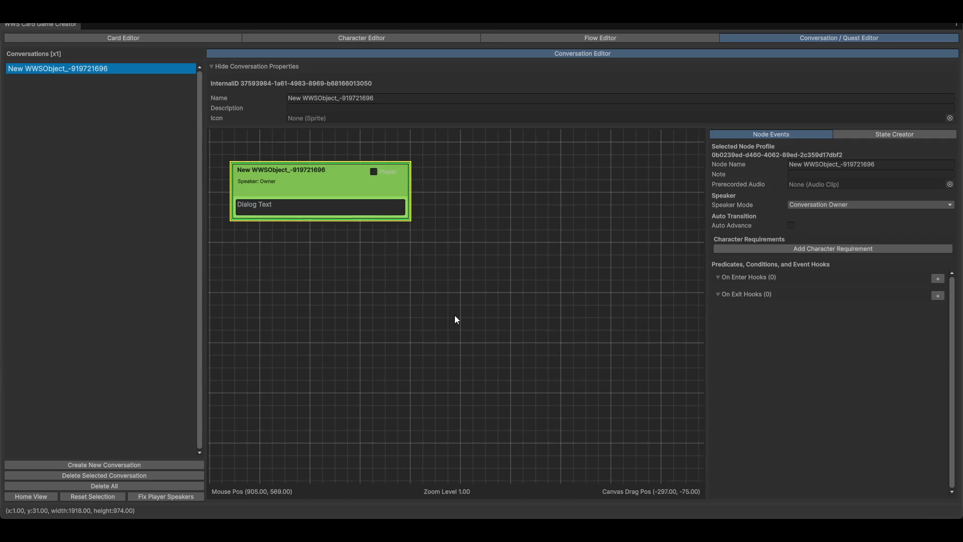
click(39, 497)
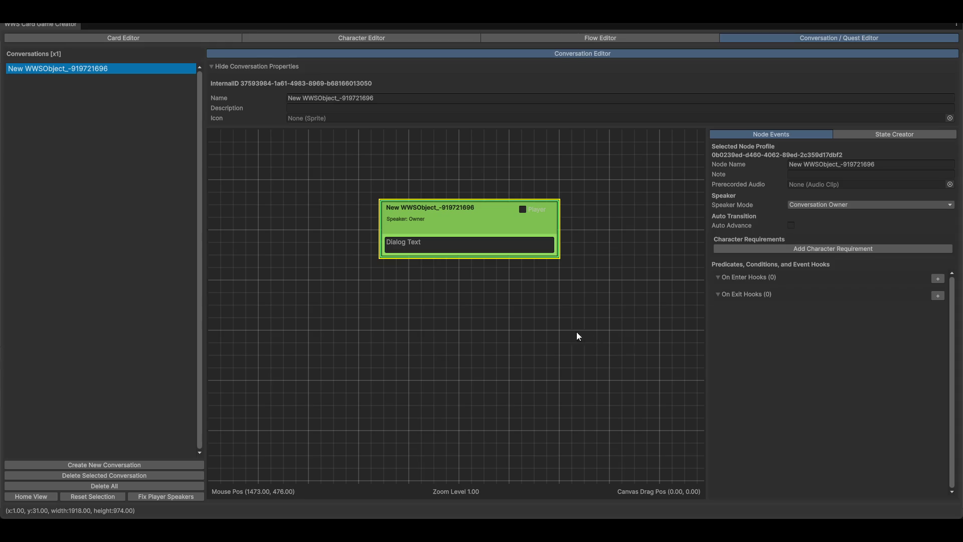
Rename the conversation to 'Basic Convo' and move its node toward the canvas middle.
click(445, 98)
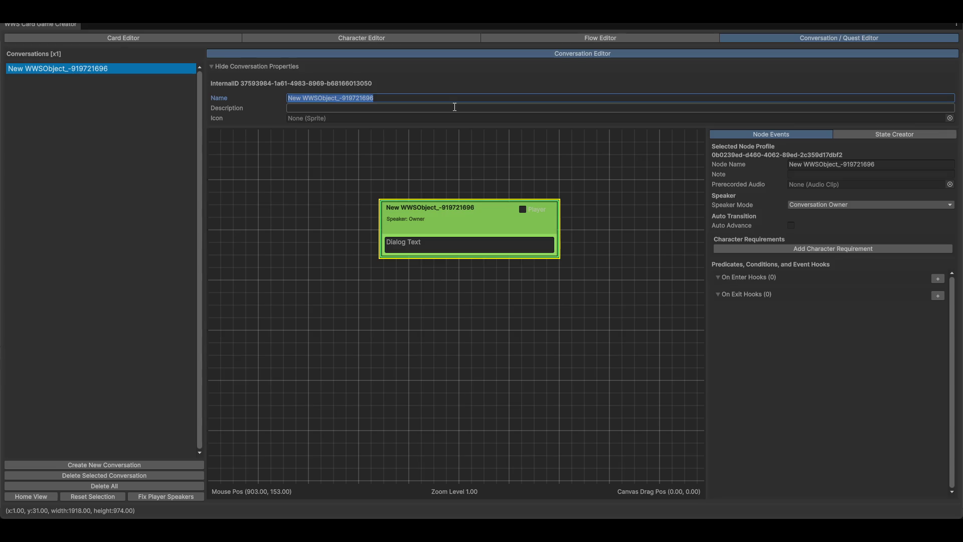
text(Basic Convo)
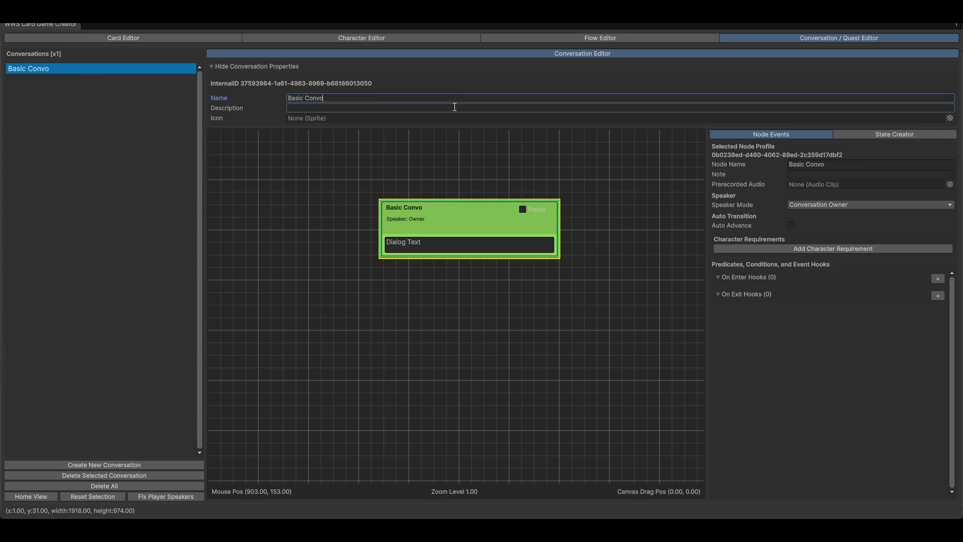
mouse_move(459, 225)
mouse_down()
mouse_move(321, 194)
mouse_move(297, 166)
mouse_up()
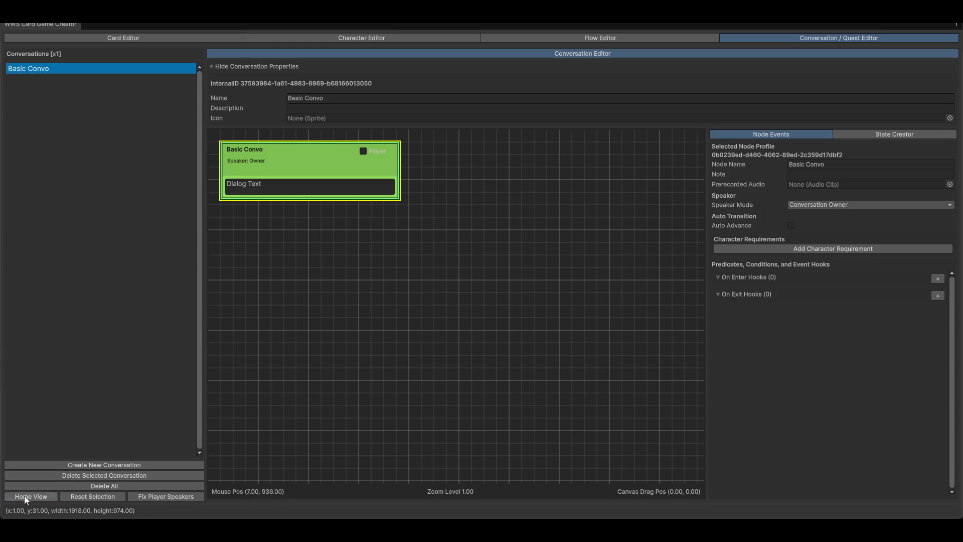
click(85, 498)
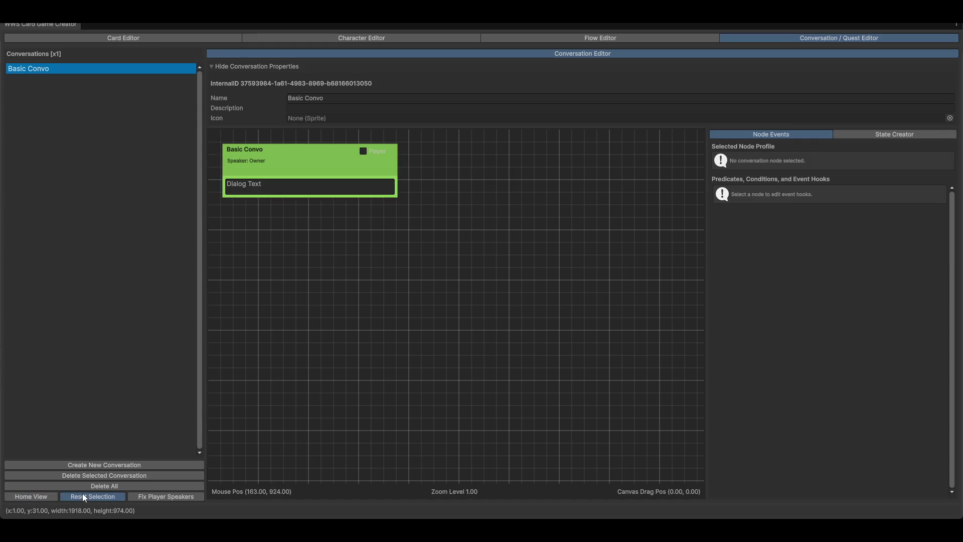
click(345, 173)
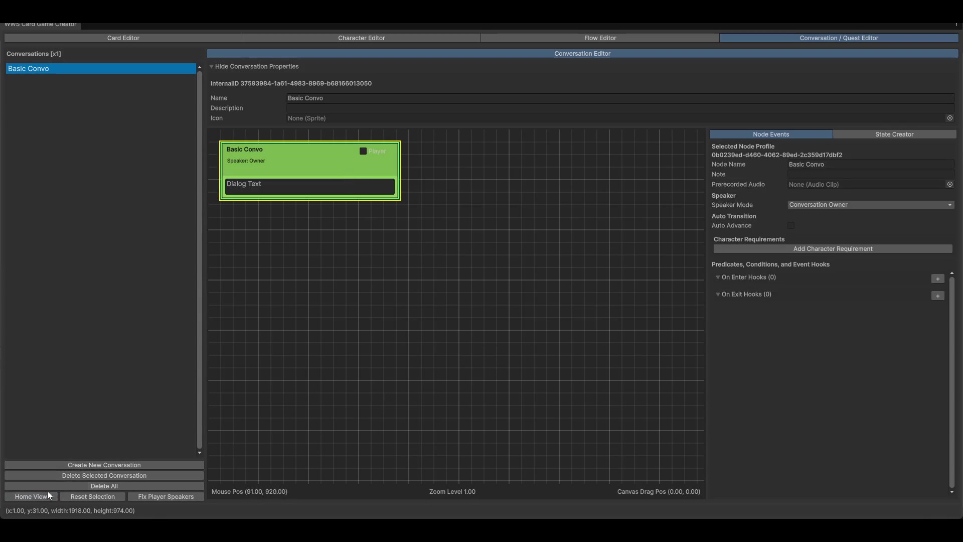
mouse_move(284, 159)
mouse_down()
mouse_move(343, 206)
mouse_move(323, 233)
mouse_move(339, 253)
mouse_up()
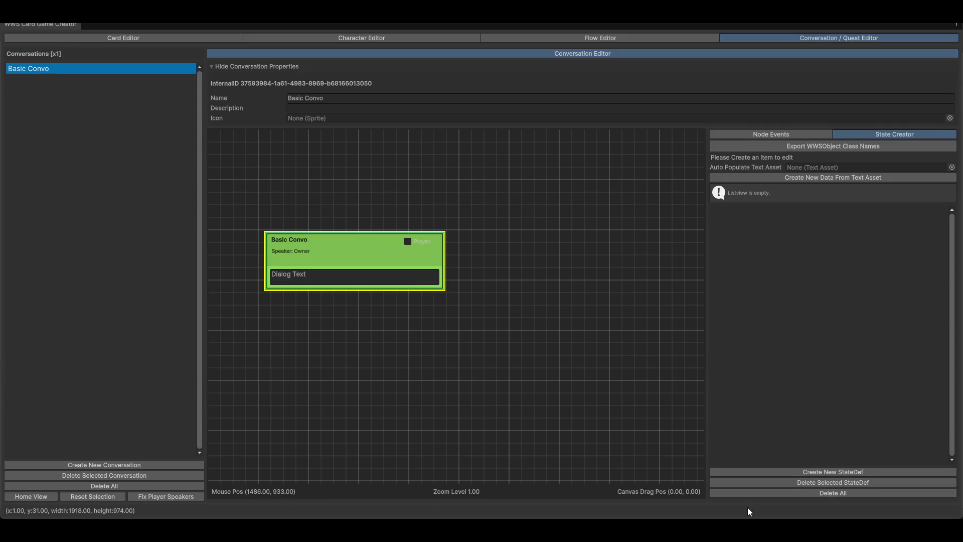
Create a StateDef in the State Creator, pick its only definition, then delete it.
click(773, 472)
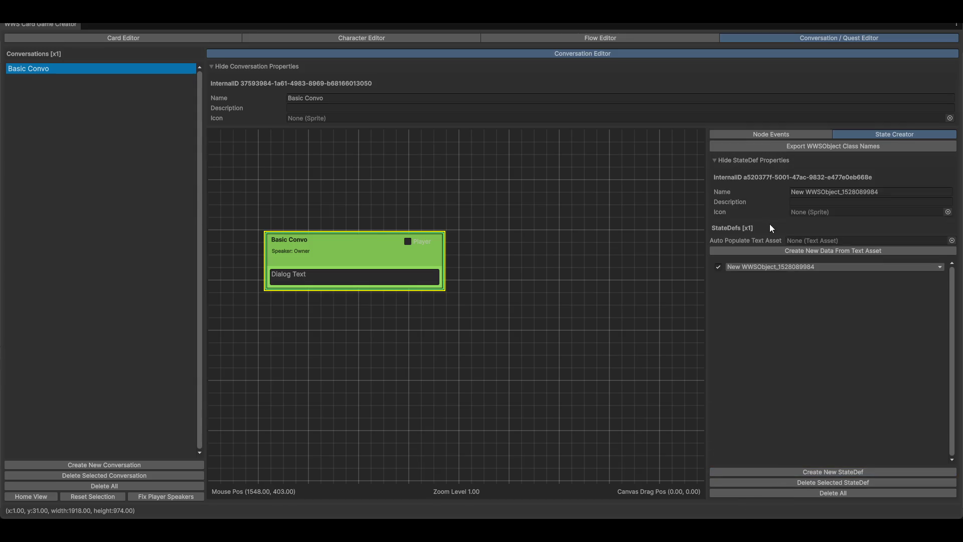
click(823, 268)
click(831, 280)
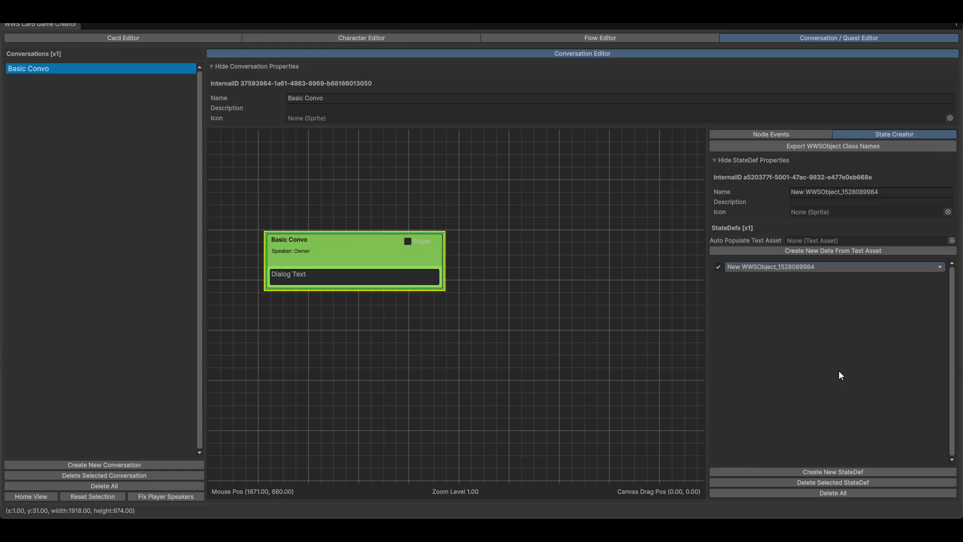
click(807, 484)
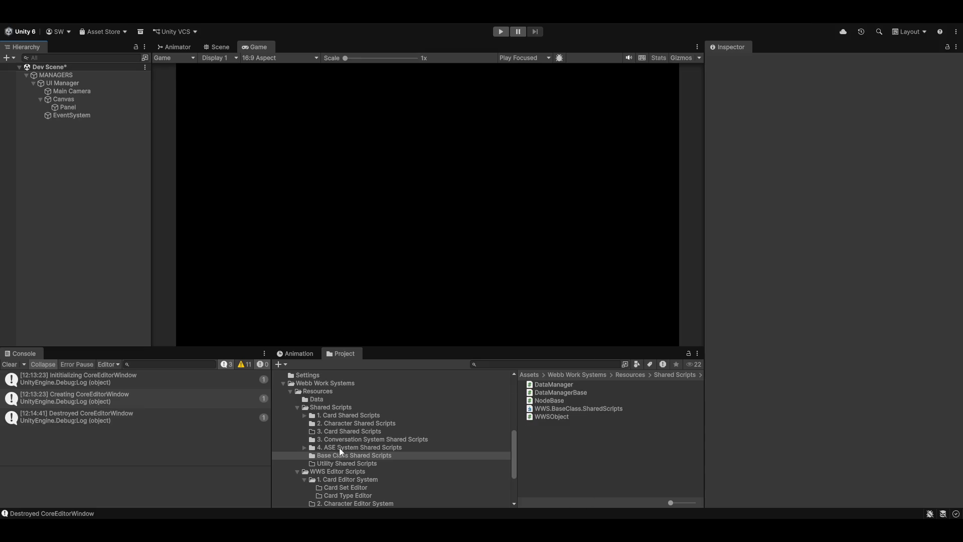
Open the CoreEditorWindowLayout script from the Core Editor Window System folder.
scroll(336, 494, down, 3)
click(350, 470)
double_click(553, 393)
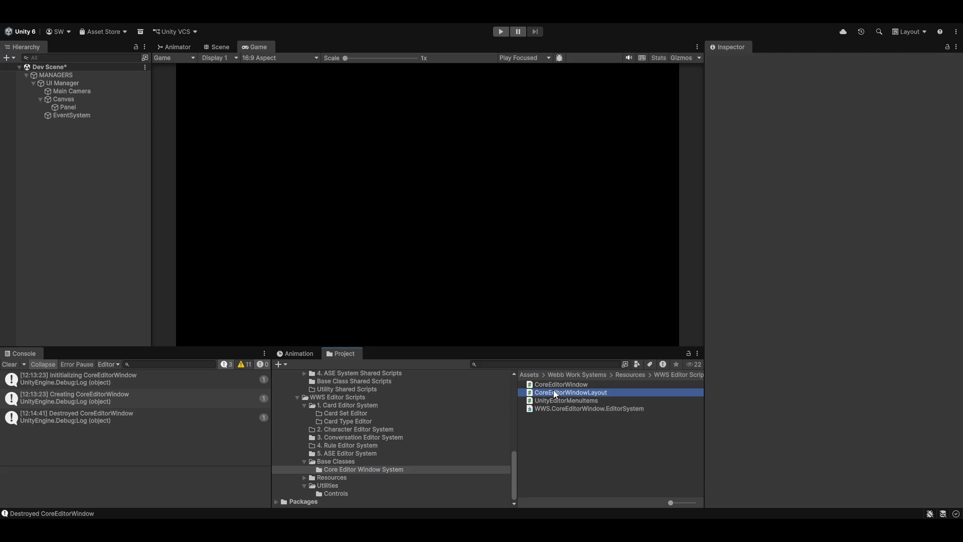
Duplicate the Conversation header entry and relabel the copy 'ASE Editors'.
scroll(521, 383, down, 9)
scroll(521, 383, down, 5)
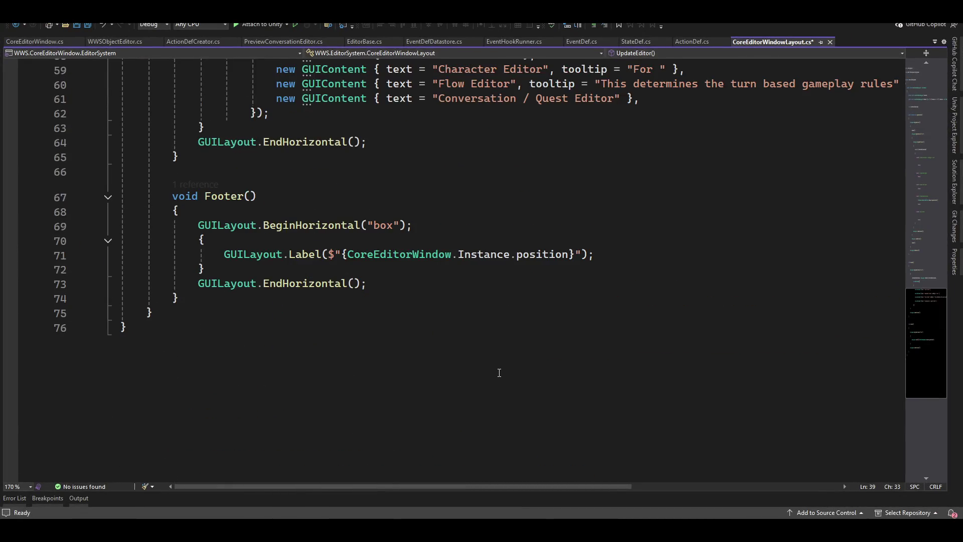
scroll(499, 372, up, 4)
click(662, 278)
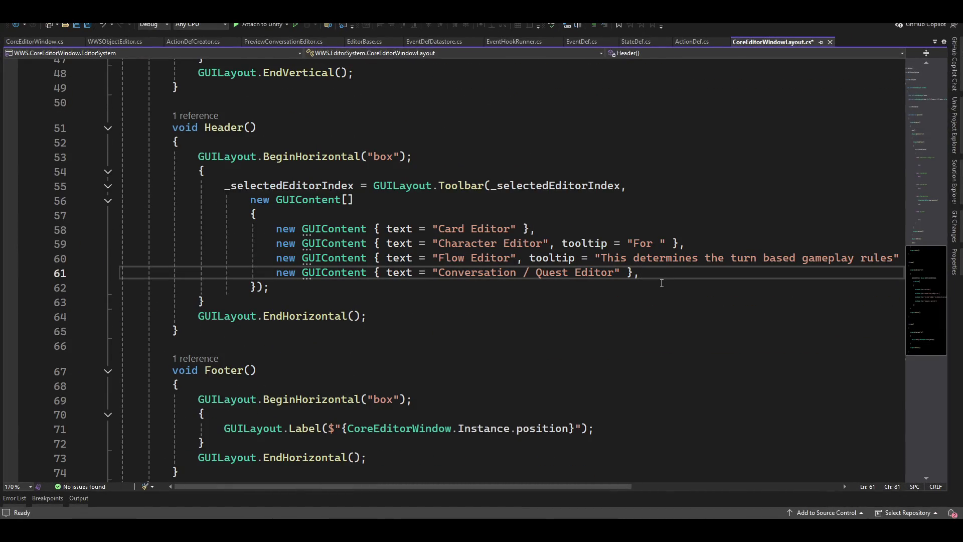
key(Return)
key(Up)
key(shift+End)
key(ctrl+c)
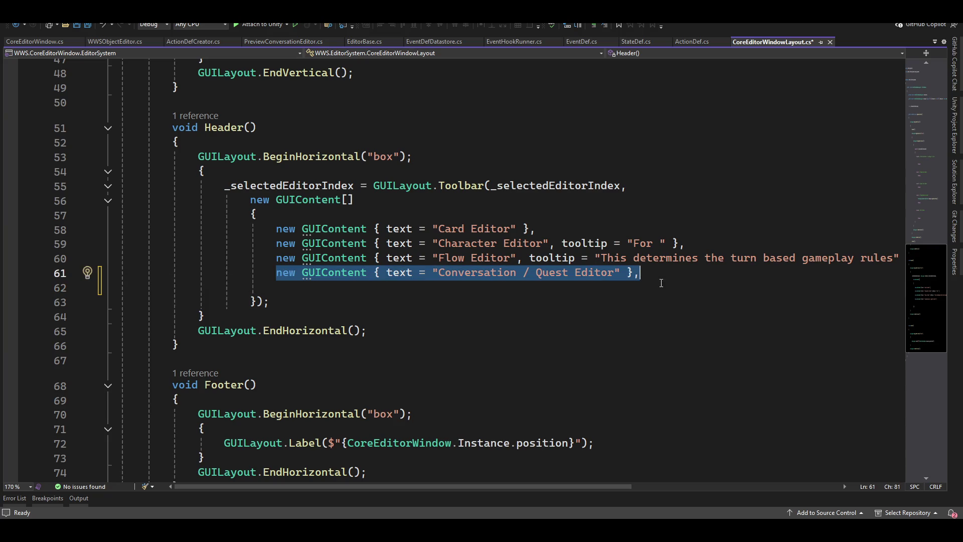
key(Down)
key(ctrl+v)
key(Left)
key(Left)
key(Left)
key(ctrl+shift+Left)
key(ctrl+shift+Left)
key(ctrl+shift+Left)
key(ctrl+shift+Left)
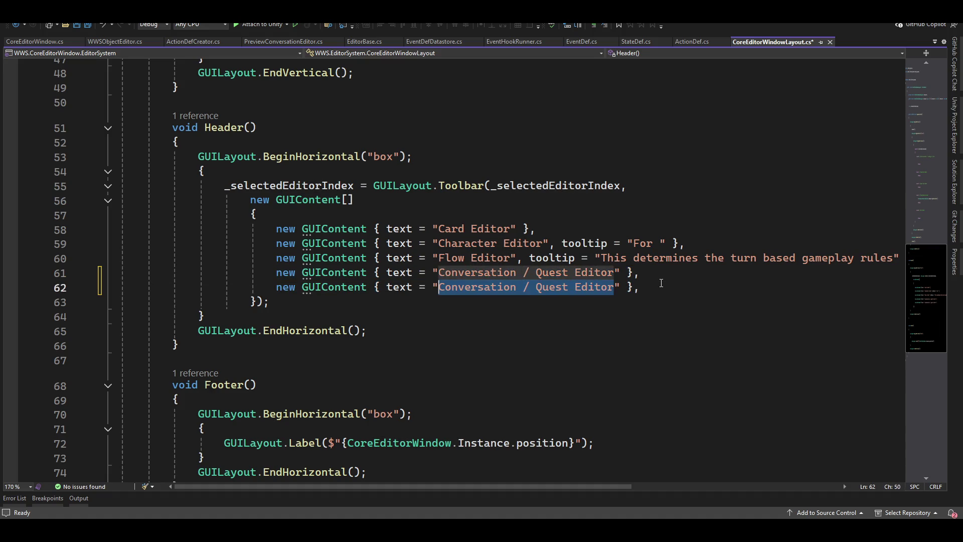
text(ASE Editor)
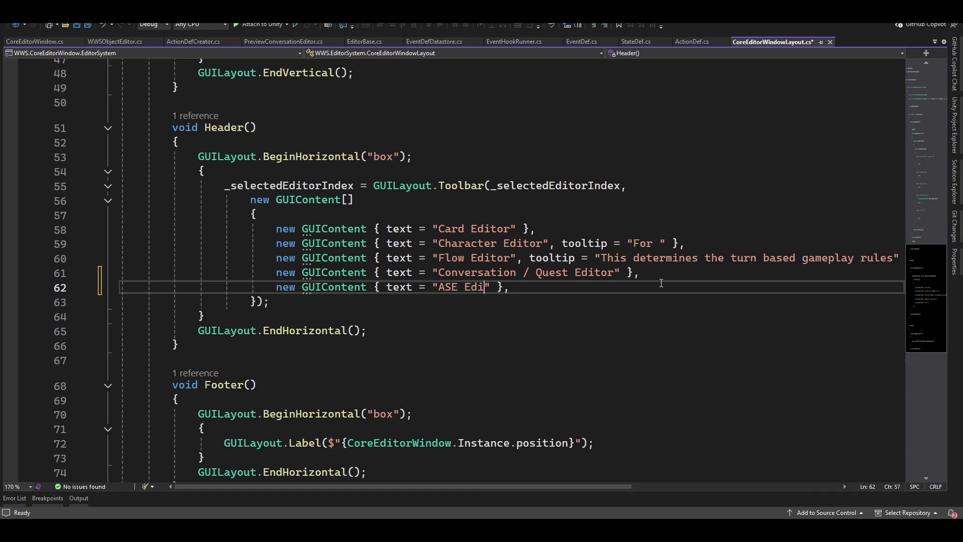
text(s)
Give the ASE Editors entry the tooltip 'The ASE editors are your global Action, State, and Event editors'.
key(Right)
text(, tooltip)
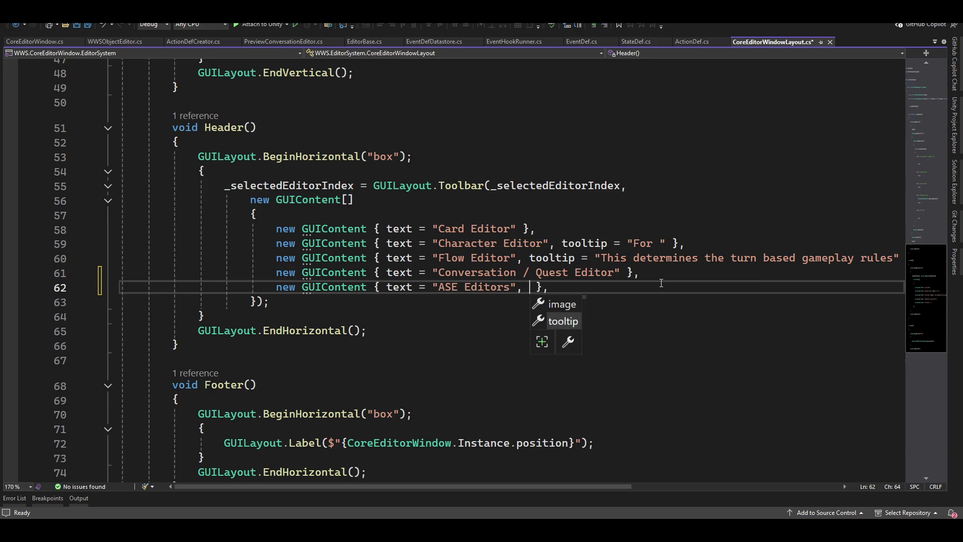
text( = ")
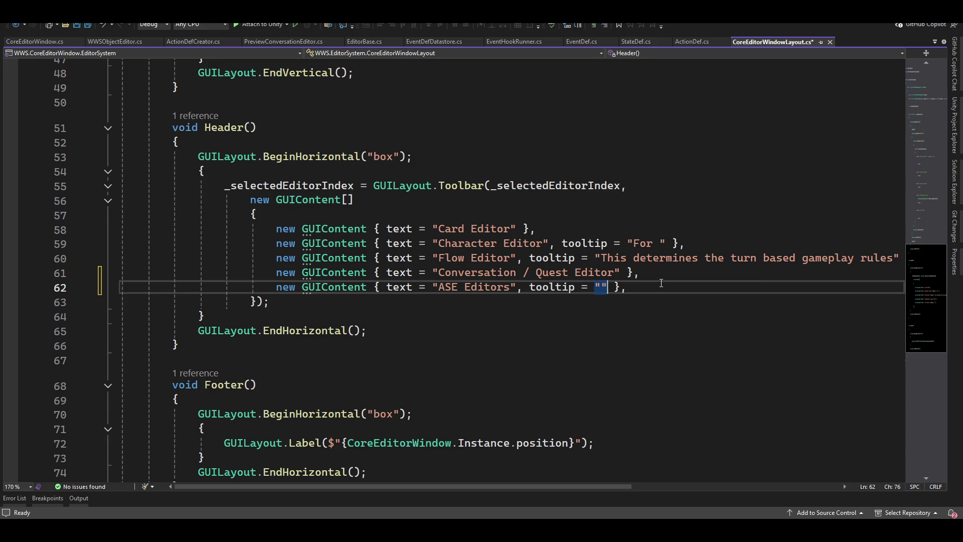
text(The A)
text(SE edito)
text(rs are your )
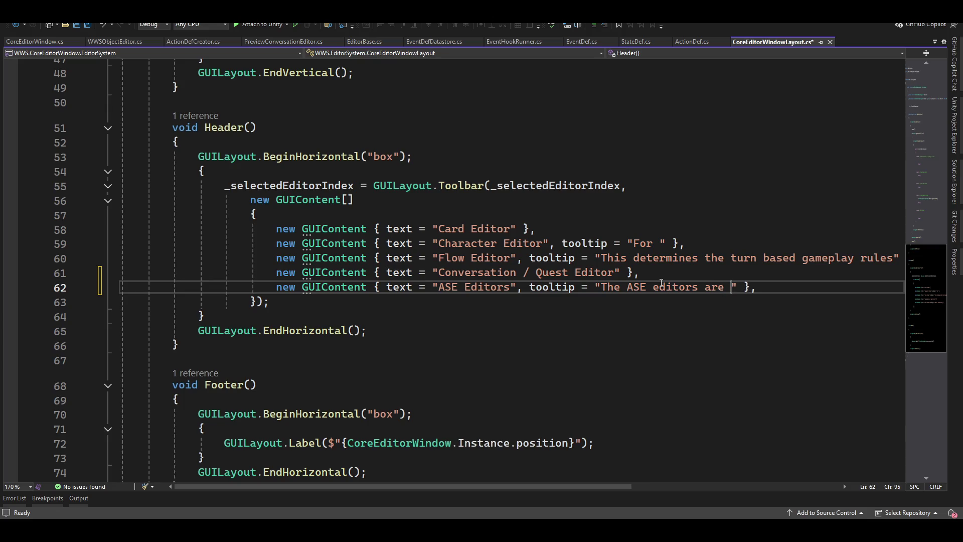
text(Acti)
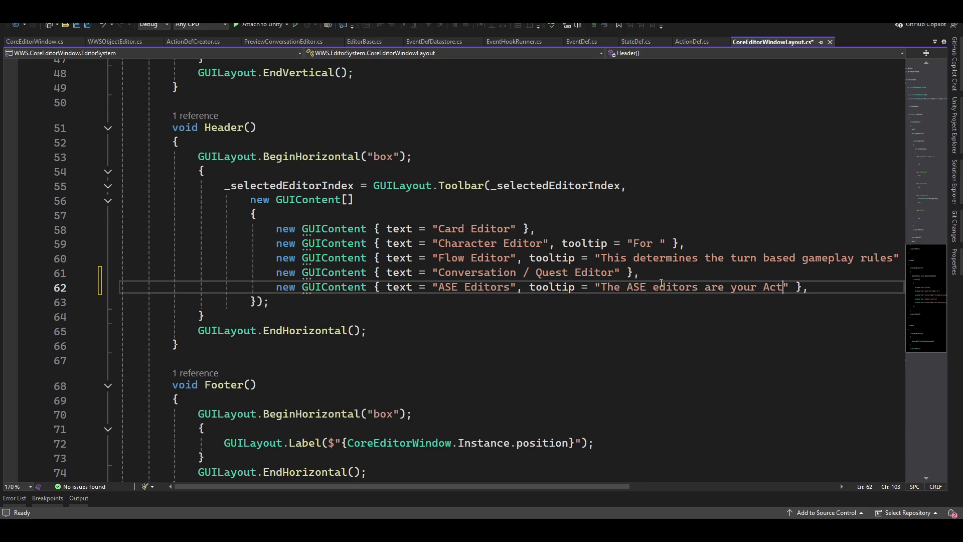
text(on, )
text(State)
text(, and)
key(ctrl+Left)
key(ctrl+Left)
key(ctrl+Left)
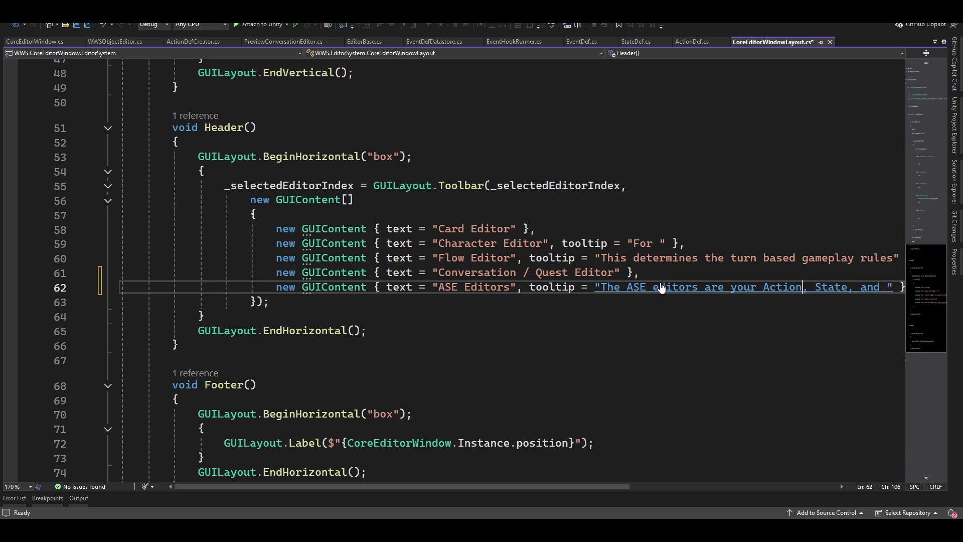
text(global)
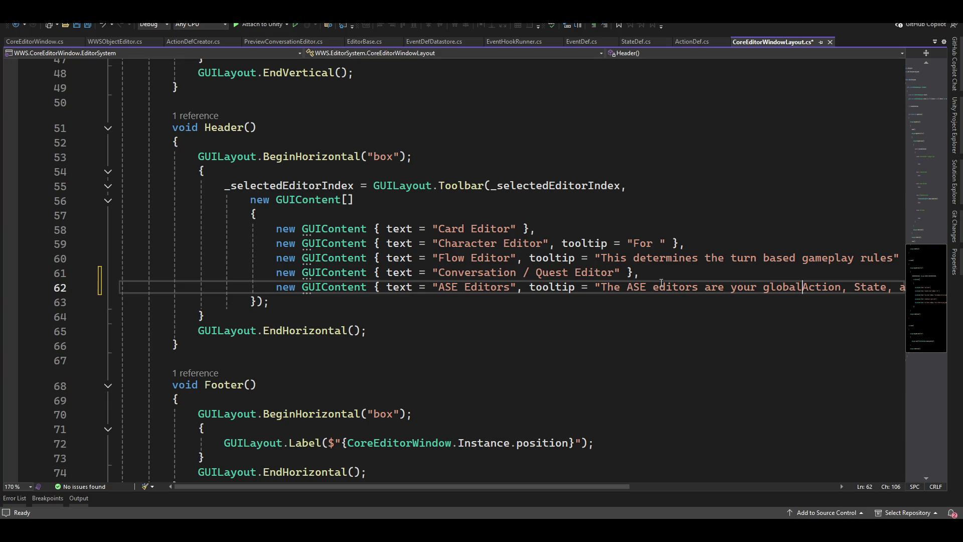
key(ctrl+Right)
key(ctrl+Right)
key(ctrl+Right)
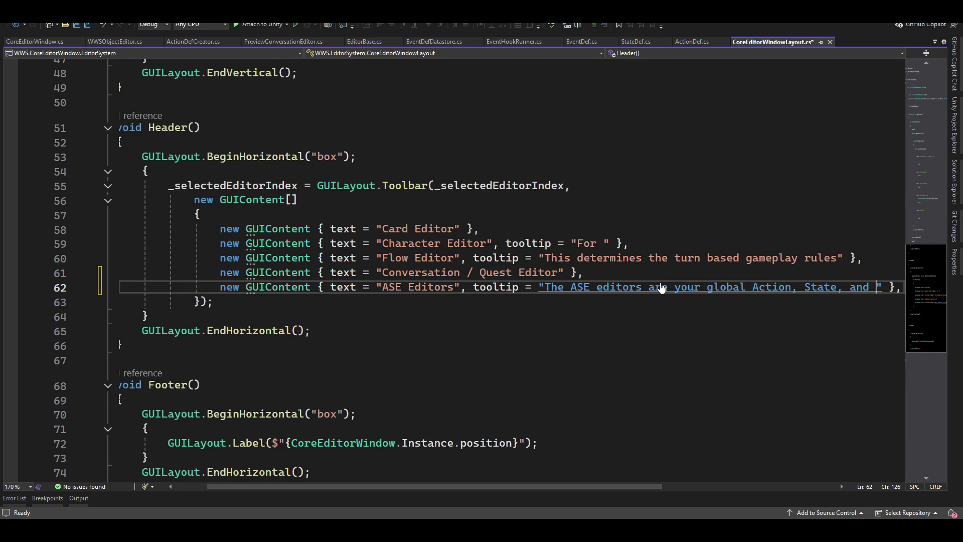
text(Event e)
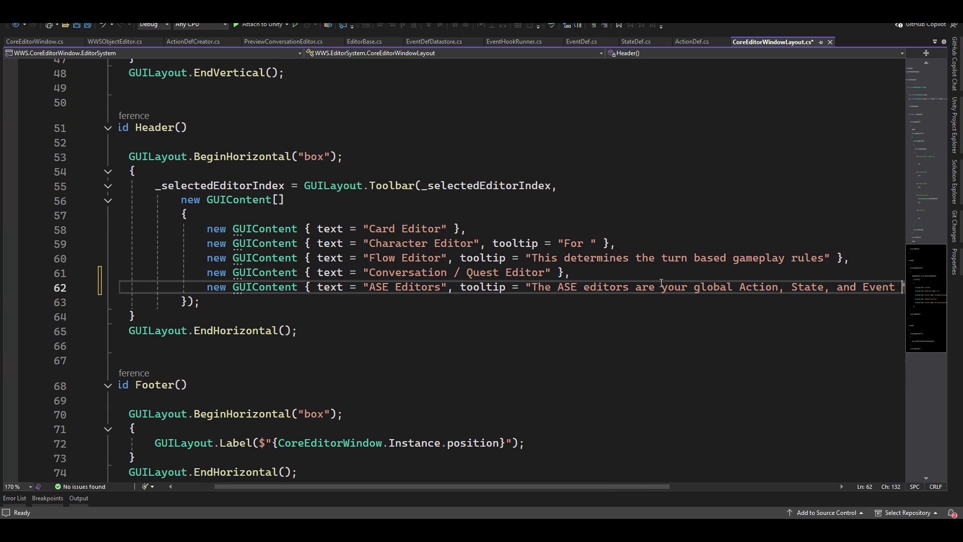
text(ditors)
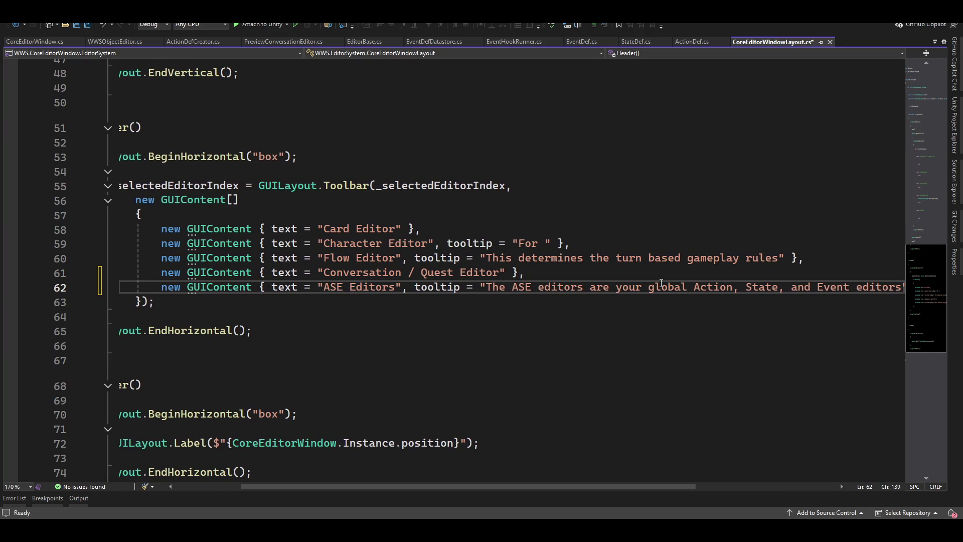
Remove '/ Quest' from the Conversation label so it reads 'Conversation Editor'.
key(Home)
key(Up)
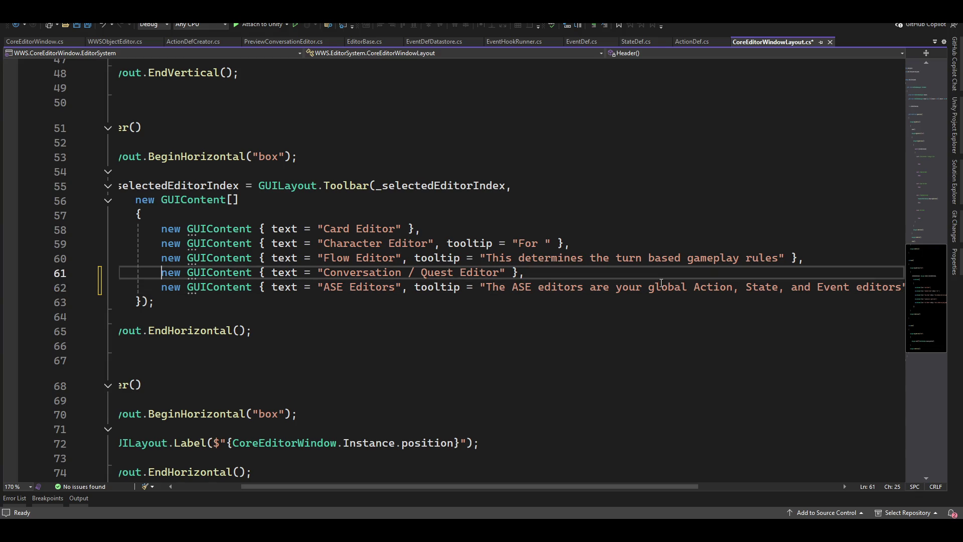
key(Up)
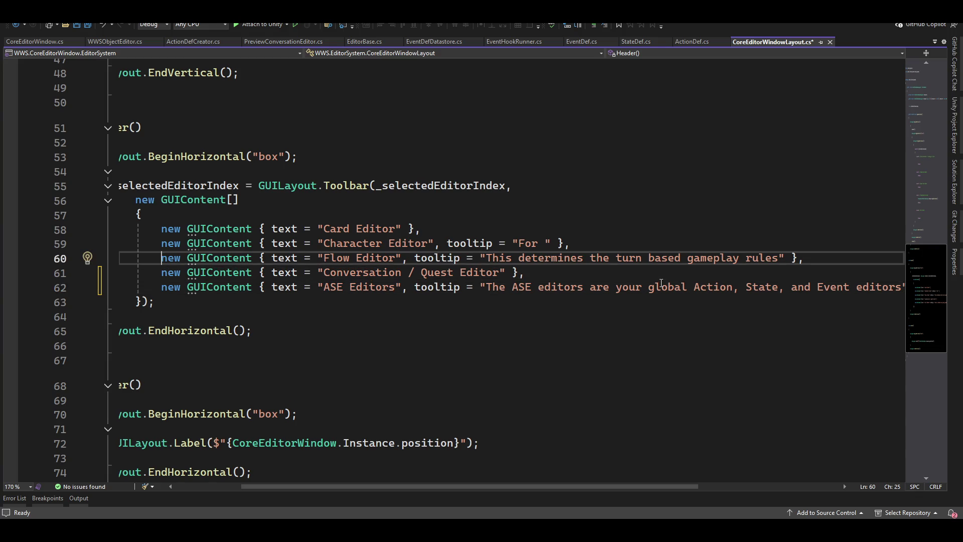
key(Up)
key(Down)
key(Down)
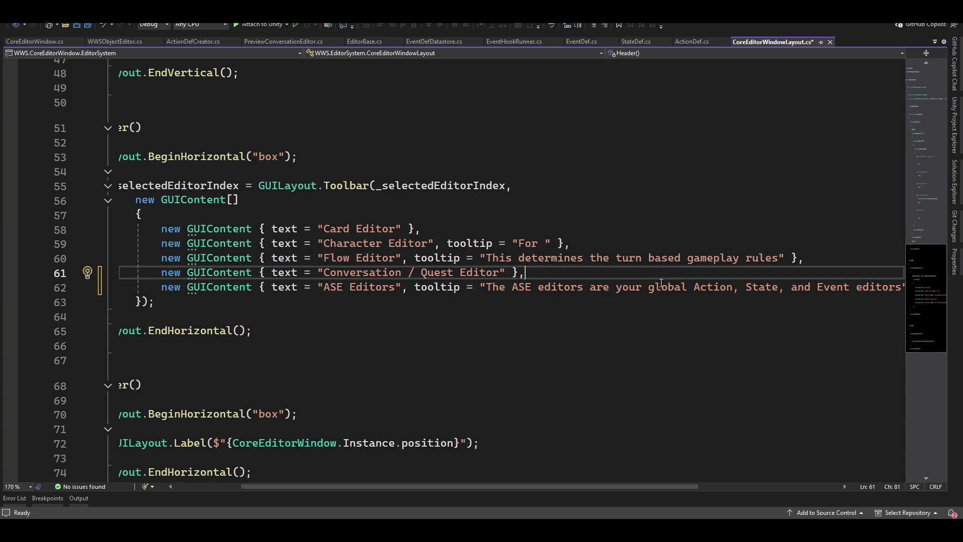
key(End)
key(ctrl+Left)
key(ctrl+Left)
key(ctrl+Left)
key(ctrl+shift+Left)
key(ctrl+shift+Left)
key(BackSpace)
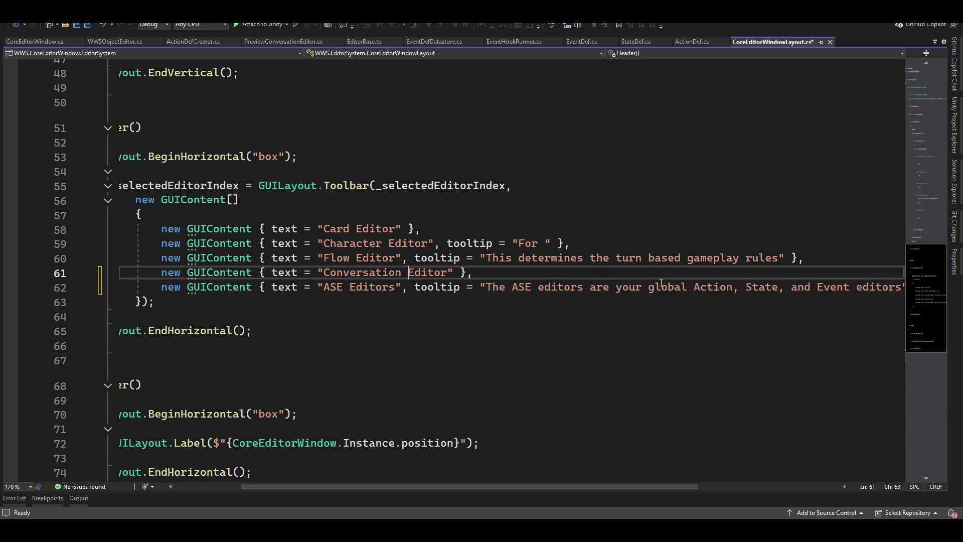
key(ctrl+Right)
key(Right)
Save CoreEditorWindowLayout.cs and place the caret in the empty ASE Editor case.
key(ctrl+s)
scroll(458, 392, up, 3)
click(456, 476)
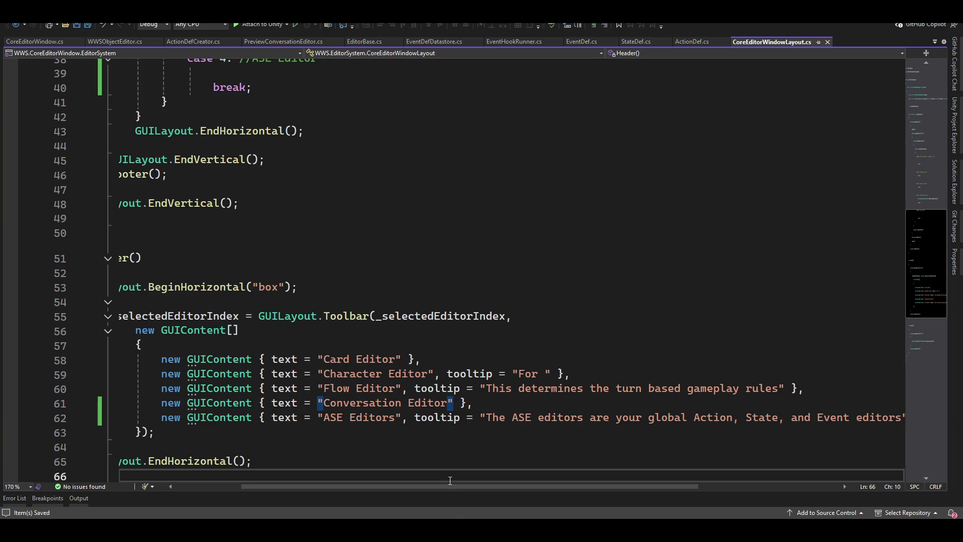
drag(451, 484, 385, 484)
scroll(435, 319, up, 7)
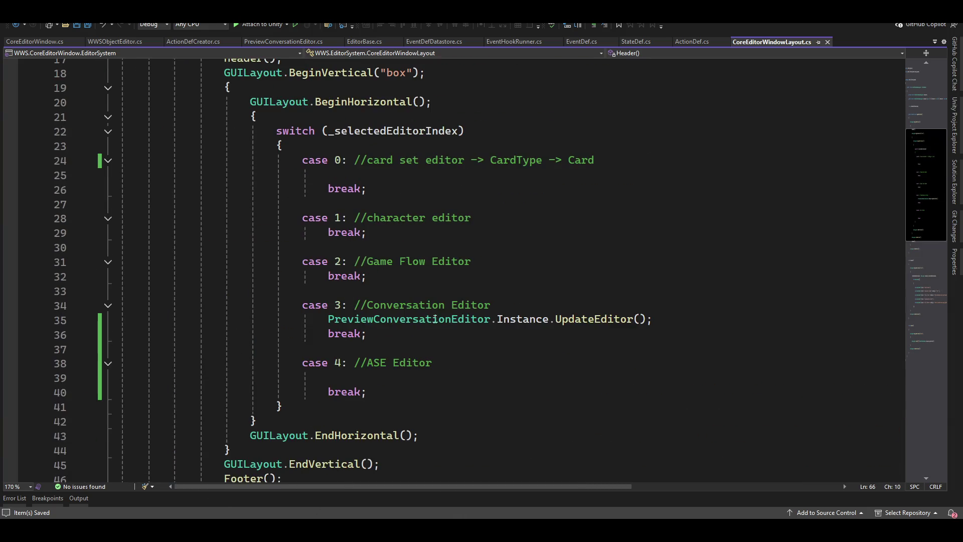
click(326, 378)
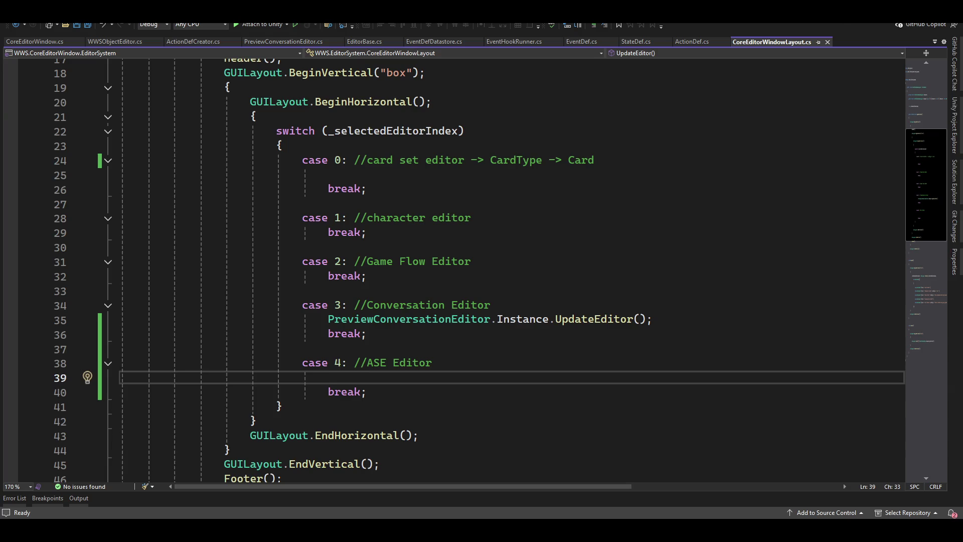
key(alt+Tab)
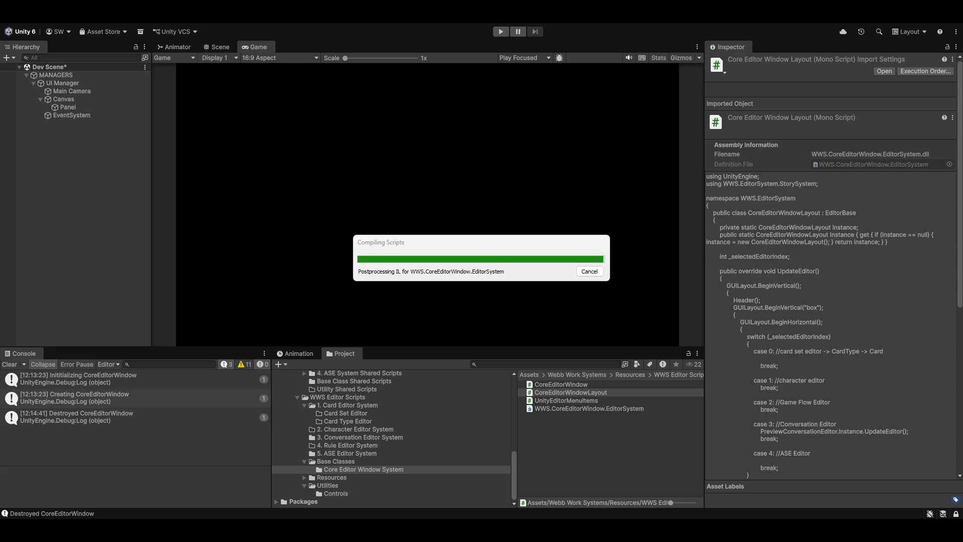
Bring up the 5. ASE Editor System folder window and expand Concept in the navigation pane.
key(alt+Tab)
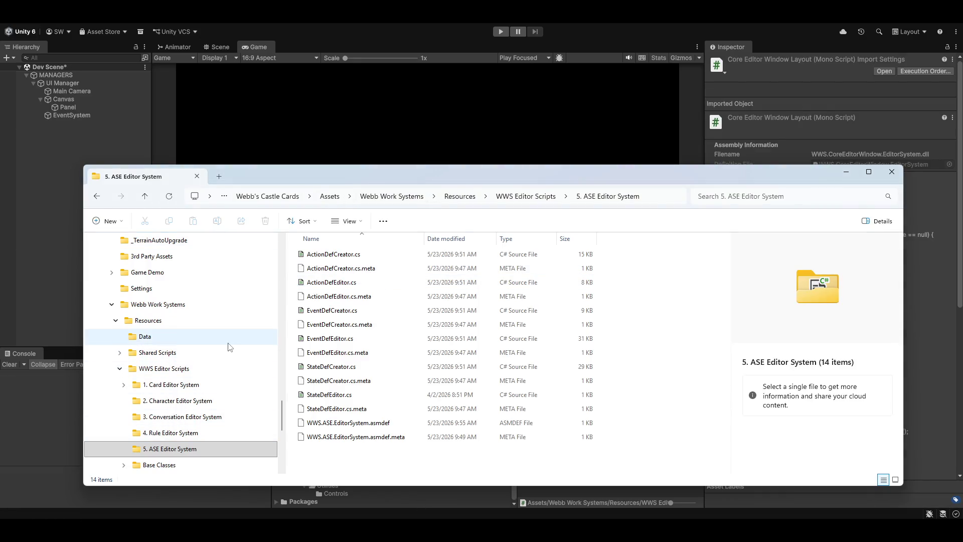
scroll(186, 346, up, 4)
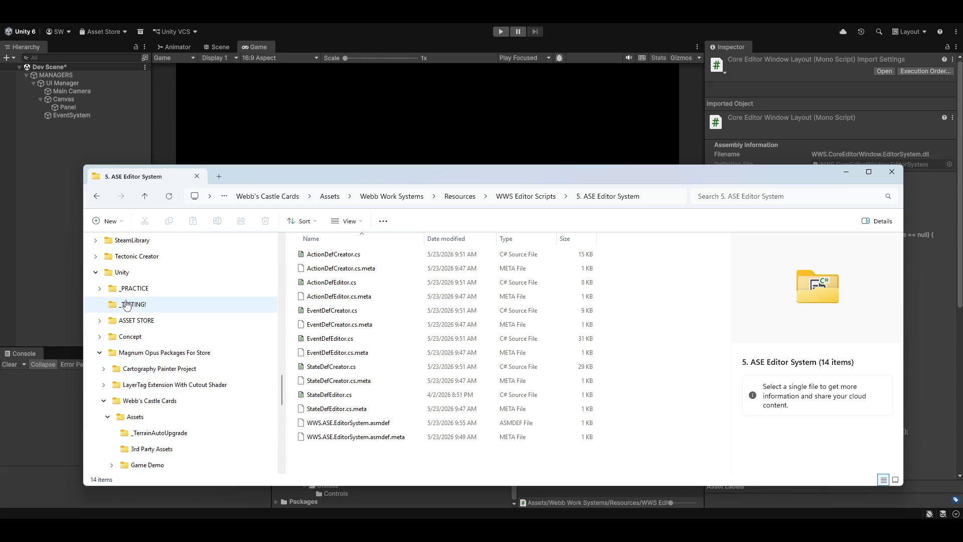
click(99, 338)
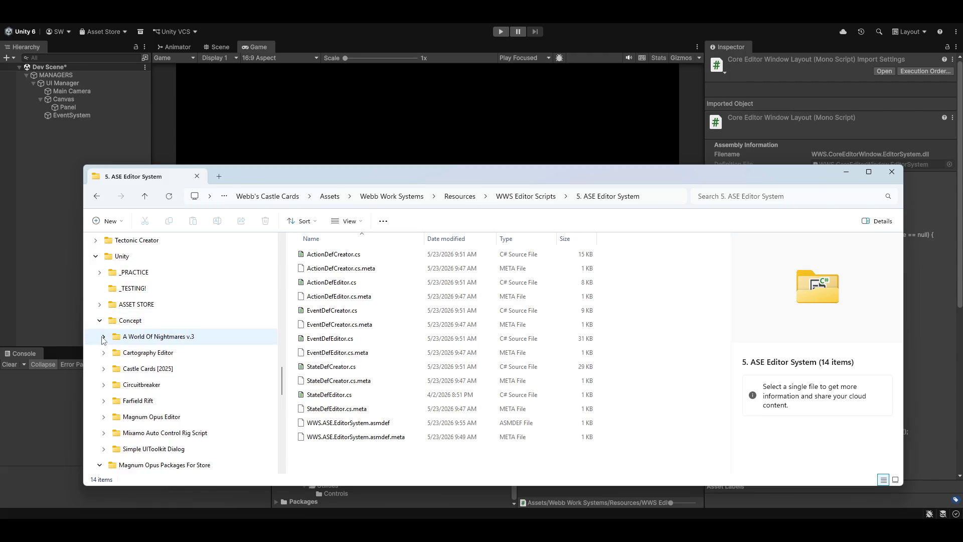
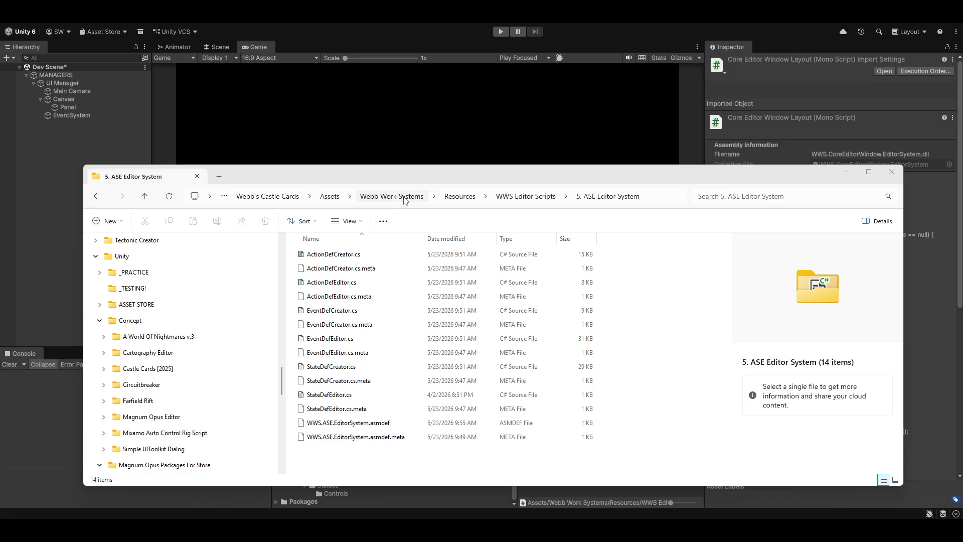
Navigate back up from Webb Work Systems to the Unity folder in File Explorer.
click(406, 201)
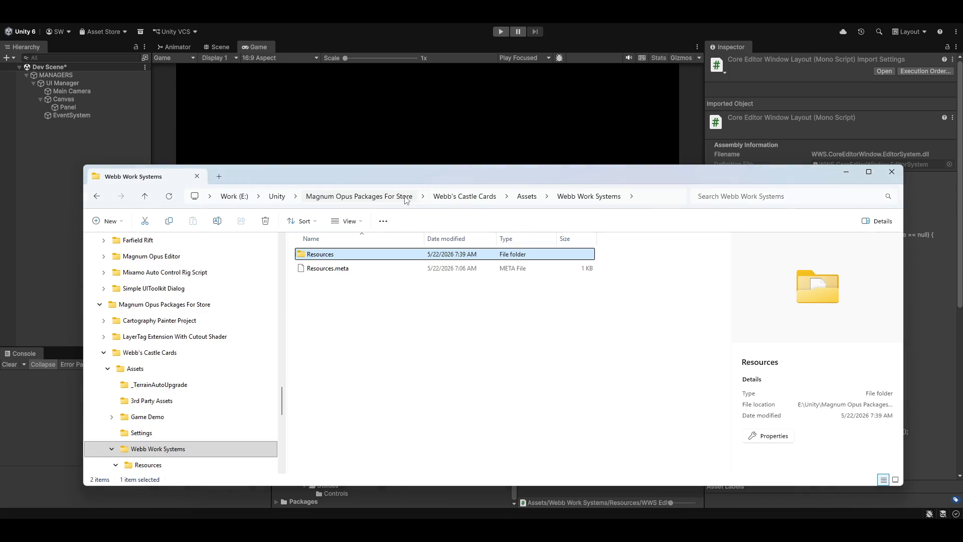
double_click(322, 255)
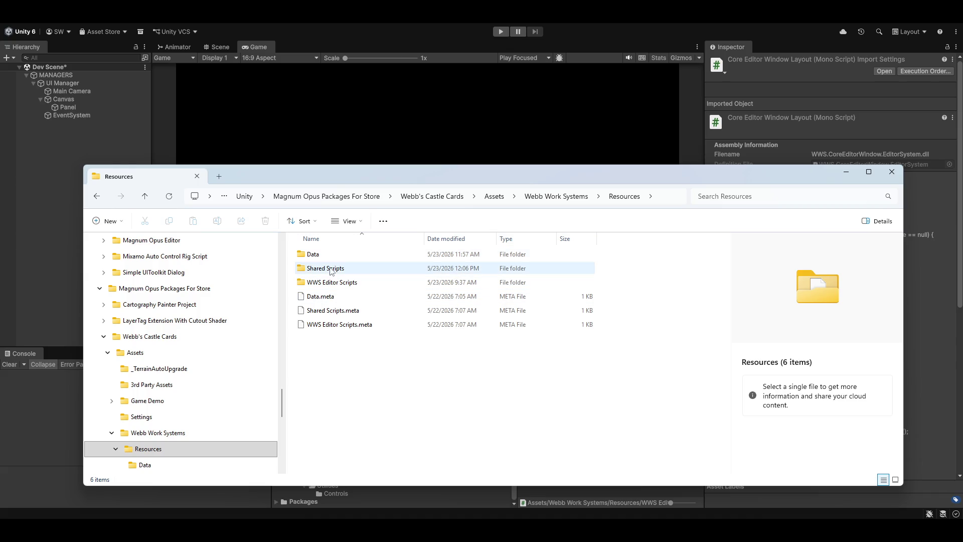
mouse_move(326, 284)
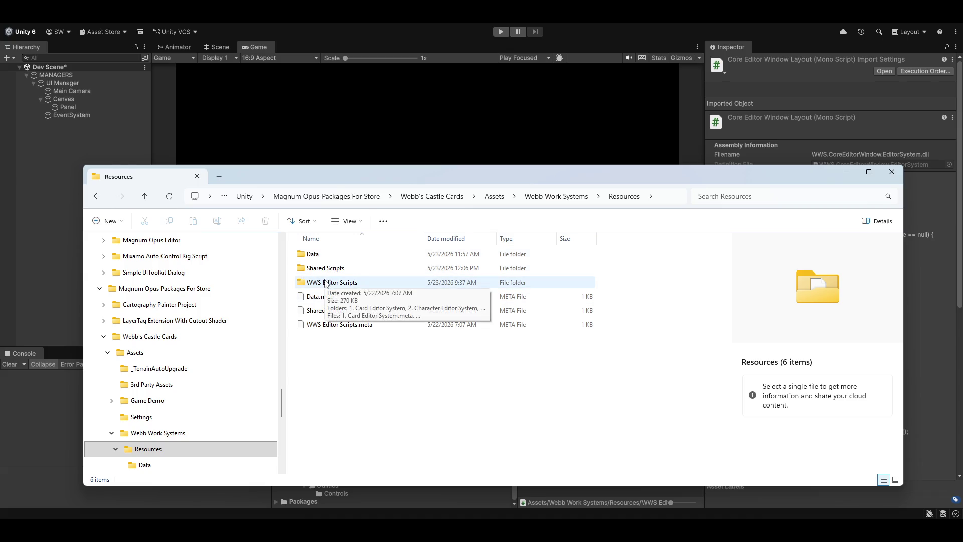
click(243, 199)
scroll(149, 326, up, 2)
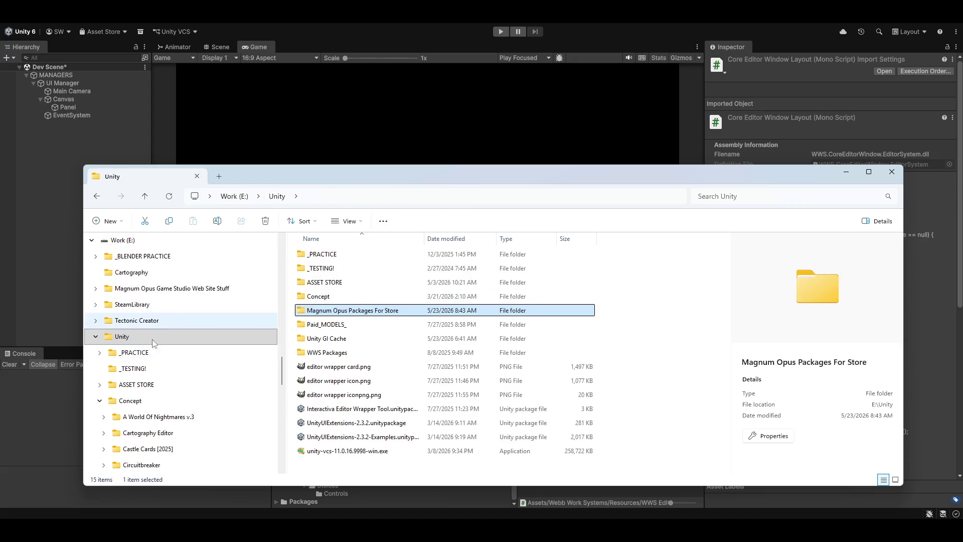
click(95, 337)
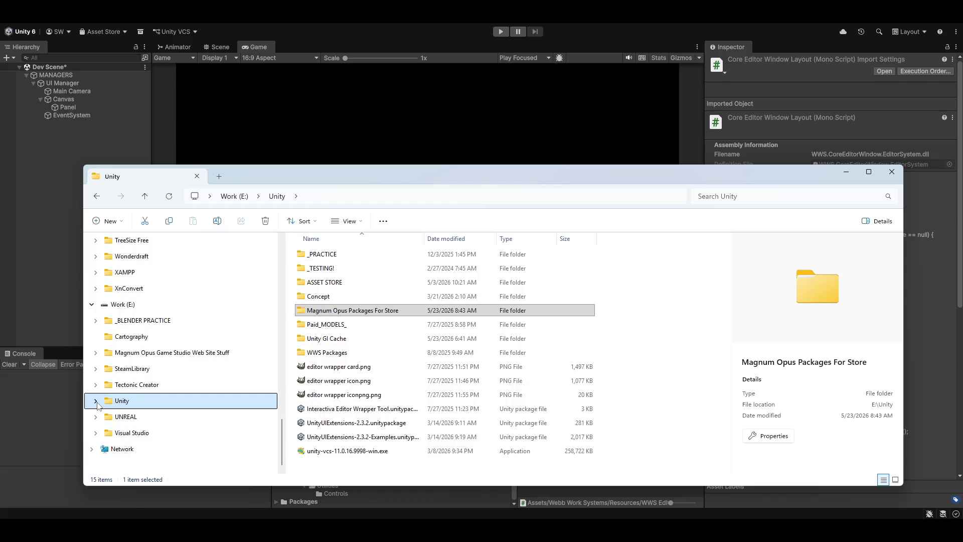
click(97, 406)
Open the Assets folder of the Farfield Rift project under Concept.
click(128, 305)
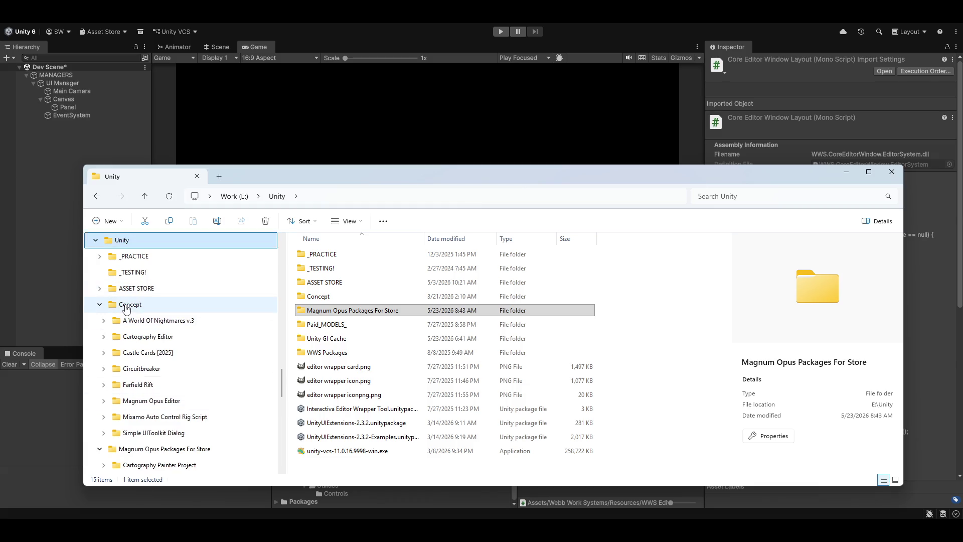
click(159, 386)
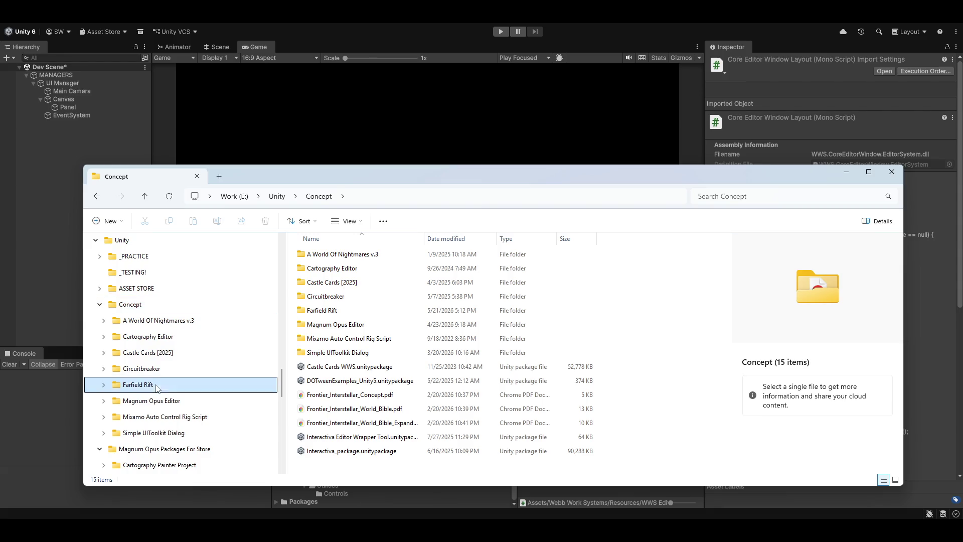
click(104, 385)
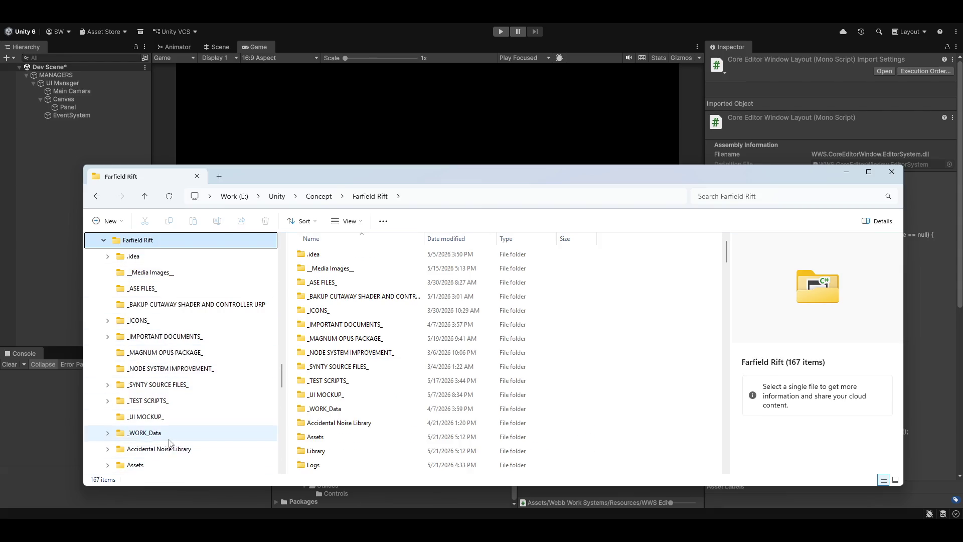
scroll(156, 370, down, 2)
click(131, 370)
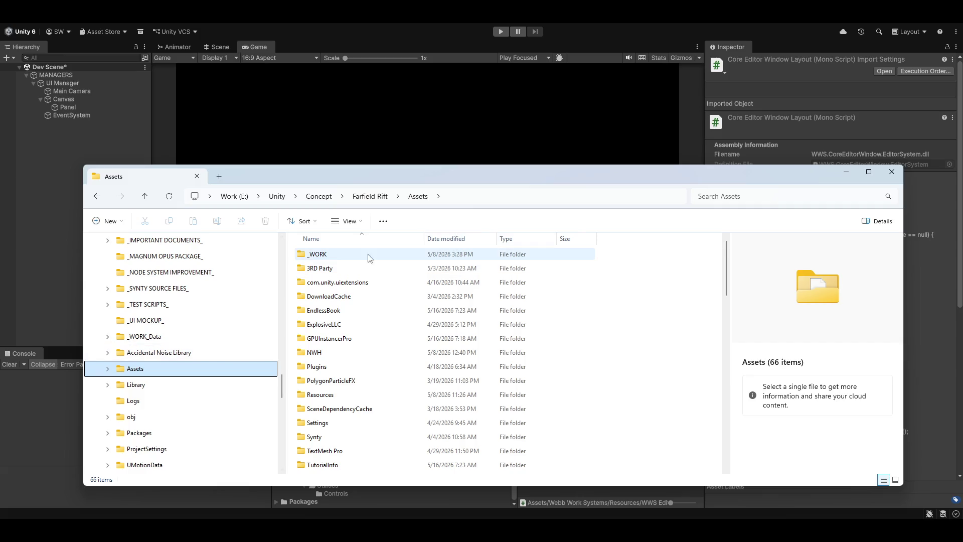
Drill into _WORK > Magnum Opus Editor > Scripts > 0. Core Editor Window and select CoreEditorWindowLayout.cs.
double_click(330, 257)
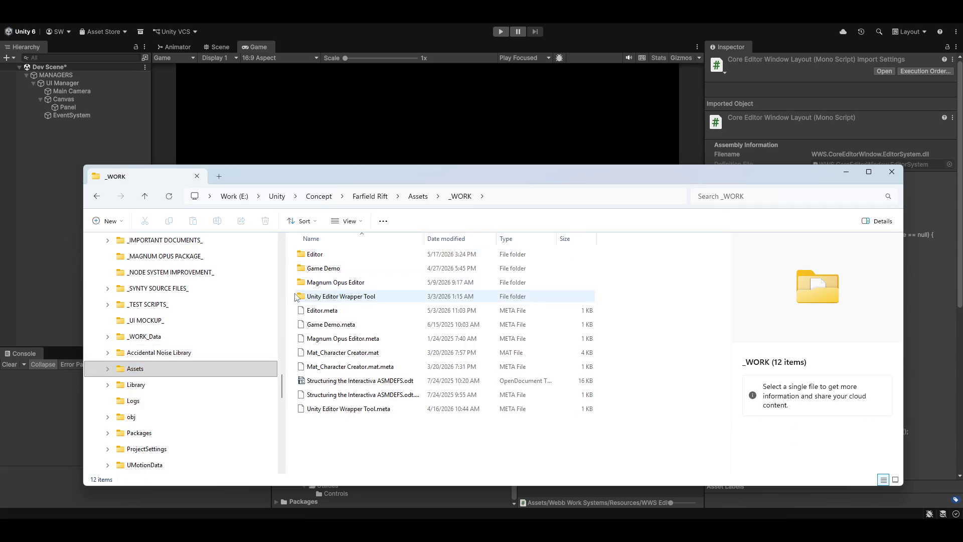
double_click(327, 283)
double_click(317, 255)
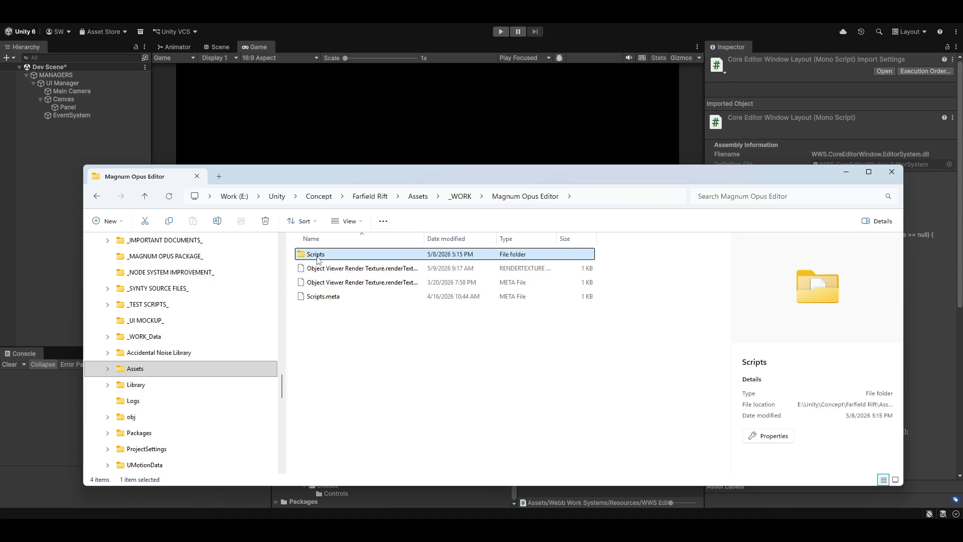
double_click(317, 256)
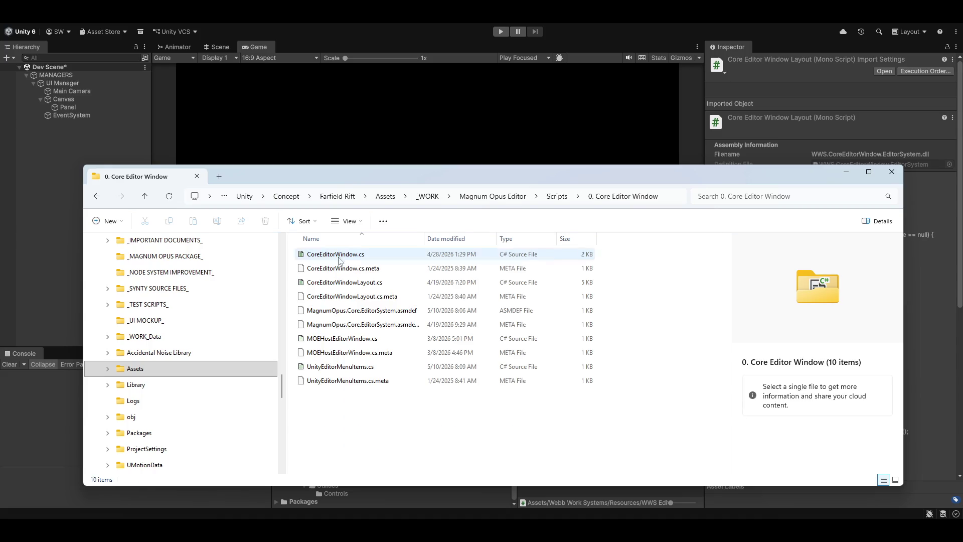
click(331, 284)
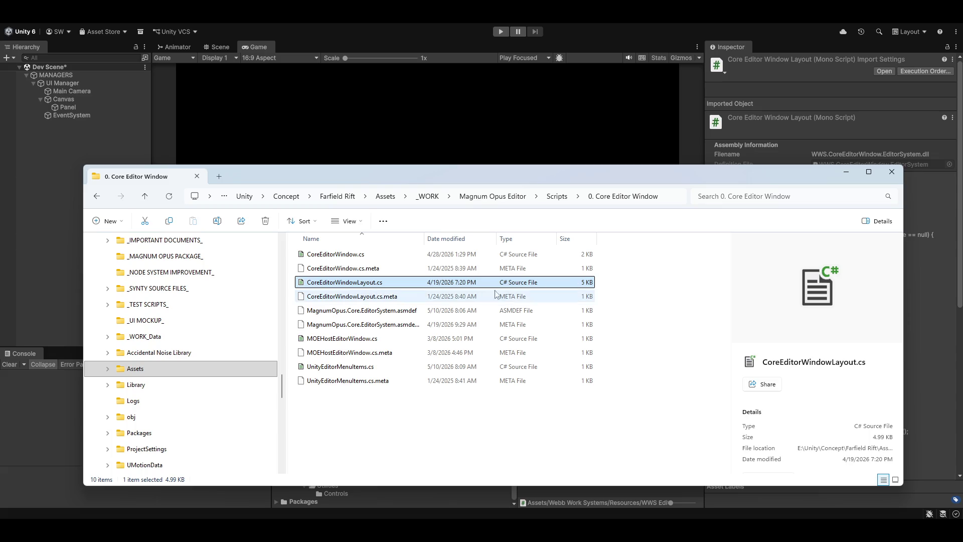
Open CoreEditorWindowLayout.cs with normalized line endings and select the EventDefCreator update call in case 4.
double_click(311, 284)
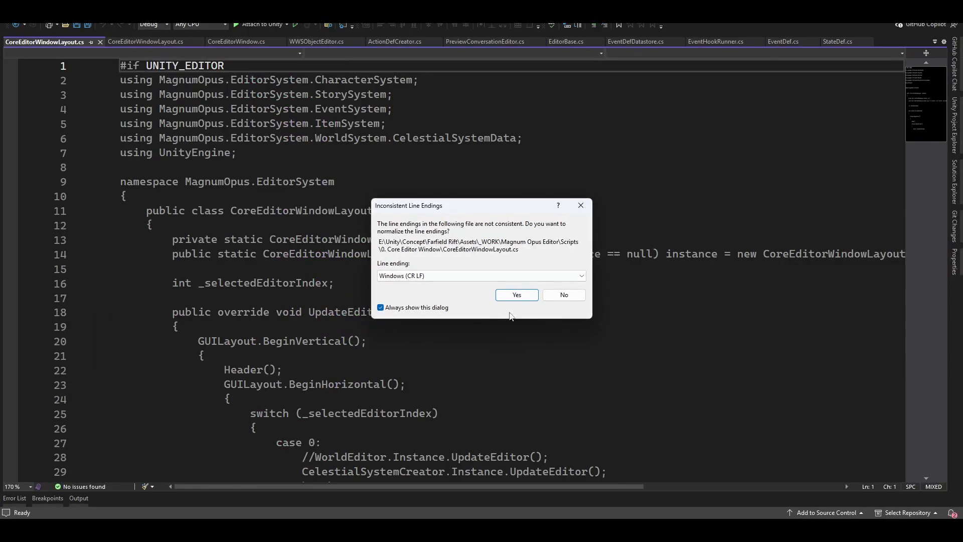
click(517, 295)
scroll(366, 311, down, 7)
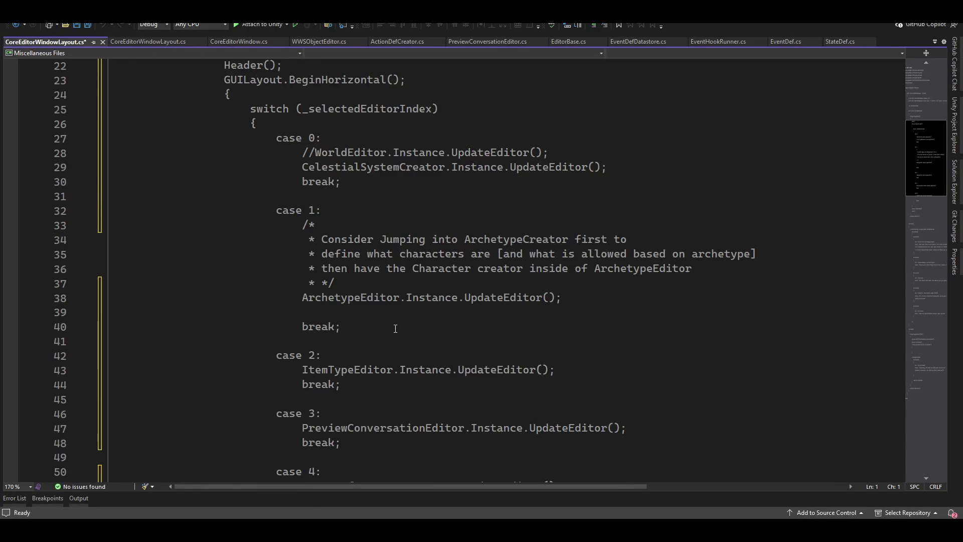
scroll(333, 311, down, 3)
mouse_move(302, 356)
mouse_down()
mouse_move(584, 342)
mouse_move(583, 360)
mouse_up()
key(ctrl+c)
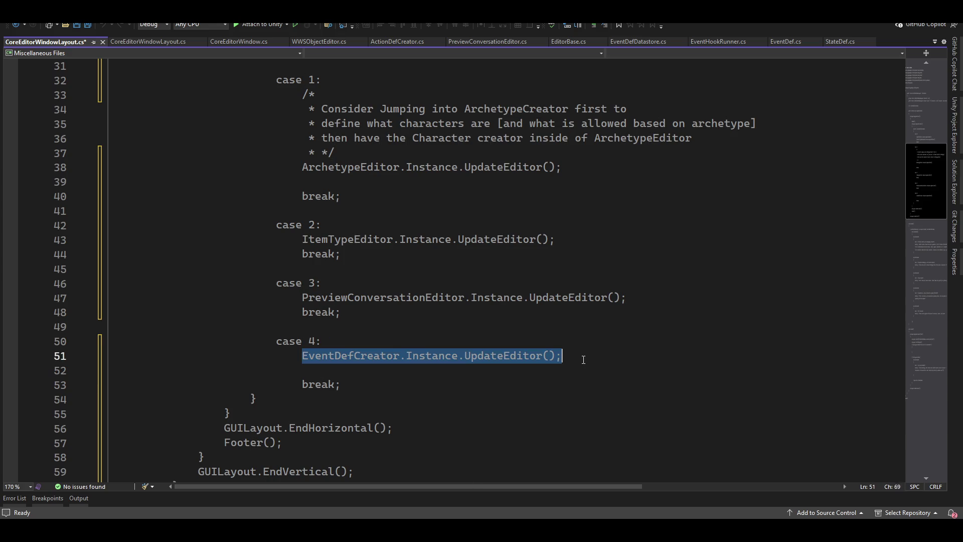
scroll(472, 414, down, 8)
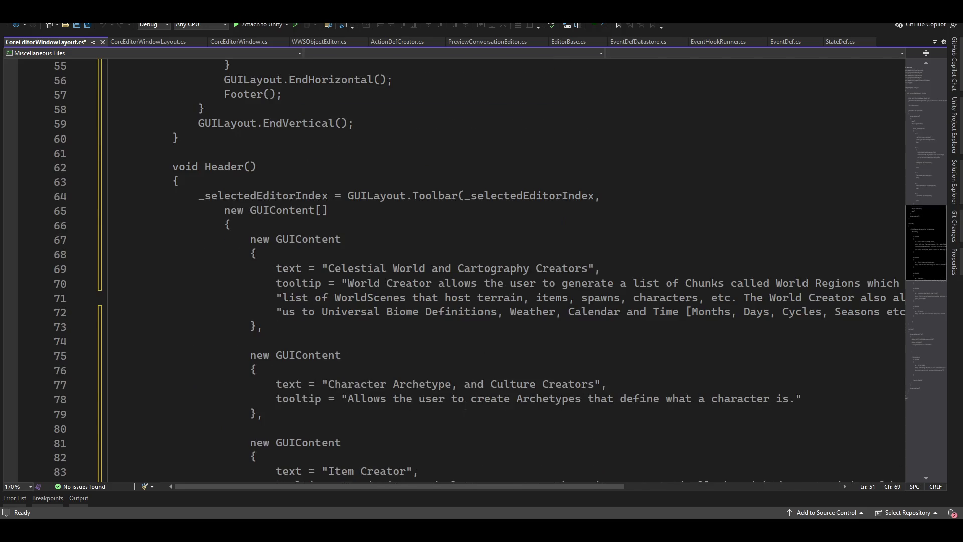
scroll(465, 406, up, 4)
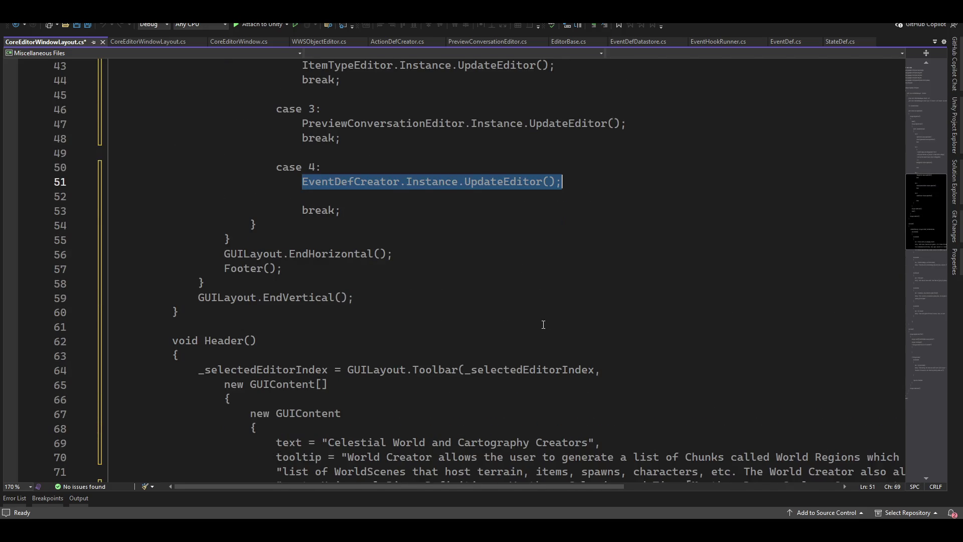
scroll(536, 248, up, 11)
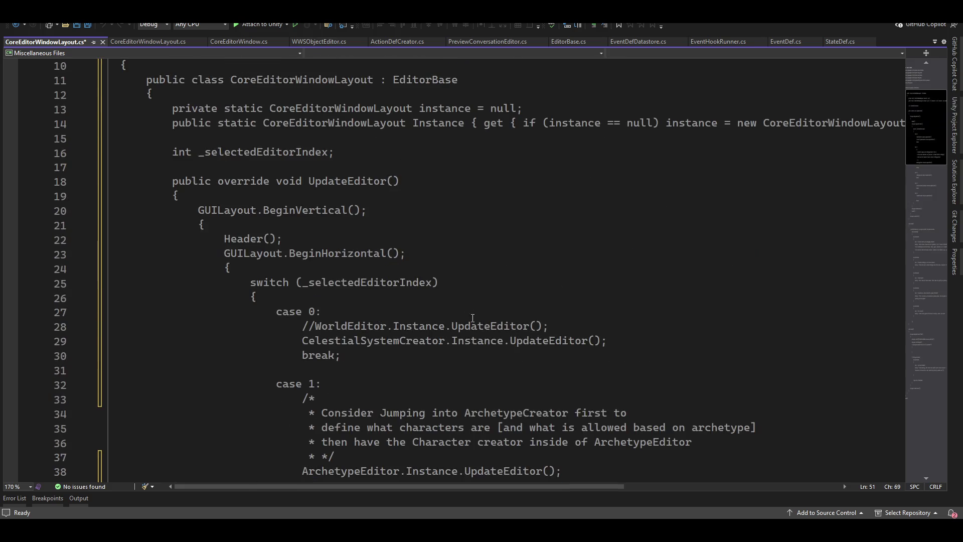
Close the modified Farfield Rift layout file without saving its changes.
key(alt+Tab)
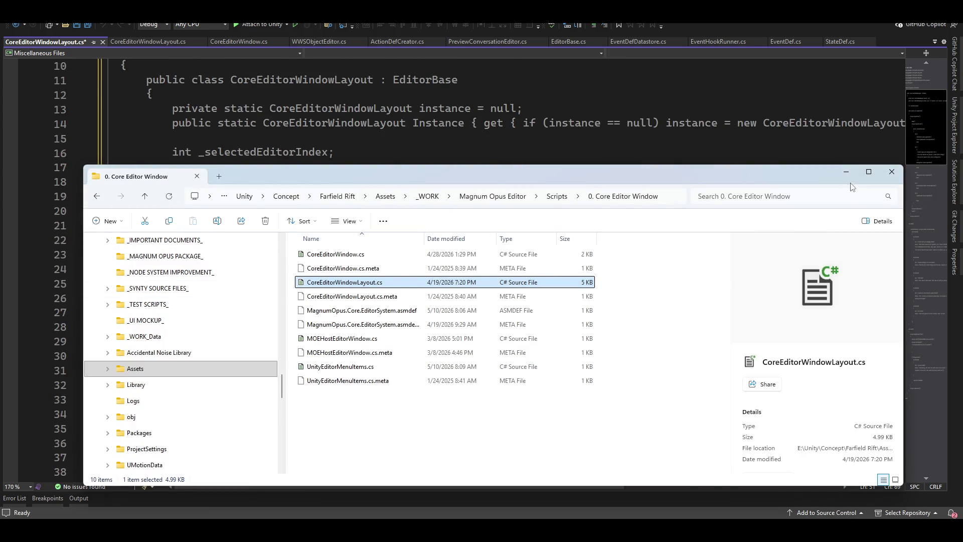
click(847, 171)
click(103, 42)
click(492, 316)
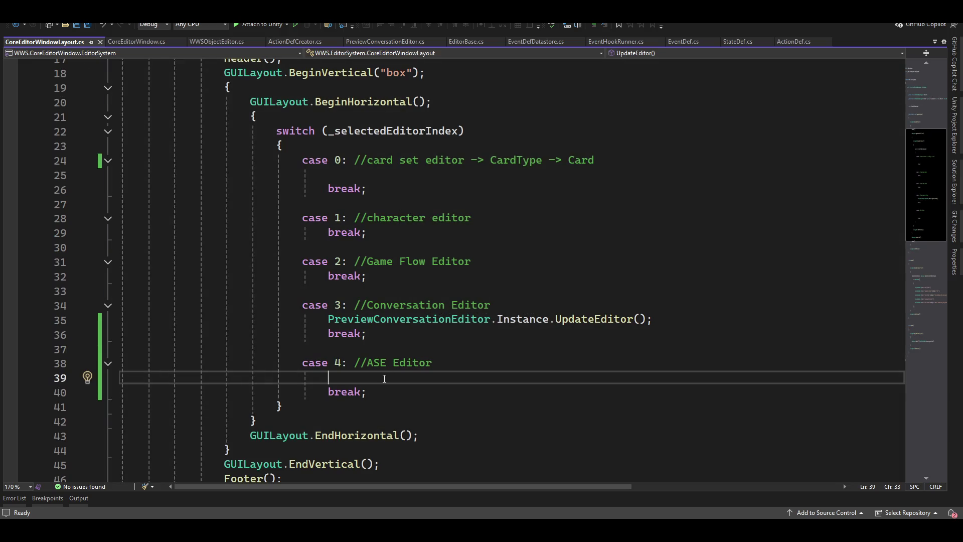
Paste EventDefCreator.Instance.UpdateEditor(); under case 4 and check the quick fixes for EventDefCreator.
key(ctrl+v)
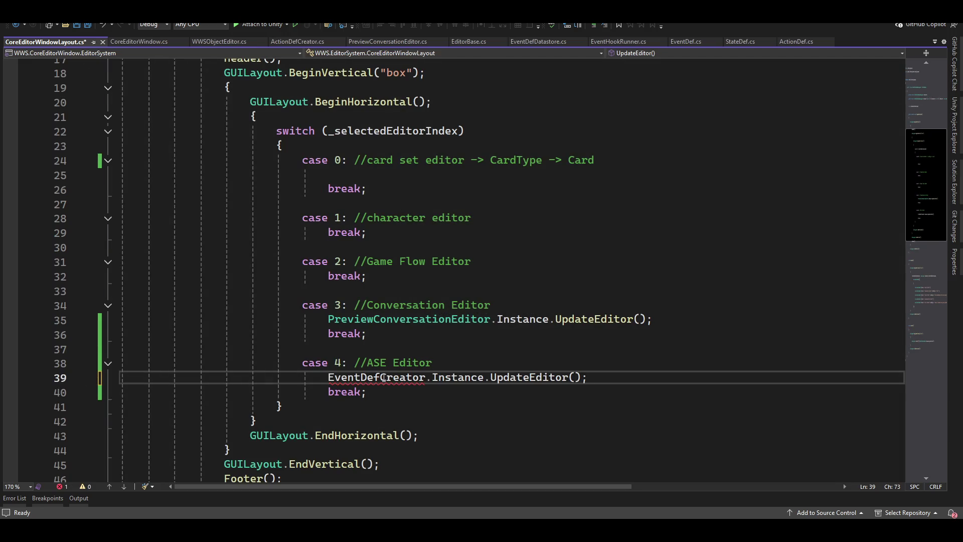
click(405, 377)
key(ctrl+period)
key(Escape)
key(alt+Tab)
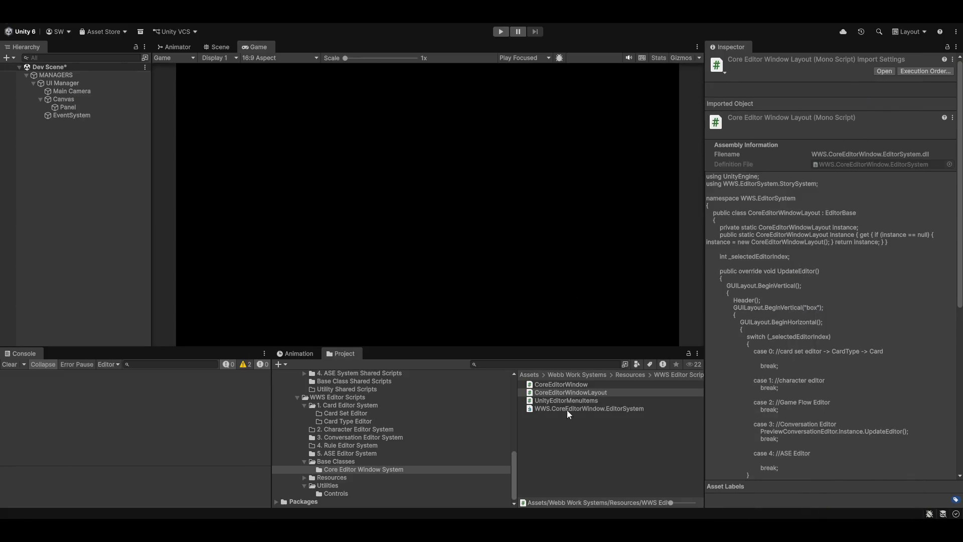
Give the WWS.CoreEditorWindow.EditorSystem asmdef a new WWS.ASE.EditorSystem reference and save the asset.
click(574, 410)
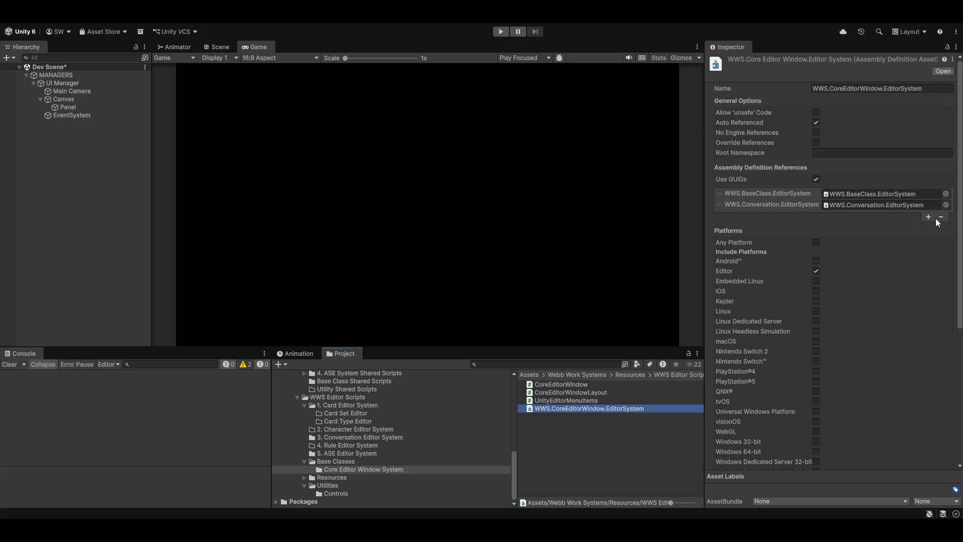
click(929, 217)
click(946, 216)
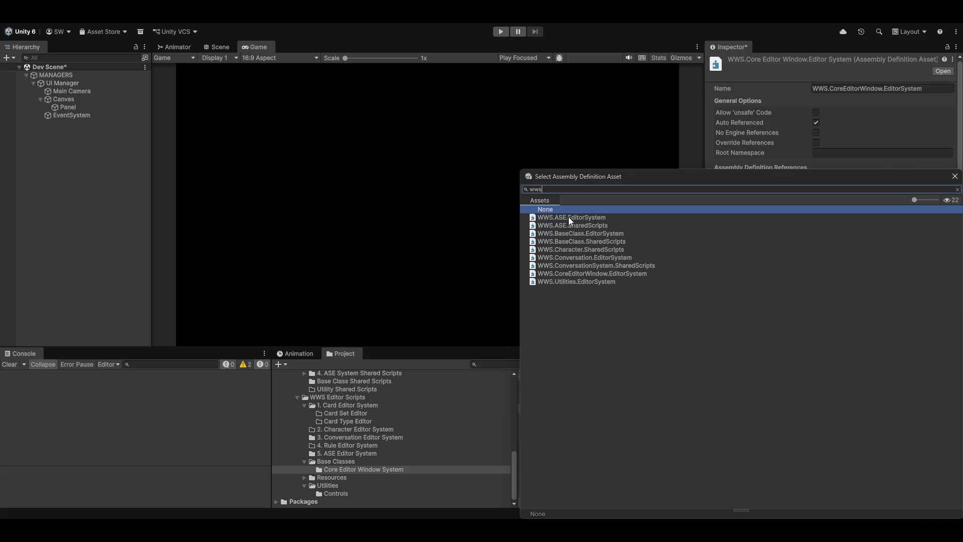
click(570, 216)
double_click(573, 217)
click(564, 467)
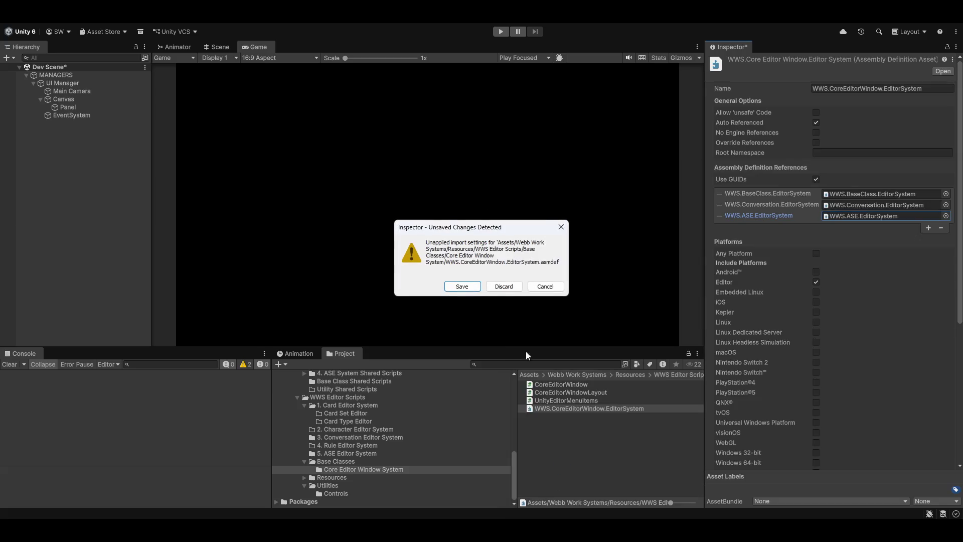
click(462, 287)
key(alt+Tab)
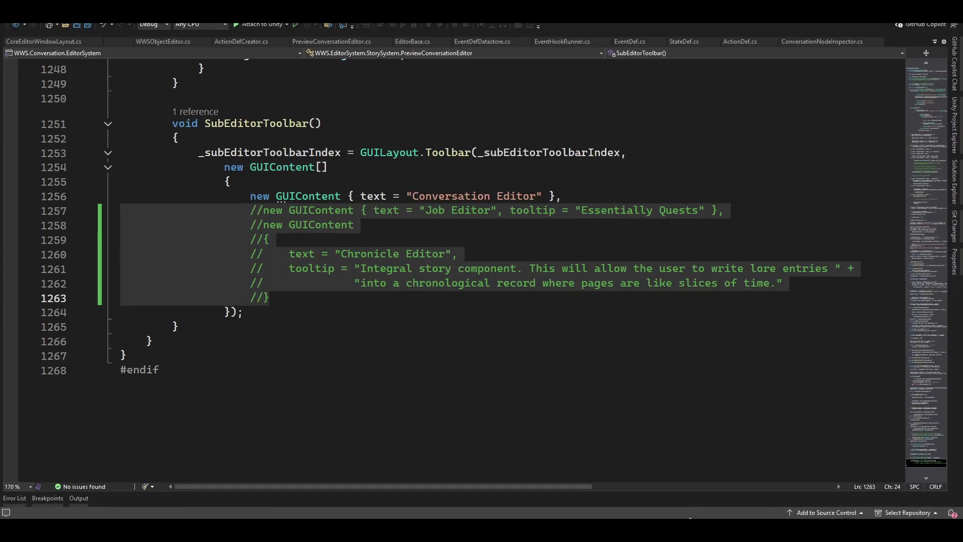
Resolve EventDefCreator with 'using WWS.EditorSystem.EventSystem;' and save CoreEditorWindowLayout.cs.
key(ctrl+Tab)
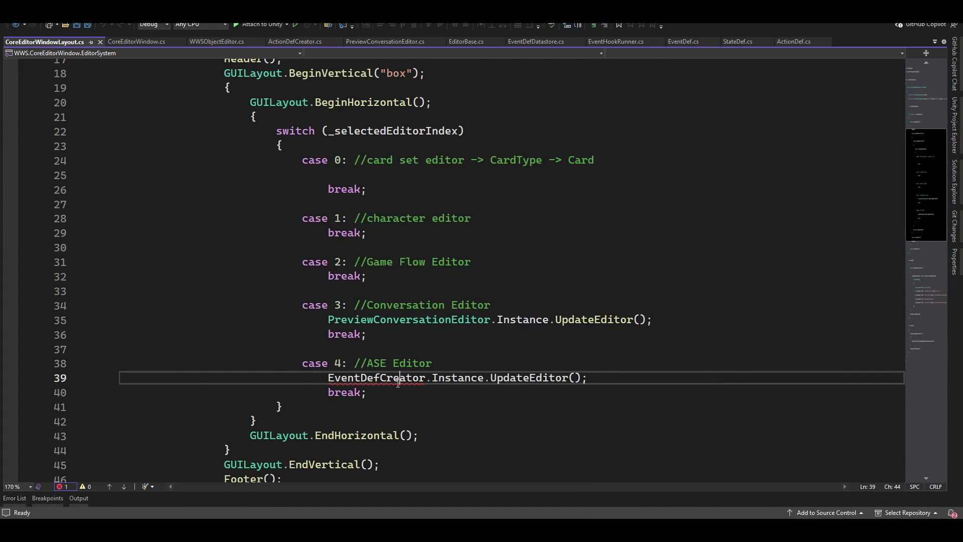
key(ctrl+period)
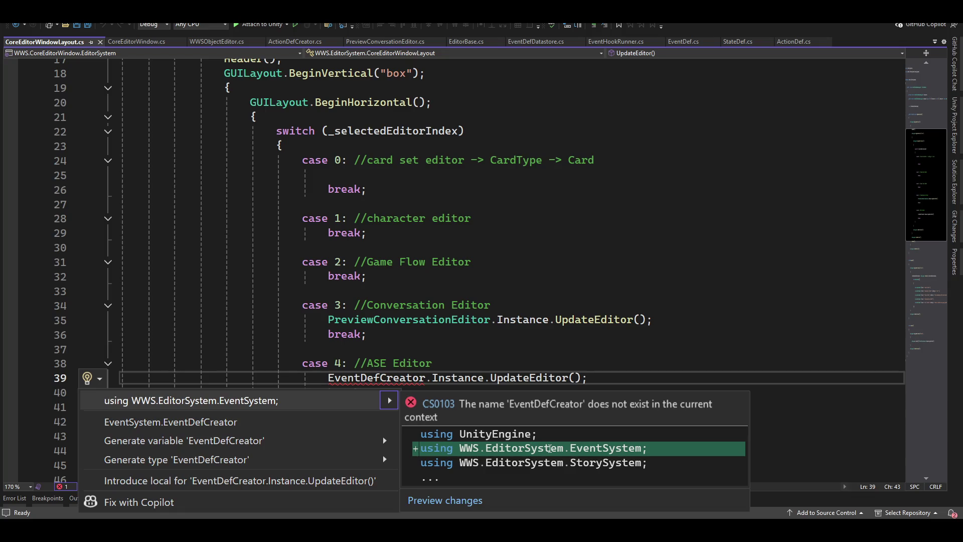
key(Return)
key(ctrl+s)
key(alt+Tab)
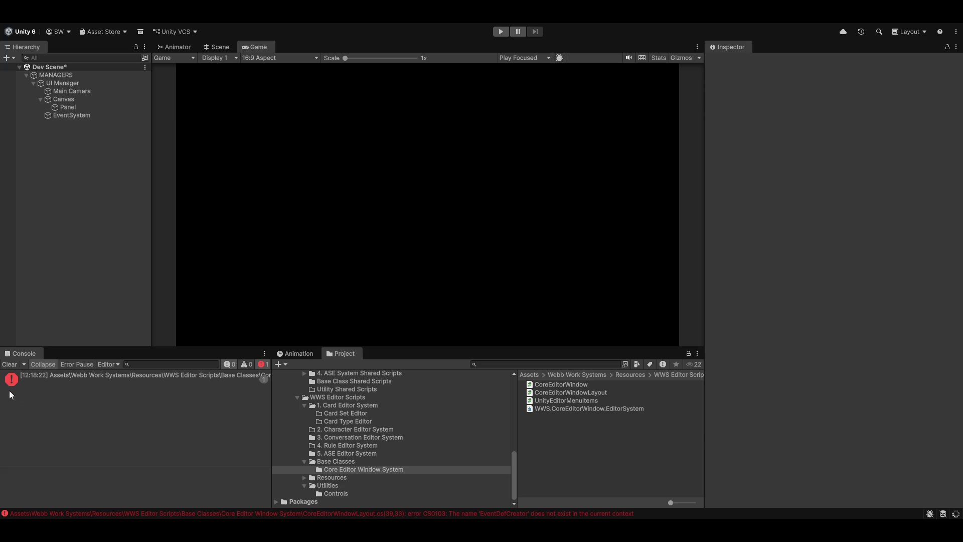
click(198, 11)
mouse_move(231, 29)
click(297, 29)
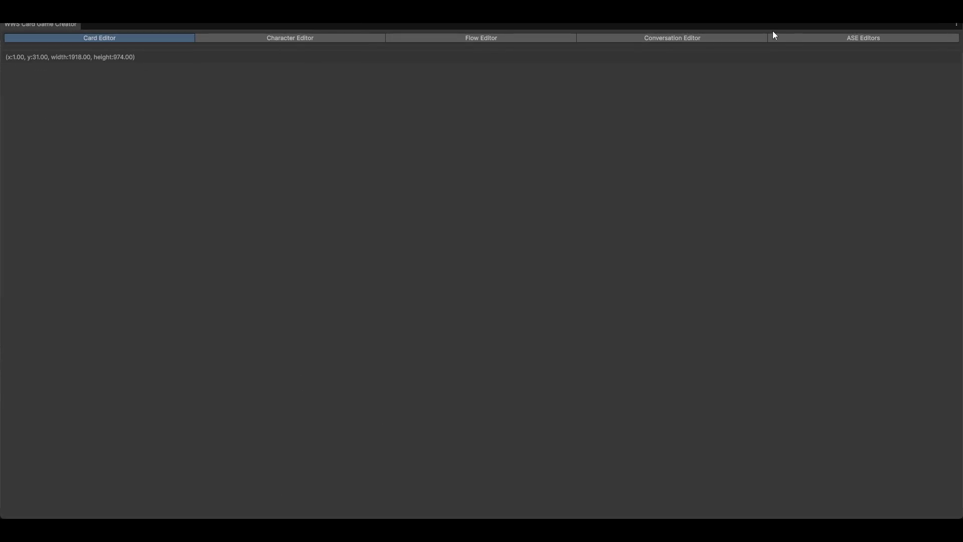
click(791, 37)
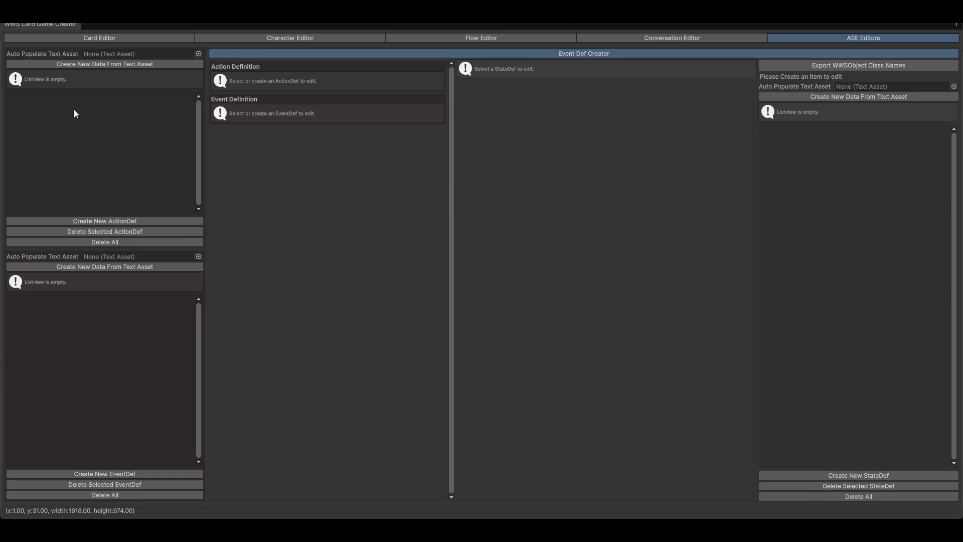
click(108, 221)
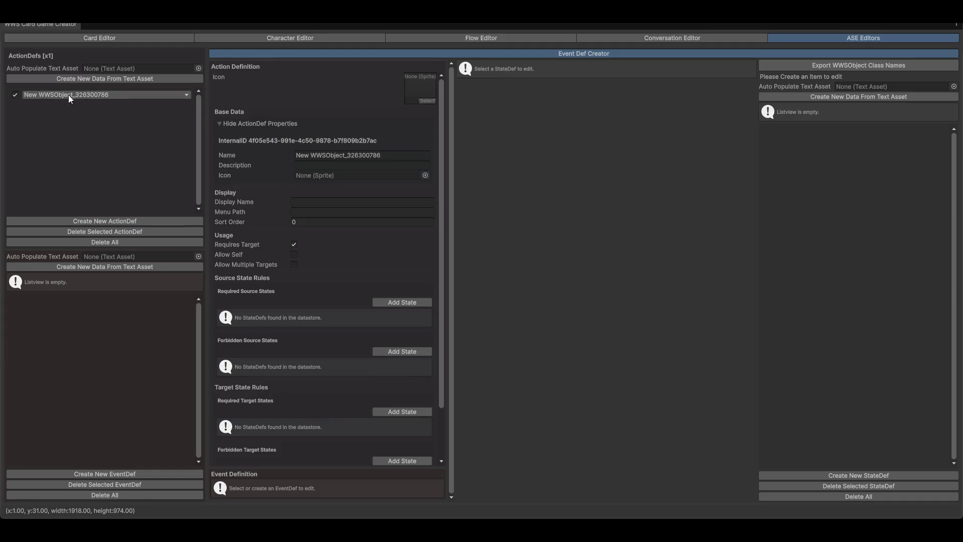
scroll(302, 331, down, 3)
scroll(335, 354, up, 3)
scroll(304, 146, down, 3)
scroll(288, 149, up, 3)
click(97, 232)
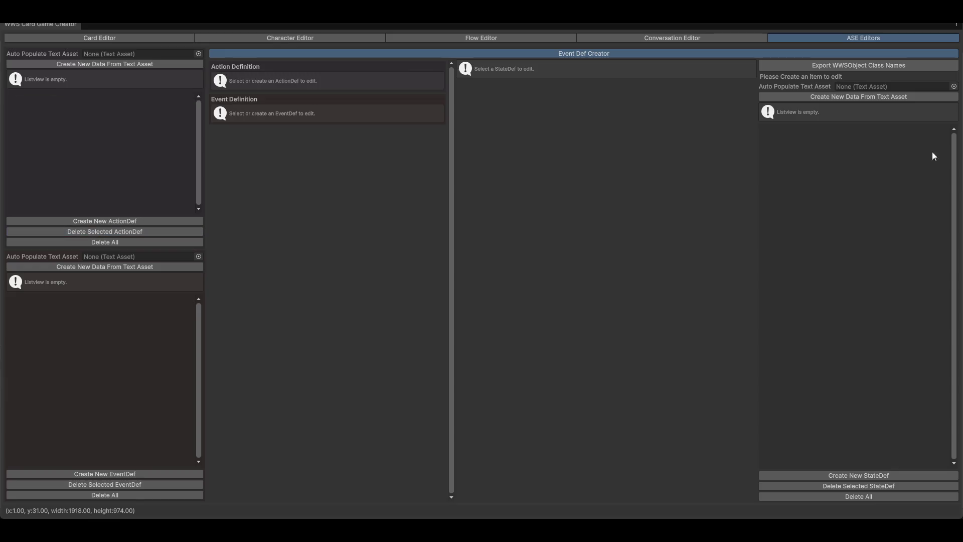
click(662, 38)
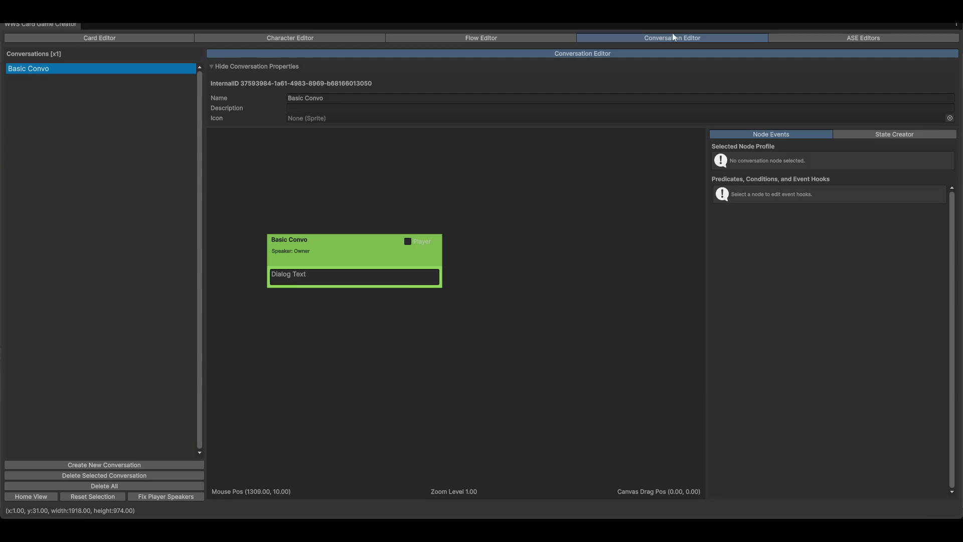
click(473, 36)
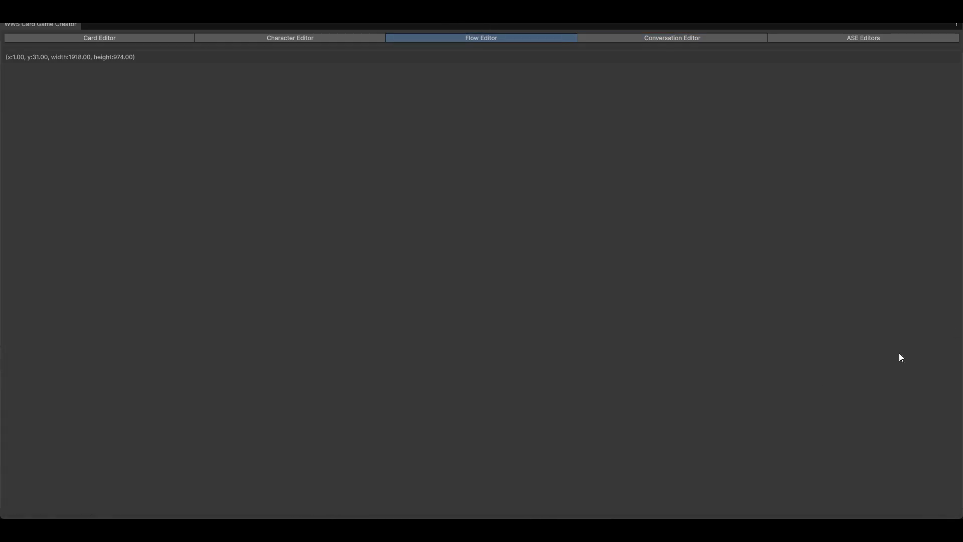
click(275, 38)
click(122, 37)
key(super+w)
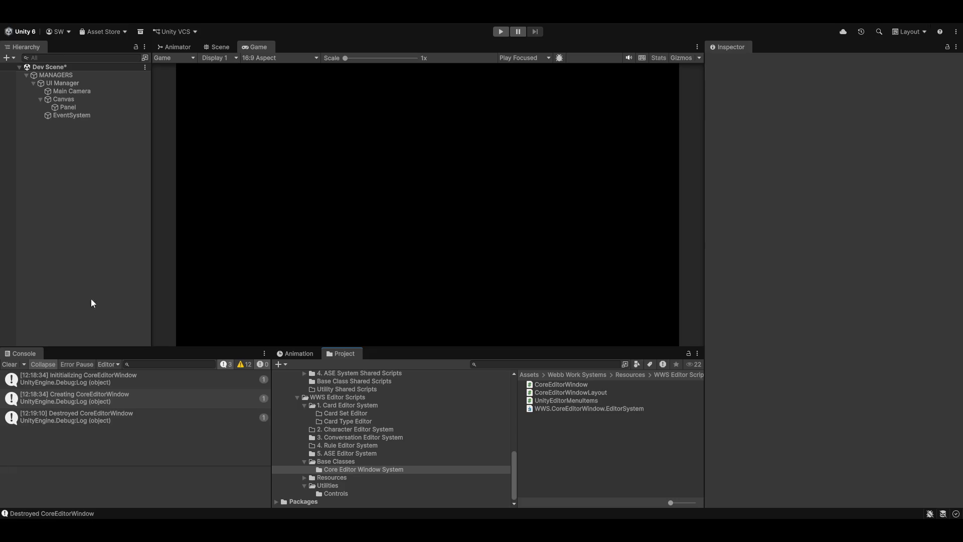
Clear the Console and open the Cards Editor window from the WebbWork Systems menu.
click(9, 366)
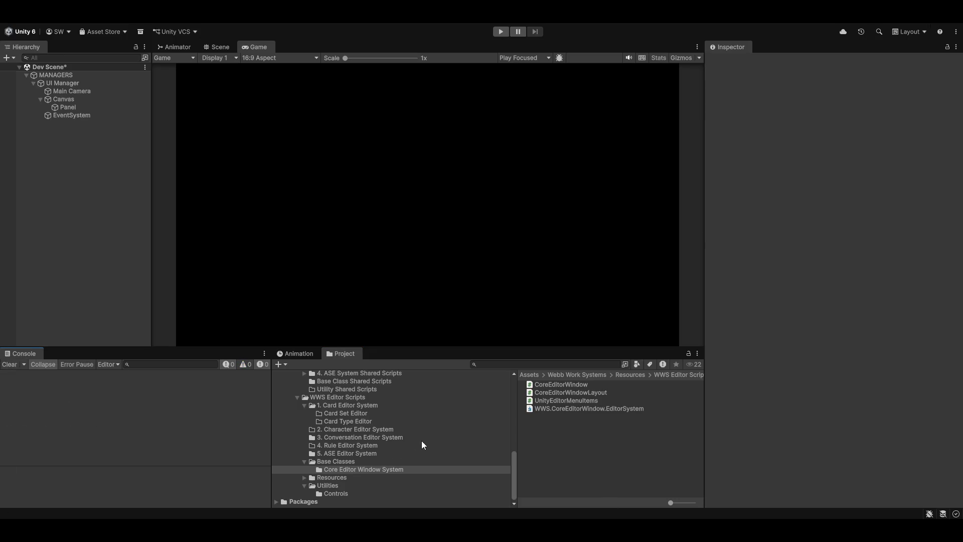
scroll(383, 481, up, 5)
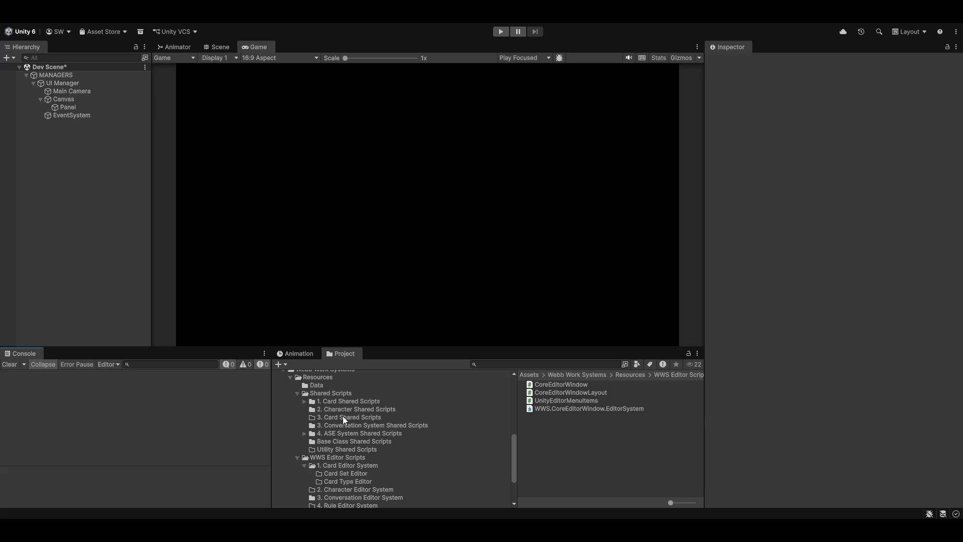
click(342, 417)
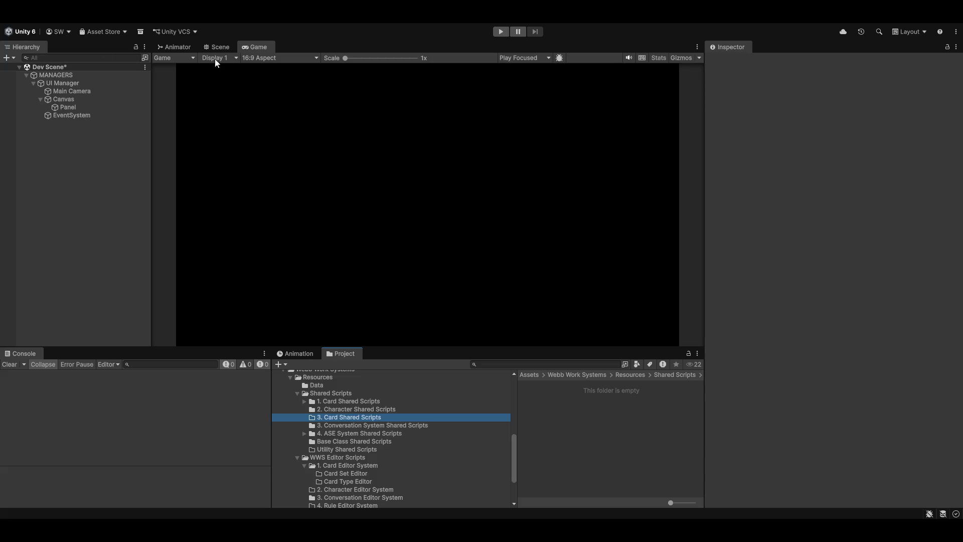
click(209, 23)
mouse_move(236, 28)
click(319, 31)
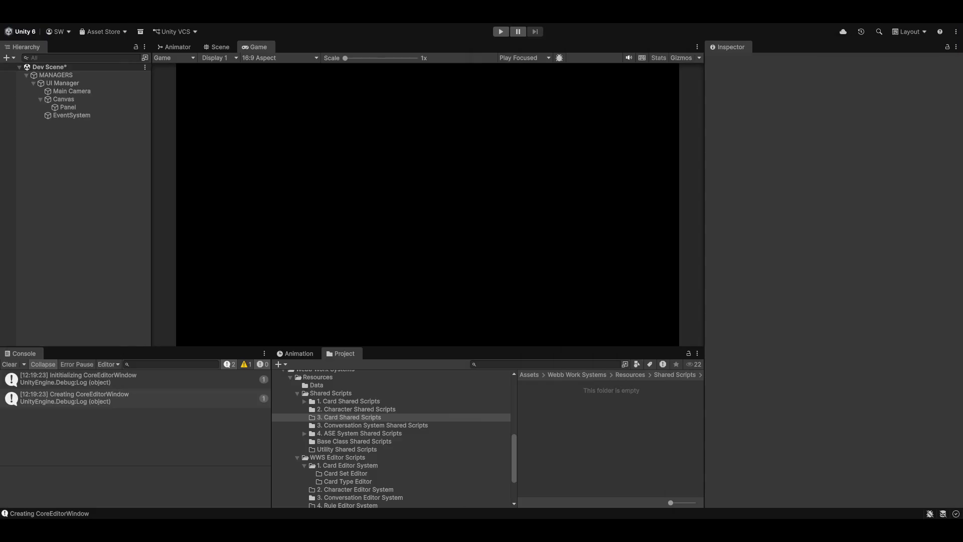
Replace 'Card' with 'Game Flow' in the 3. Card Shared Scripts folder name.
click(360, 419)
key(Home)
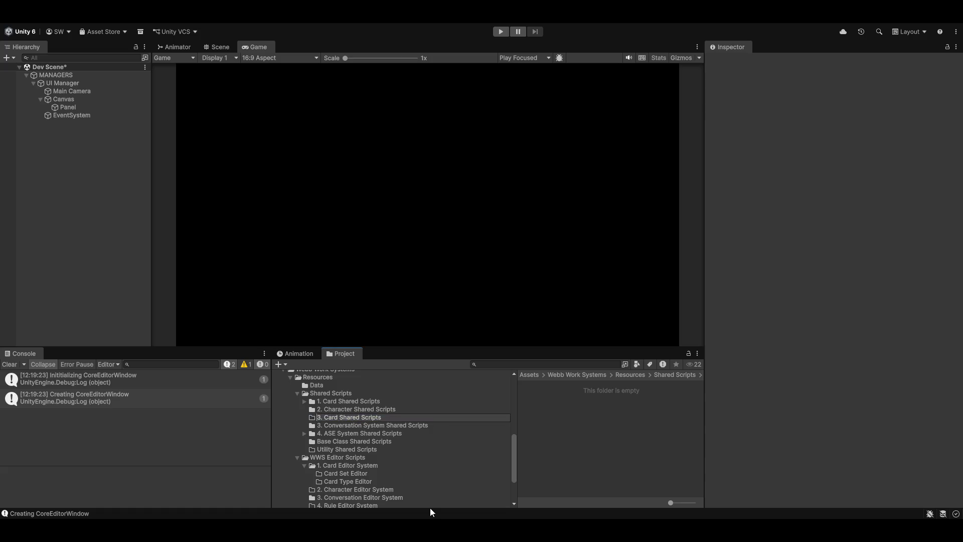
key(ctrl+shift+Right)
text(Game Flow)
key(Return)
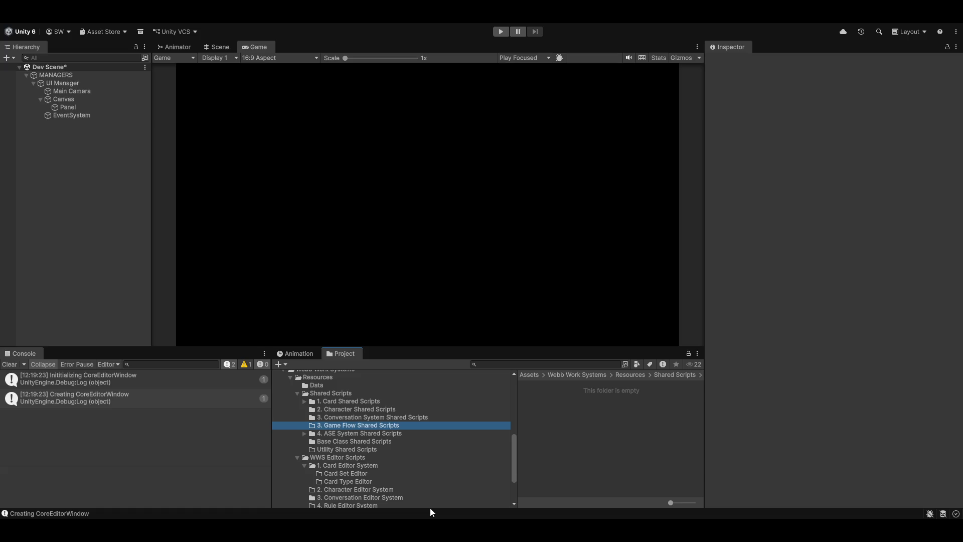
Renumber '4. ASE System Shared Scripts' to '5. ASE System Shared Scripts'.
click(365, 431)
click(364, 431)
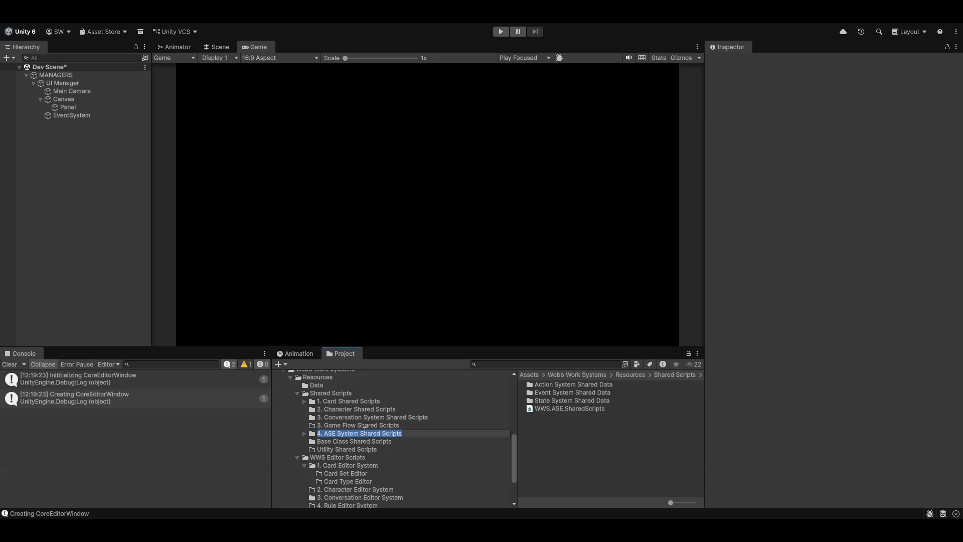
text(5)
key(Return)
key(alt+Tab)
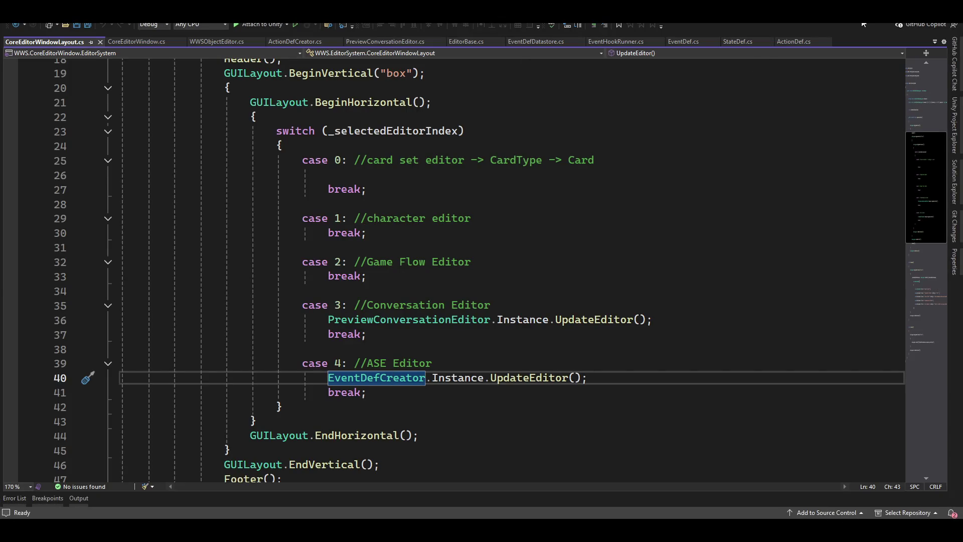
key(alt+Tab)
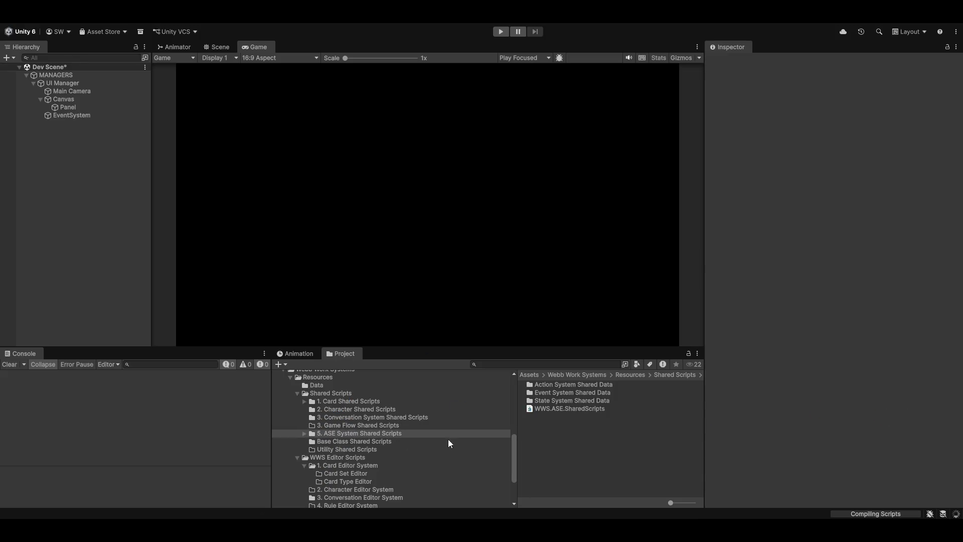
Renumber '3. Conversation System Shared Scripts' to 4 and check the Game Flow Editor case in code.
scroll(388, 483, down, 2)
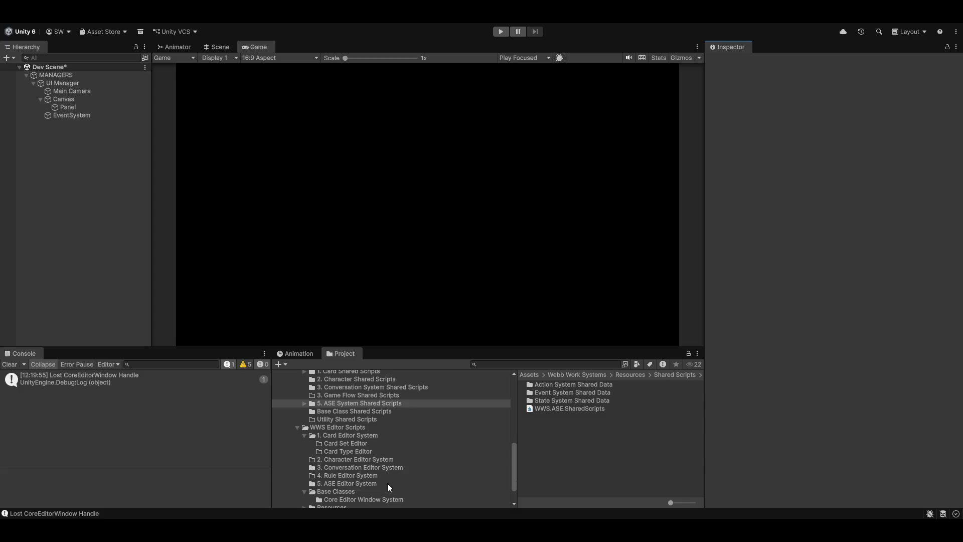
scroll(392, 462, up, 2)
click(338, 426)
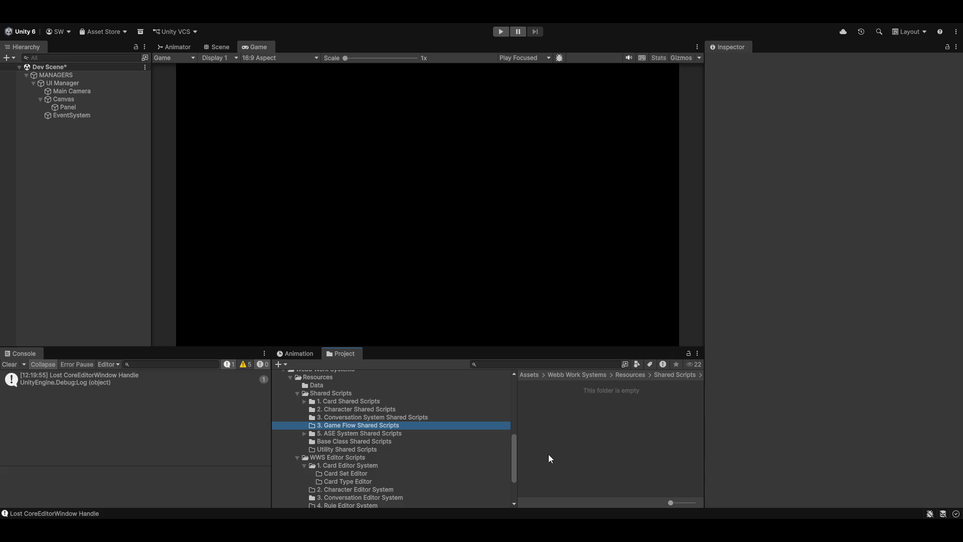
key(Up)
key(F2)
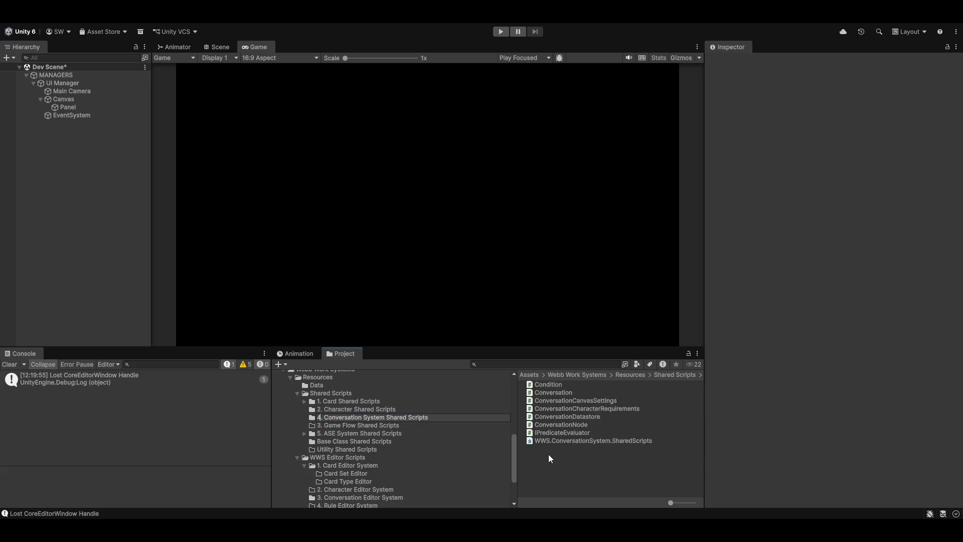
key(Return)
key(alt+Tab)
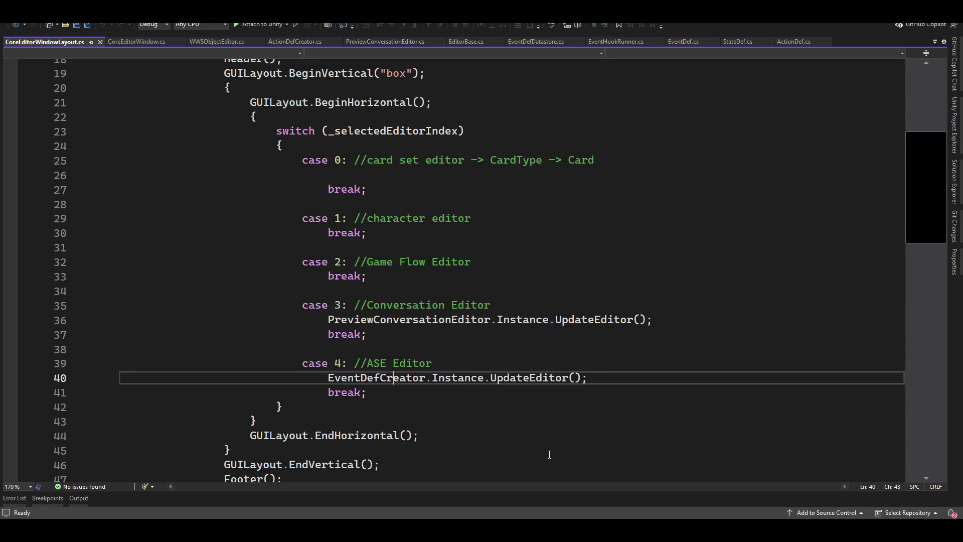
click(524, 266)
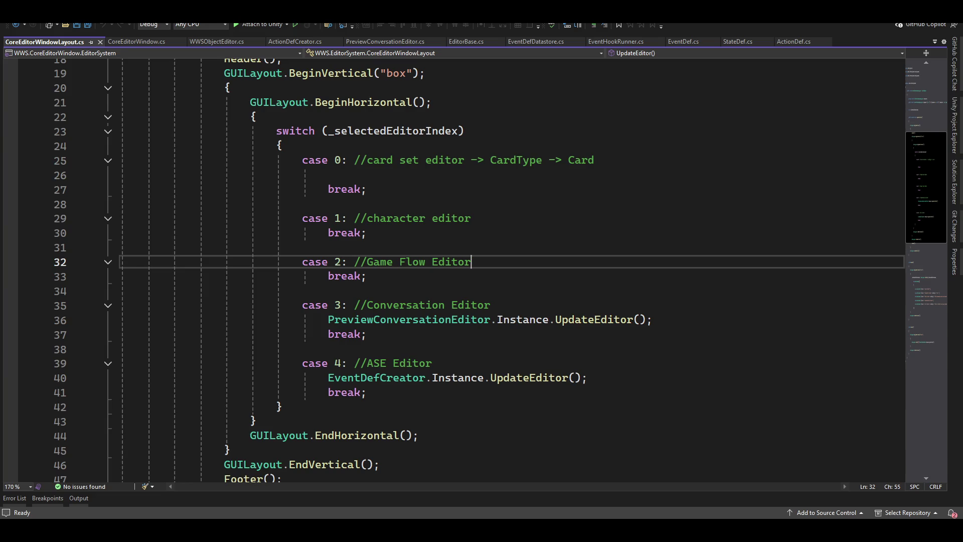
key(alt+Tab)
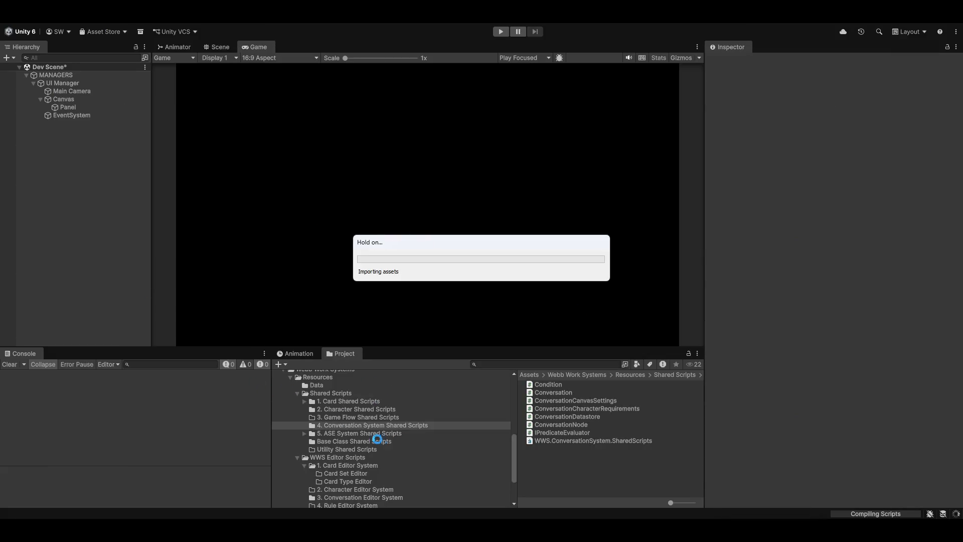
Review the contents of the Shared Scripts and Editor System folders.
click(353, 408)
click(368, 417)
click(366, 431)
scroll(410, 483, down, 3)
click(345, 406)
scroll(423, 456, up, 3)
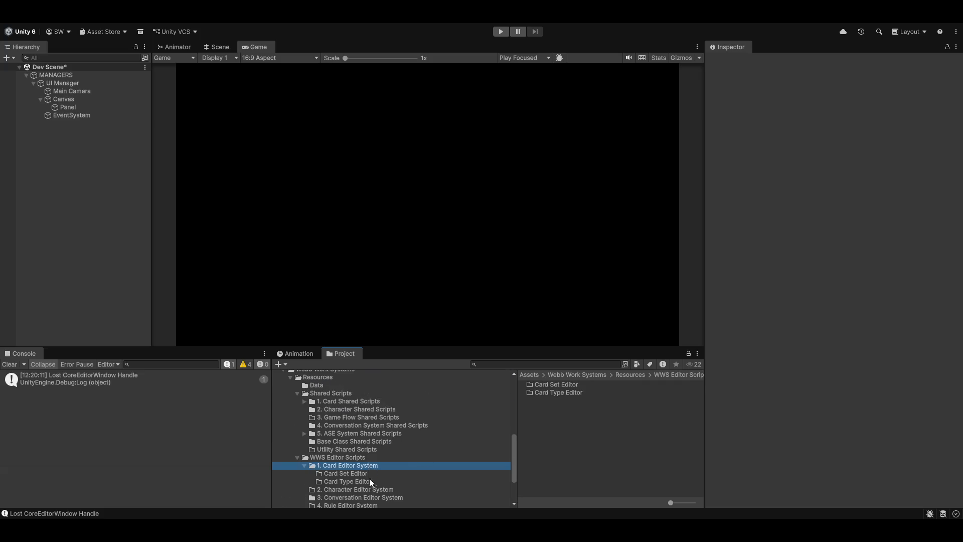
click(361, 489)
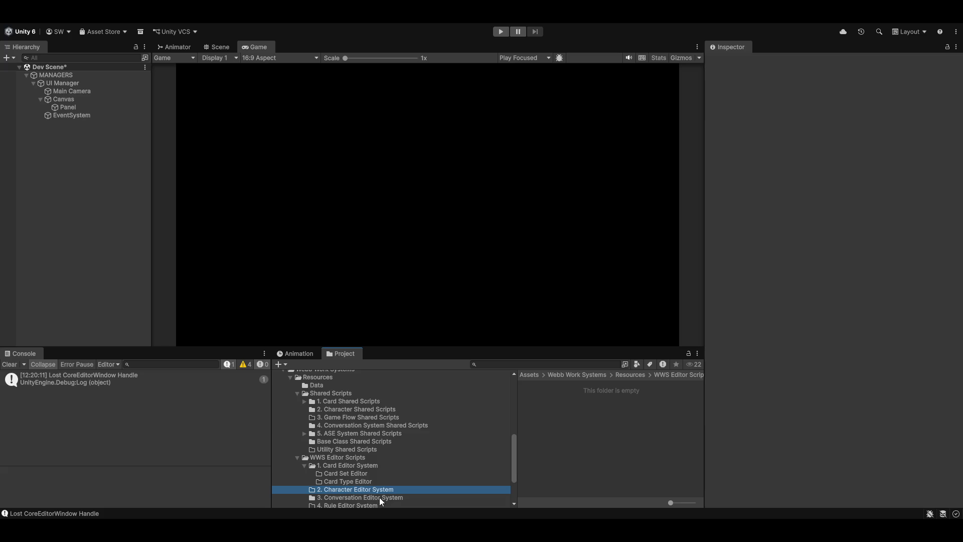
click(379, 497)
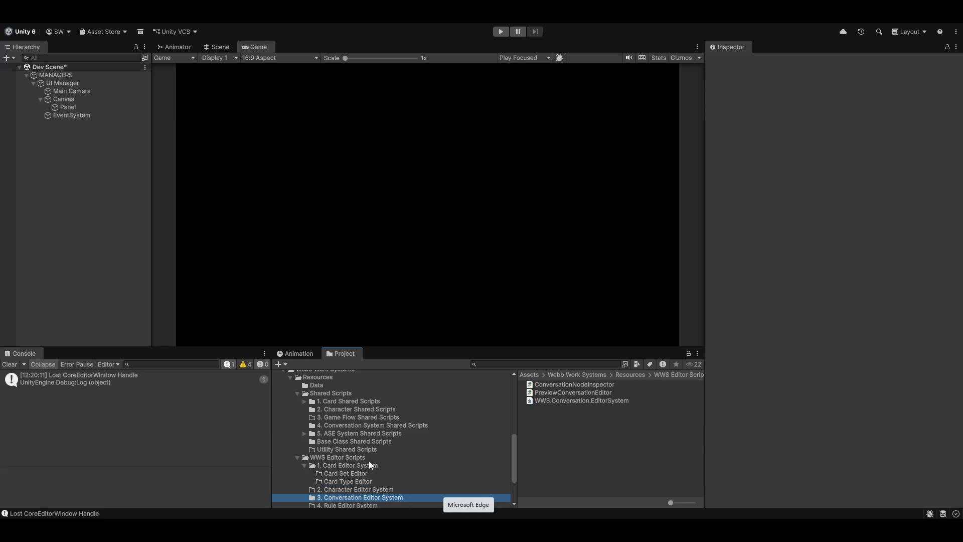
scroll(369, 460, down, 3)
Rename '4. Rule Editor System' to '4. Game Flow Editor System'.
click(371, 475)
key(F2)
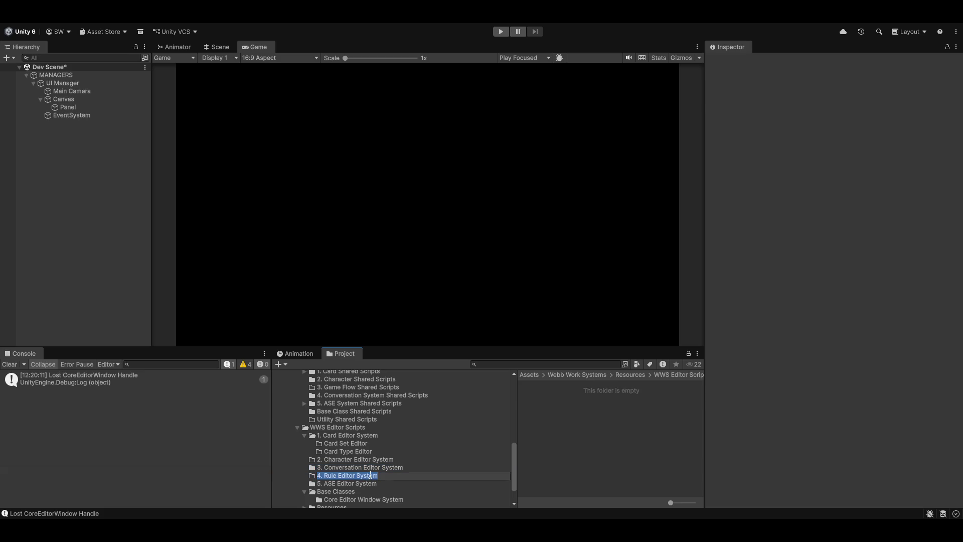
key(Home)
key(Right)
key(ctrl+shift+Right)
key(shift+Left)
text(Game Flow)
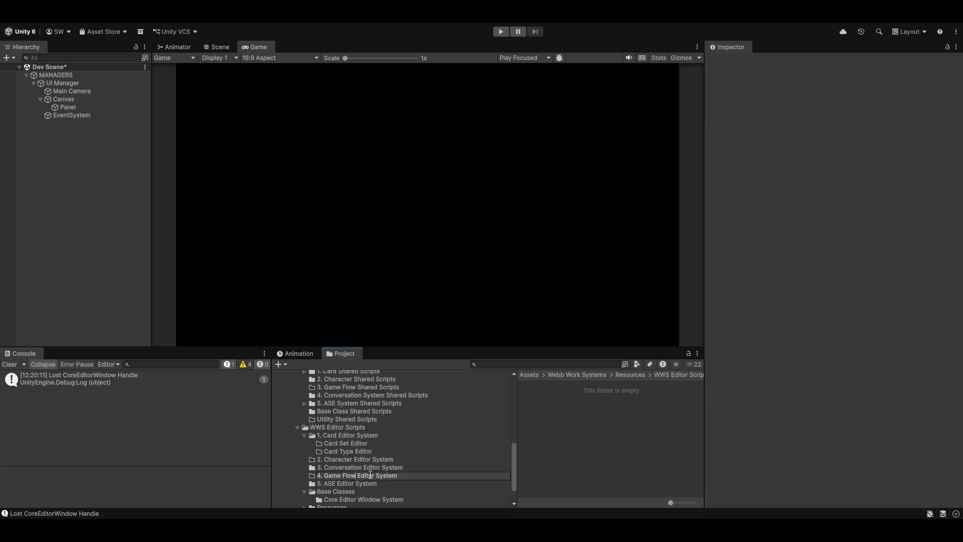
key(Return)
Renumber the Game Flow Editor System folder from 4 to 3.
click(339, 476)
key(Home)
key(Delete)
text(3)
key(Return)
Renumber '3. Conversation Editor System' to 4 and dismiss Visual Studio's solution-modified notice.
key(Up)
key(F2)
key(Home)
key(Delete)
text(4)
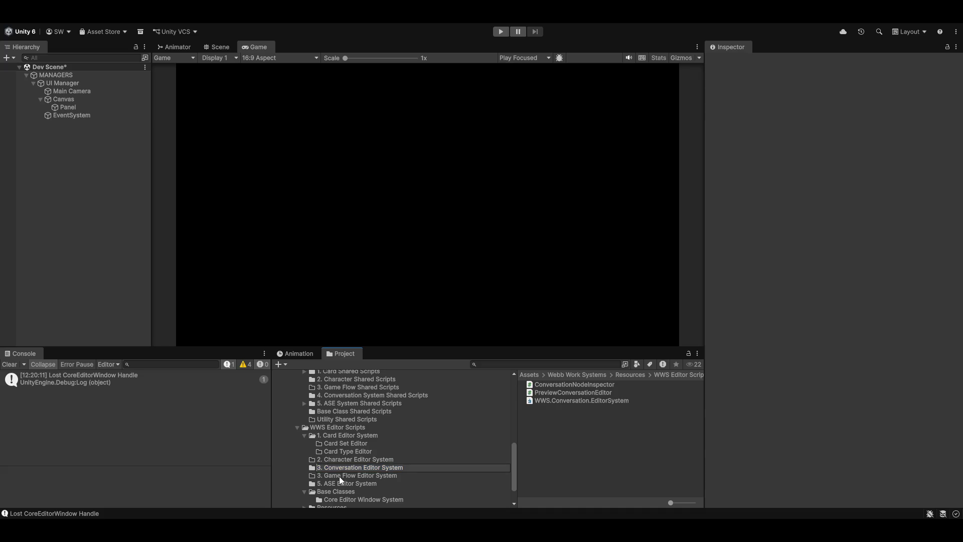
key(Return)
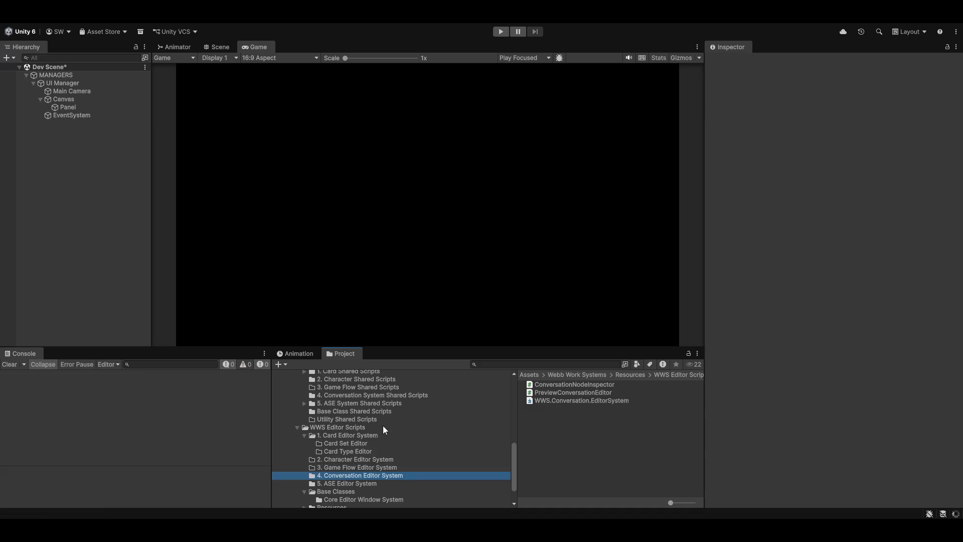
key(alt+Tab)
click(514, 293)
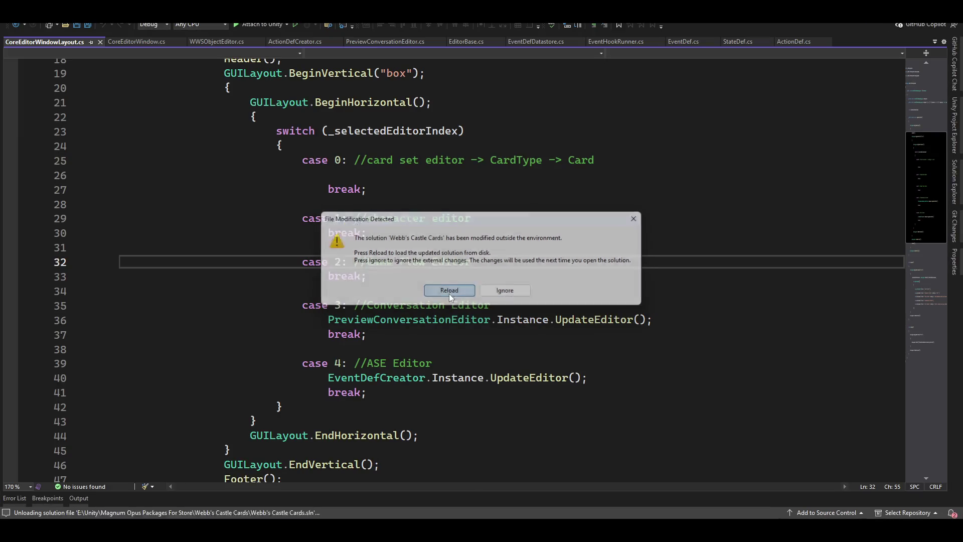
key(alt+Tab)
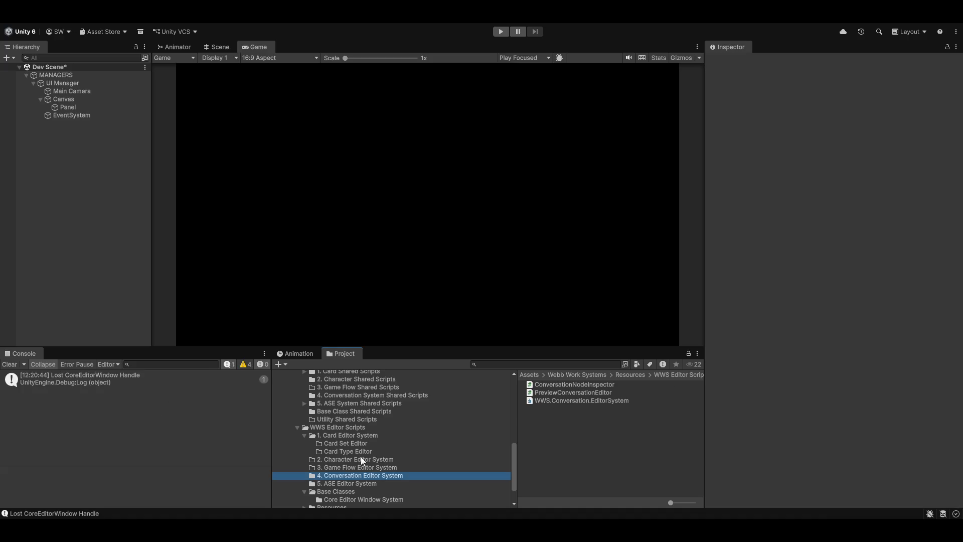
Under Game Demo > Resources > Runtime Scripts, open Player Scripts and then the empty Match Scripts.
scroll(351, 456, up, 5)
scroll(349, 457, up, 5)
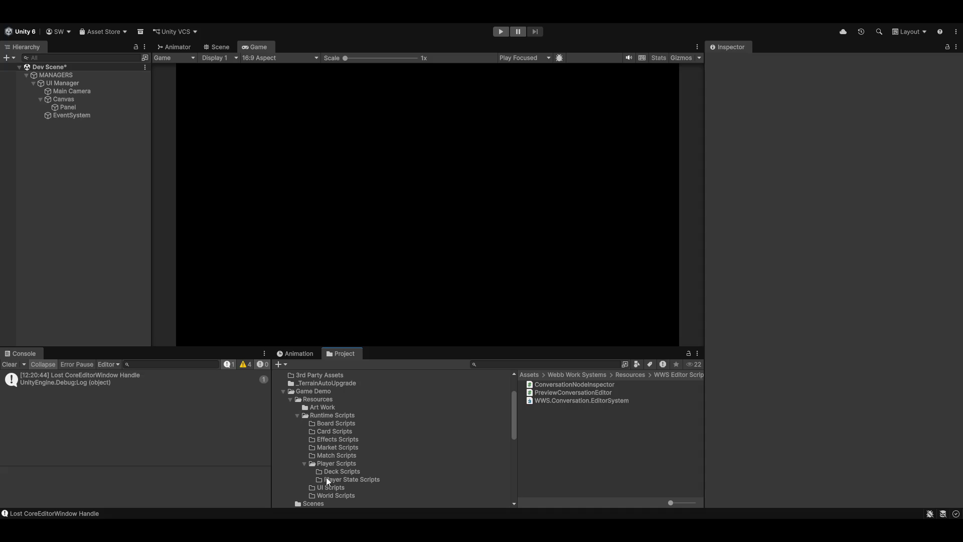
scroll(297, 438, down, 3)
click(336, 402)
click(336, 396)
scroll(365, 411, up, 3)
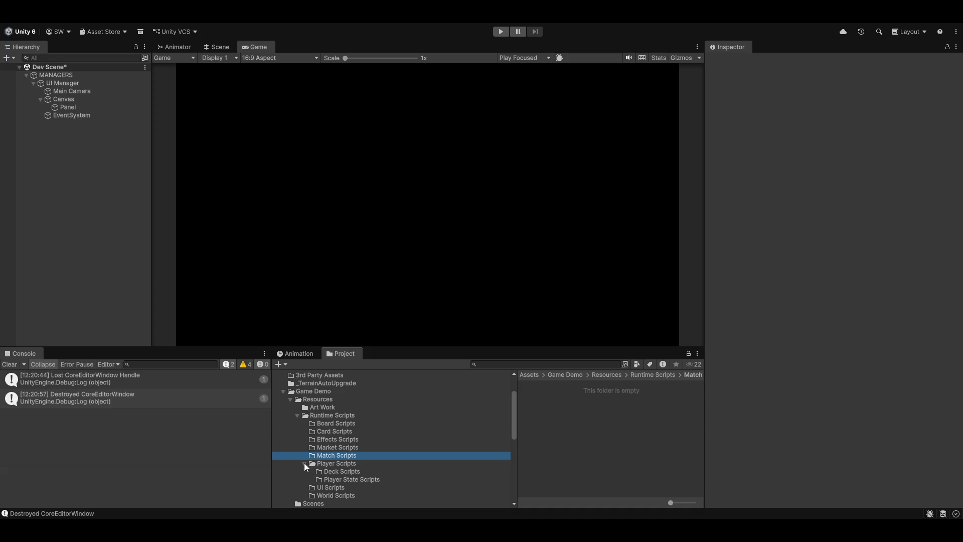
scroll(425, 420, down, 10)
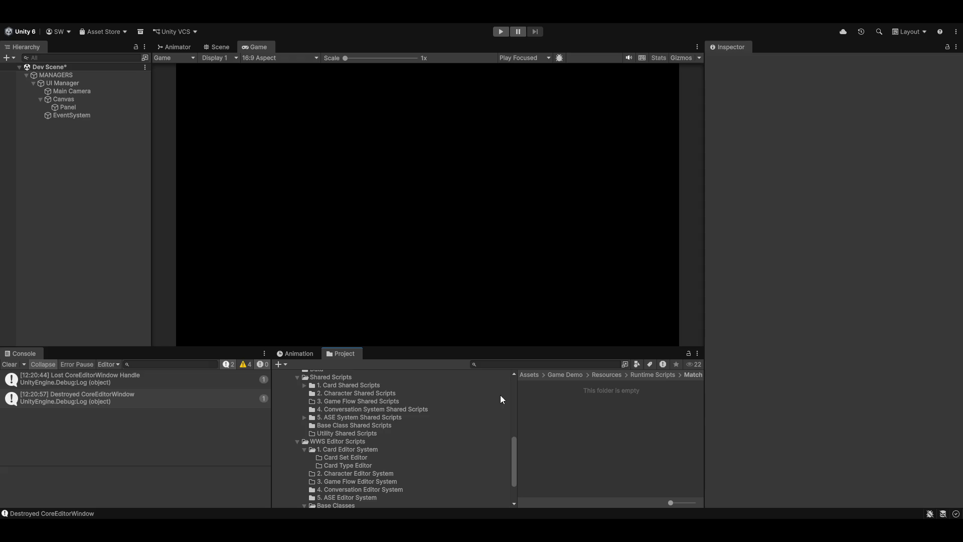
scroll(358, 432, up, 3)
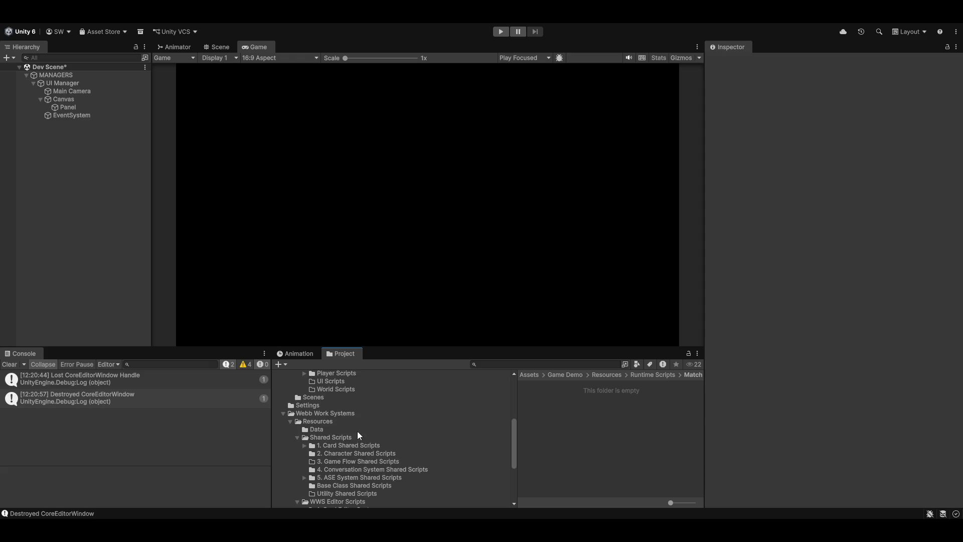